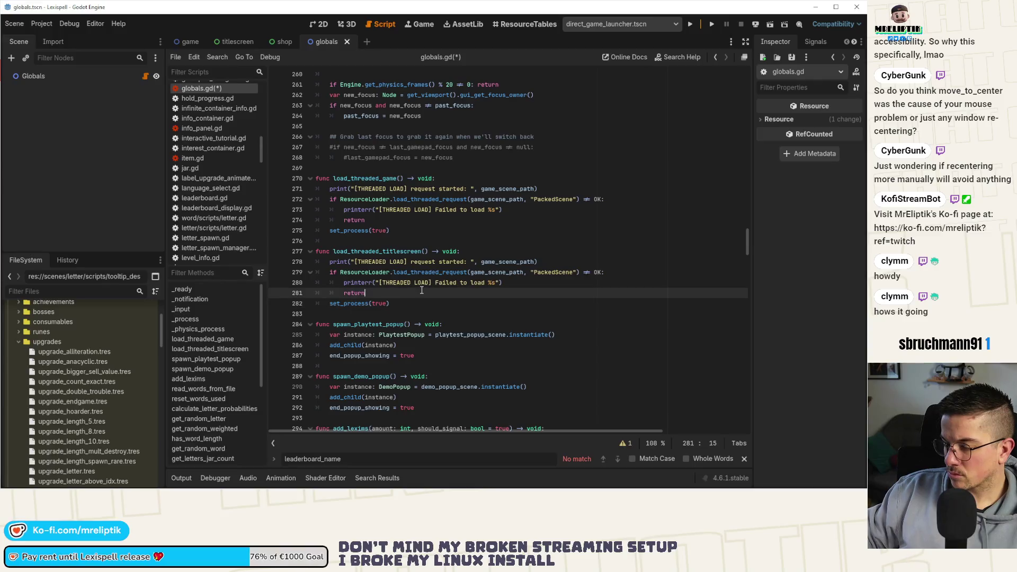
- Add load_queue.append(titlescreen_scene_path) after the return in load_threaded_titlescreen
key(Return)
text(load_queue.app)
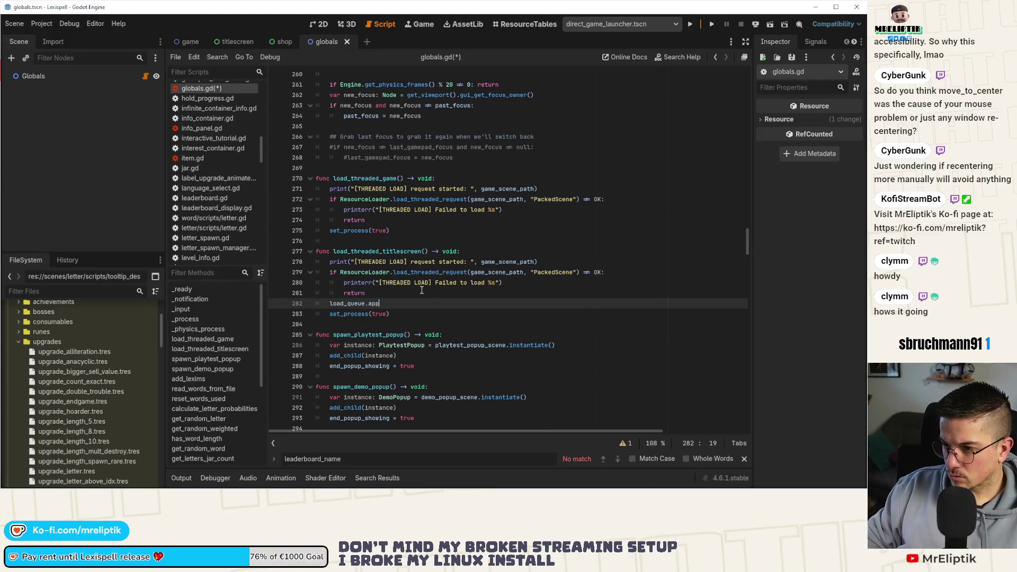
key(Return)
key(BackSpace)
key(BackSpace)
key(BackSpace)
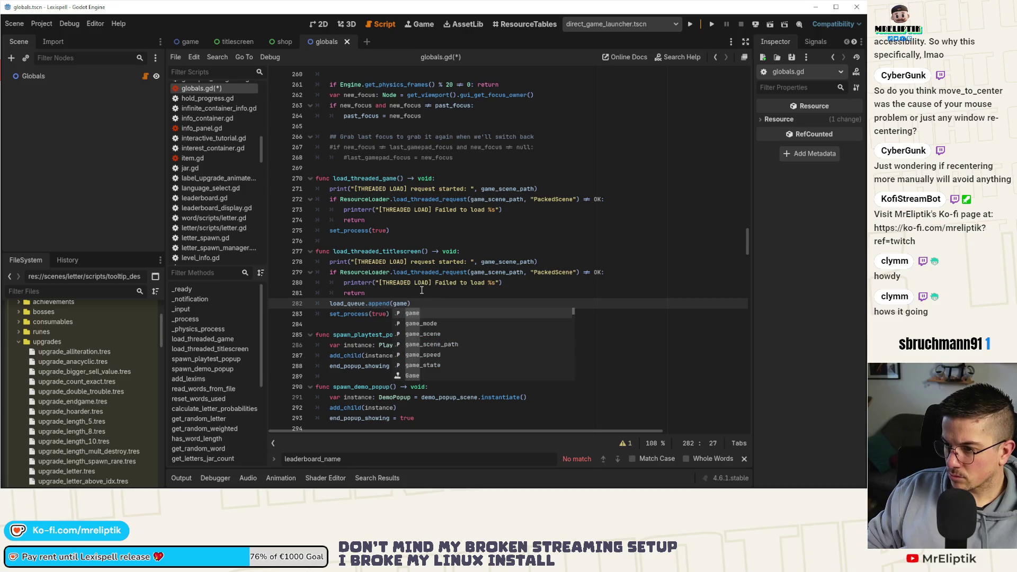
text(titl)
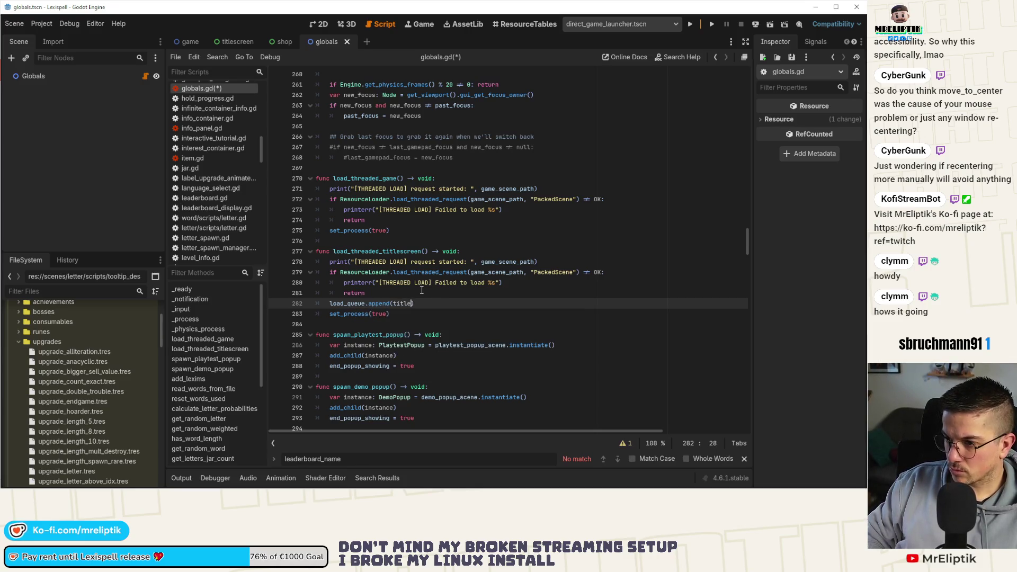
text(escreen_scene_path)
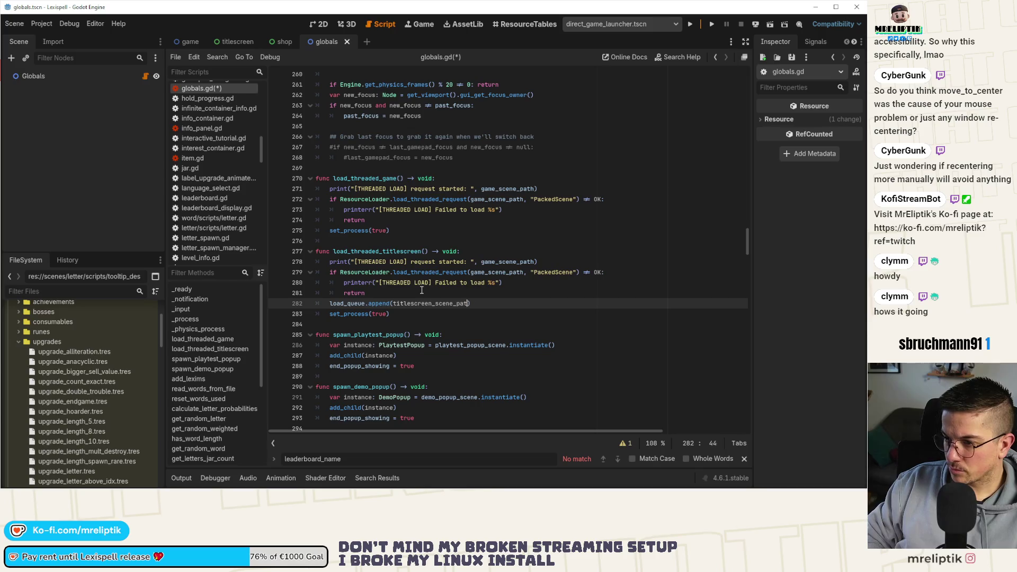
- Replace game_scene_path with titlescreen_scene_path in the load request and the remaining reference
double_click(431, 303)
key(ctrl+c)
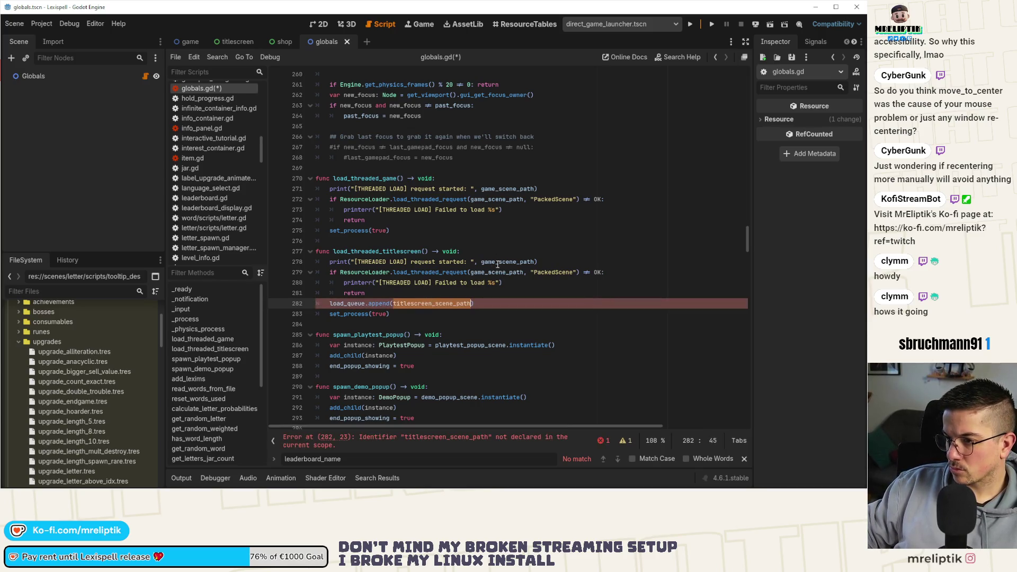
double_click(508, 262)
key(ctrl+v)
double_click(497, 272)
key(ctrl+v)
- Go to the game_scene_path declaration and insert a blank line after line 49
ctrl+click(503, 189)
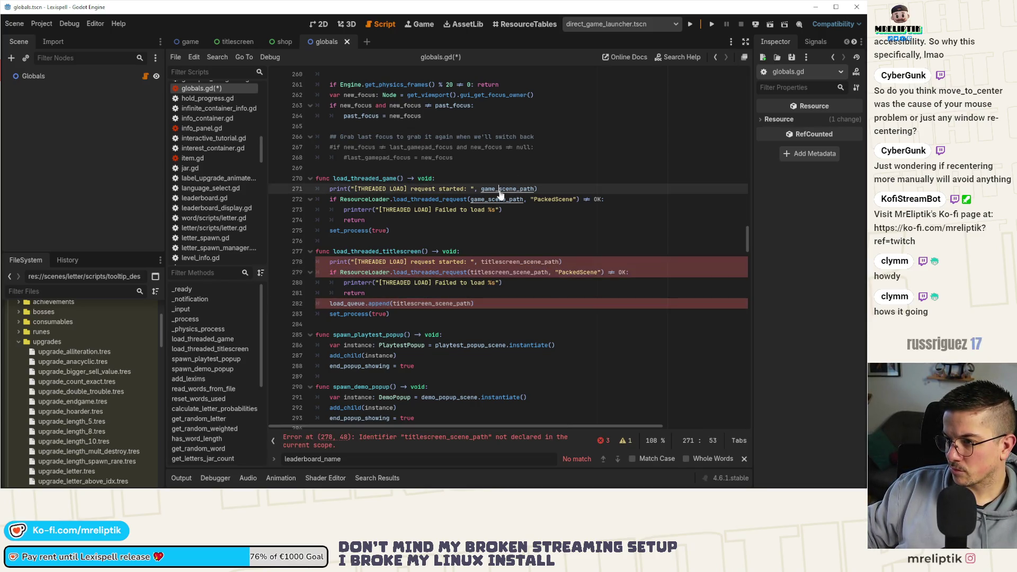
click(358, 252)
key(Return)
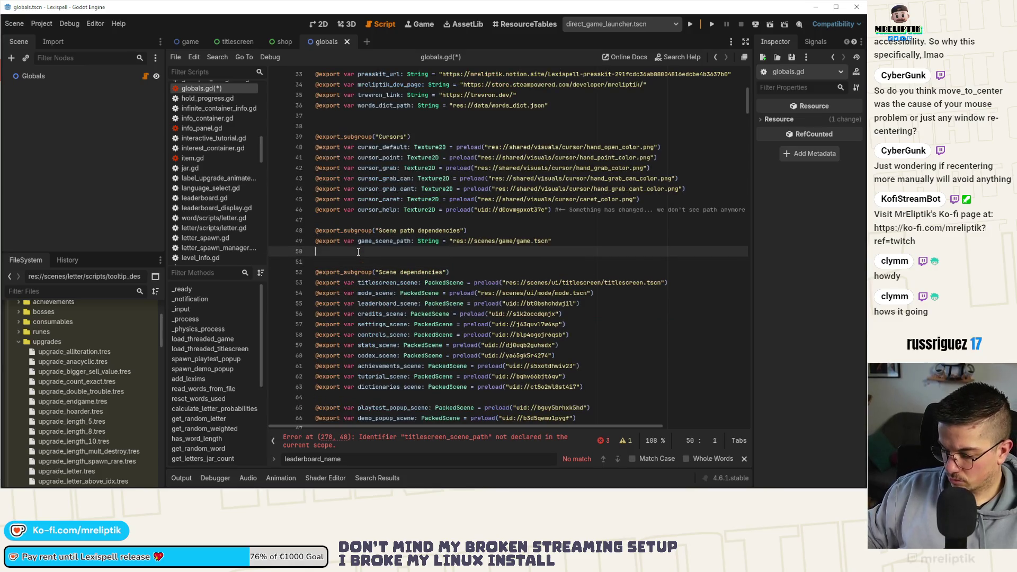
text(@epo)
key(BackSpace)
key(BackSpace)
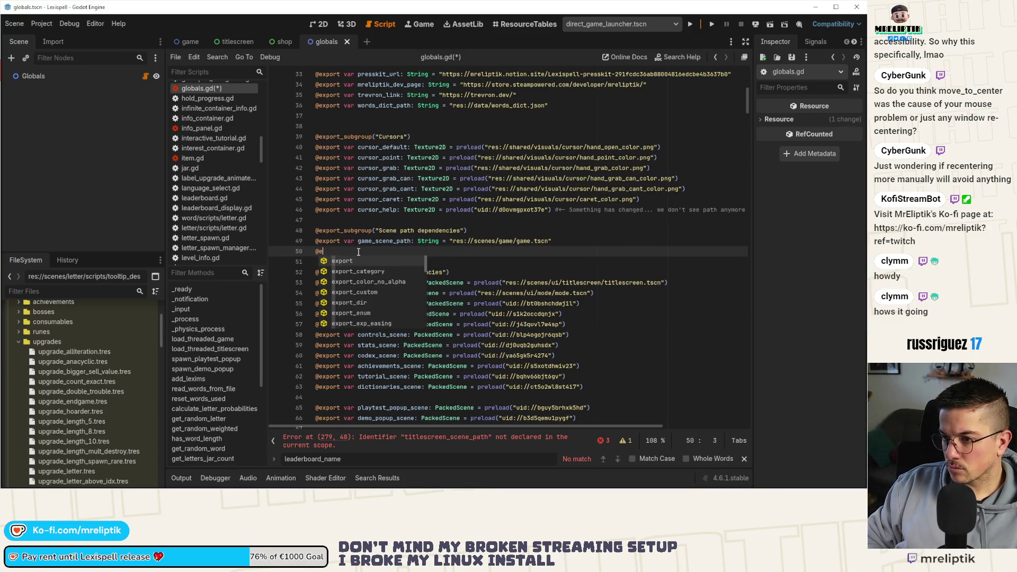
key(Return)
text(var)
key(ctrl+v)
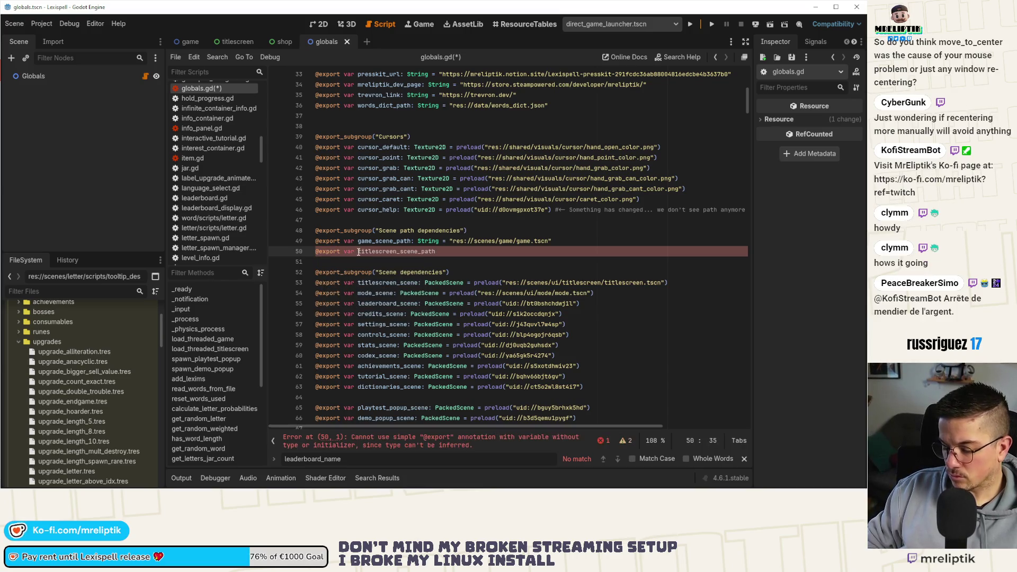
text(: String)
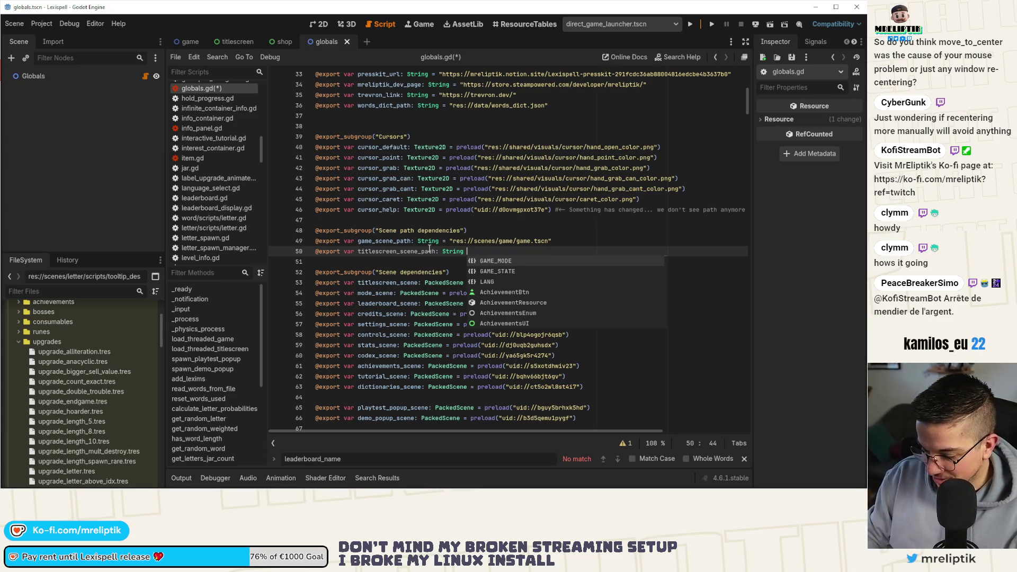
text(= ")
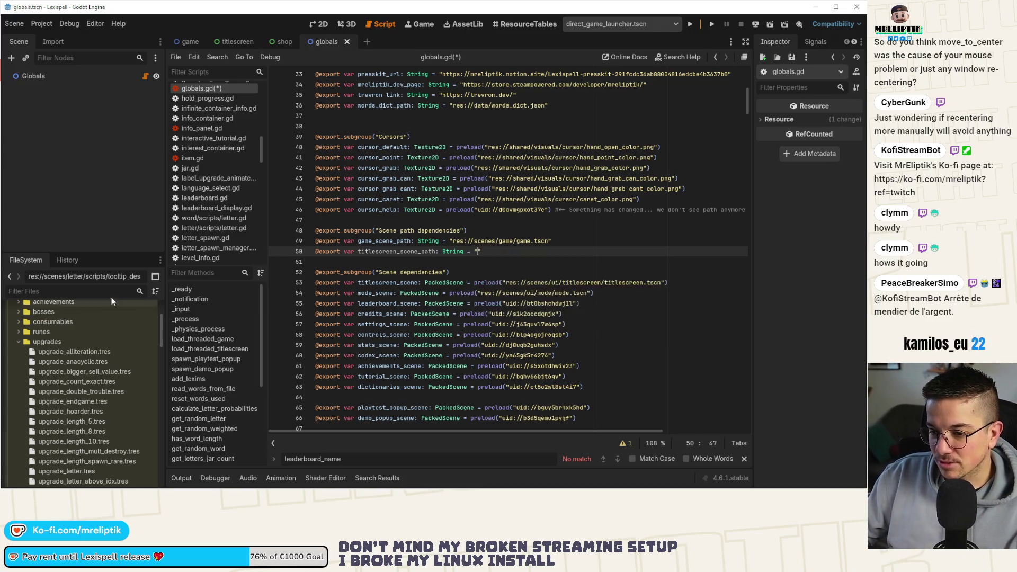
text(title)
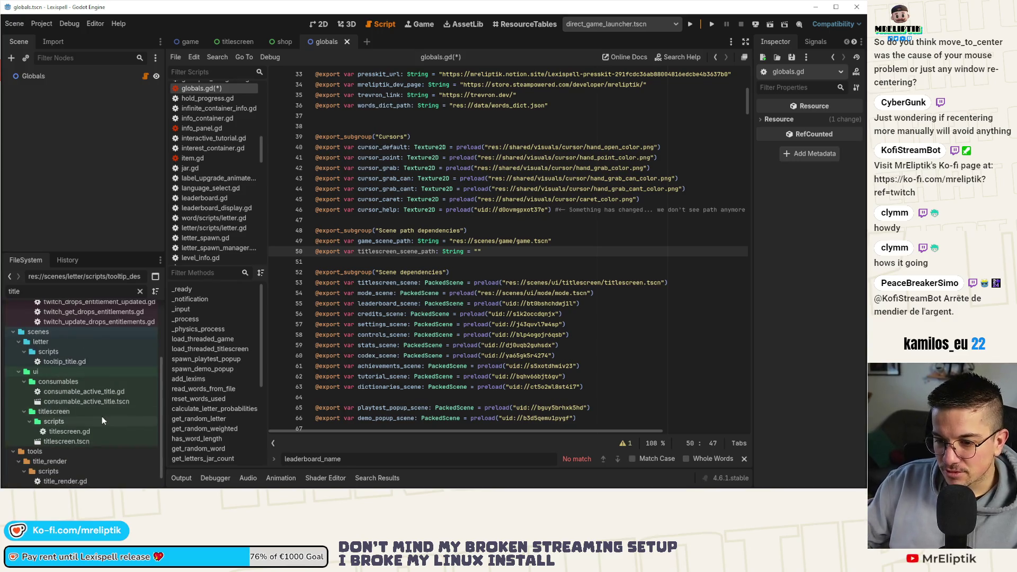
- Drag titlescreen.tscn in to set the value to res://scenes/ui/titlescreen/titlescreen.tscn, and save globals.gd
click(76, 442)
mouse_move(76, 441)
mouse_down()
mouse_move(515, 268)
mouse_move(485, 258)
mouse_up()
key(BackSpace)
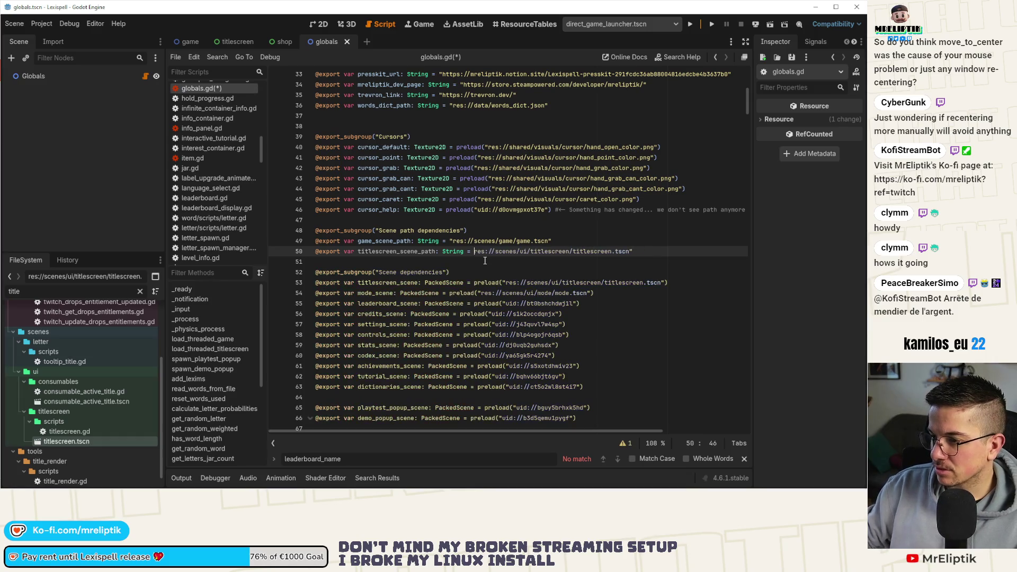
text(")
key(ctrl+s)
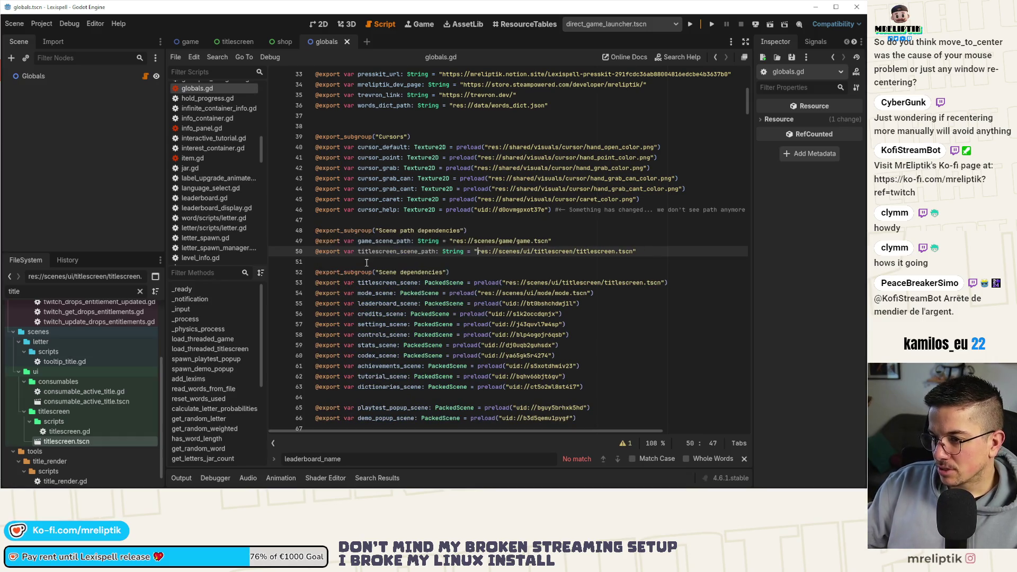
double_click(396, 251)
key(ctrl+s)
- Check the Globals node's Scene Path Dependencies in the Inspector and save the scene
double_click(72, 75)
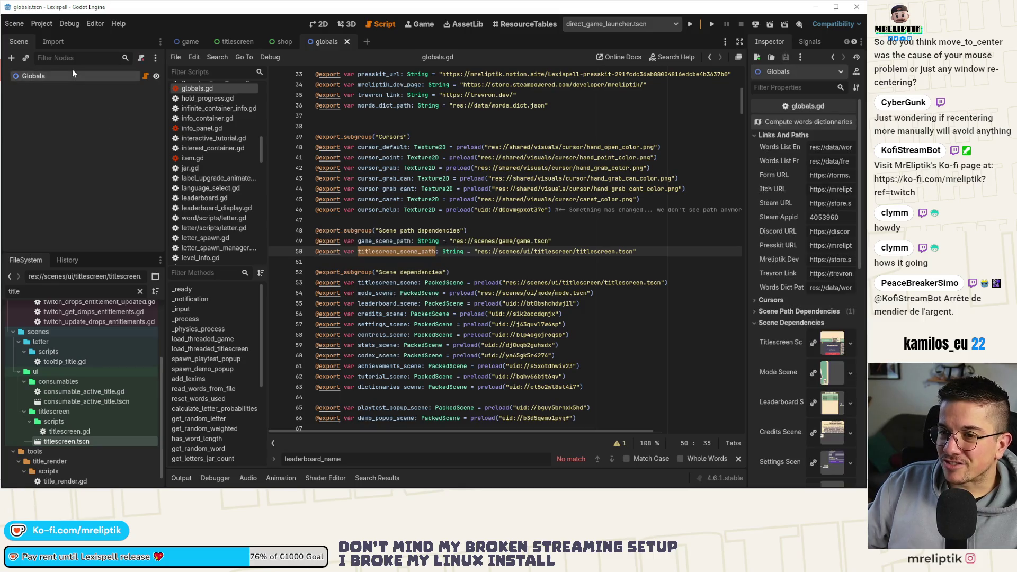
click(783, 312)
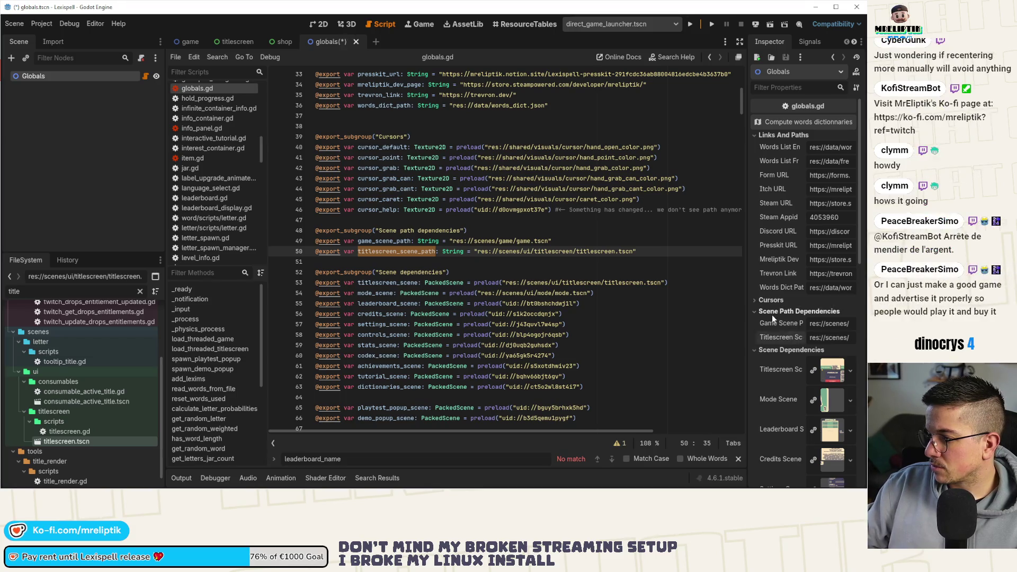
click(771, 313)
key(ctrl+s)
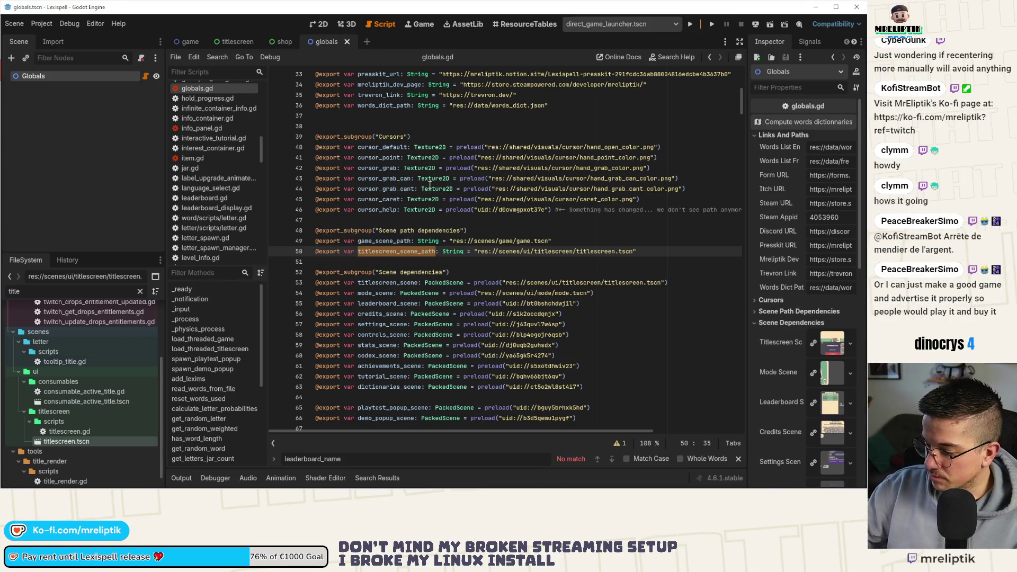
- Find titlescreen_scene_path and copy its load_queue append line up into load_threaded_game
mouse_move(429, 184)
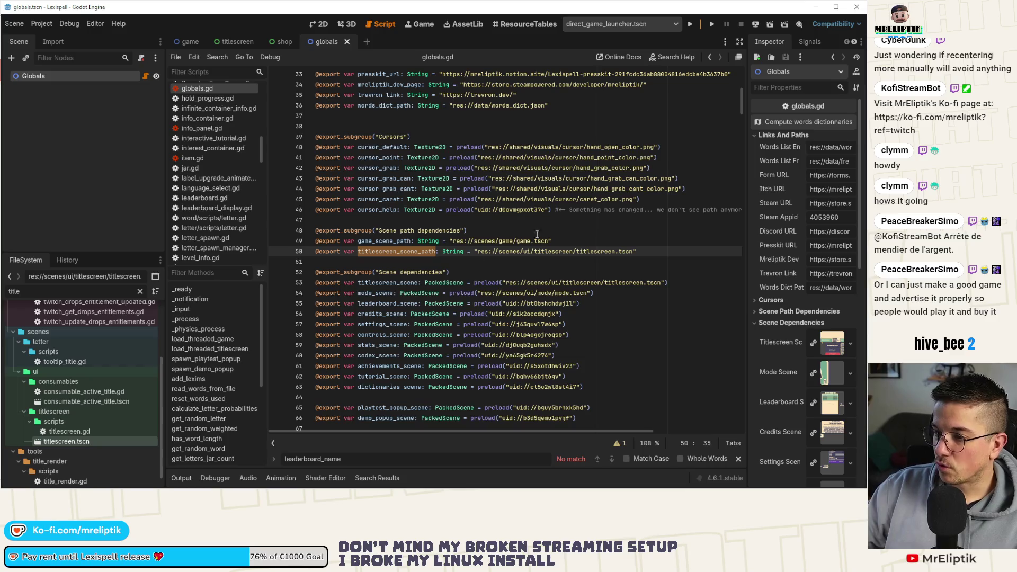
key(ctrl+f)
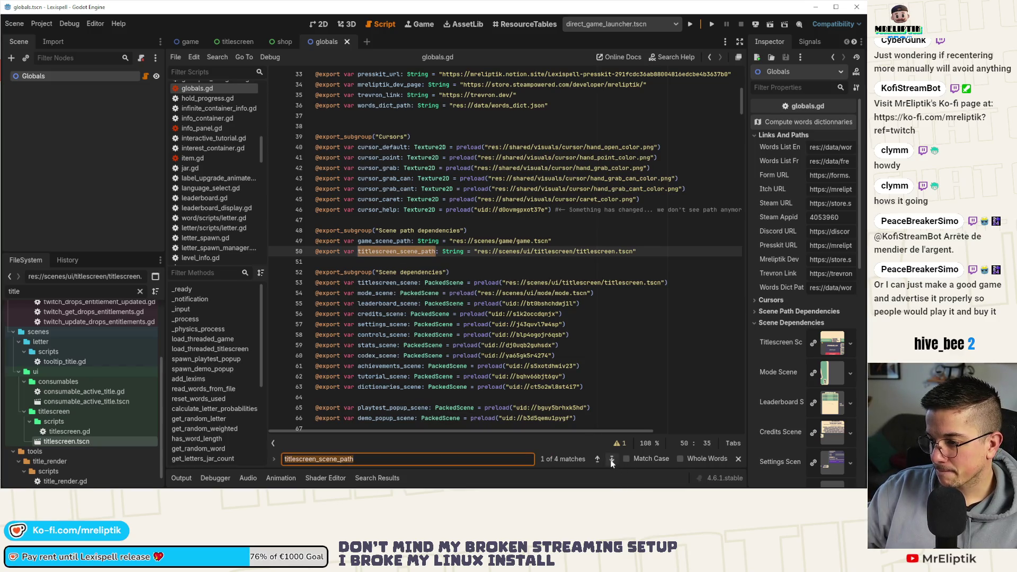
click(612, 460)
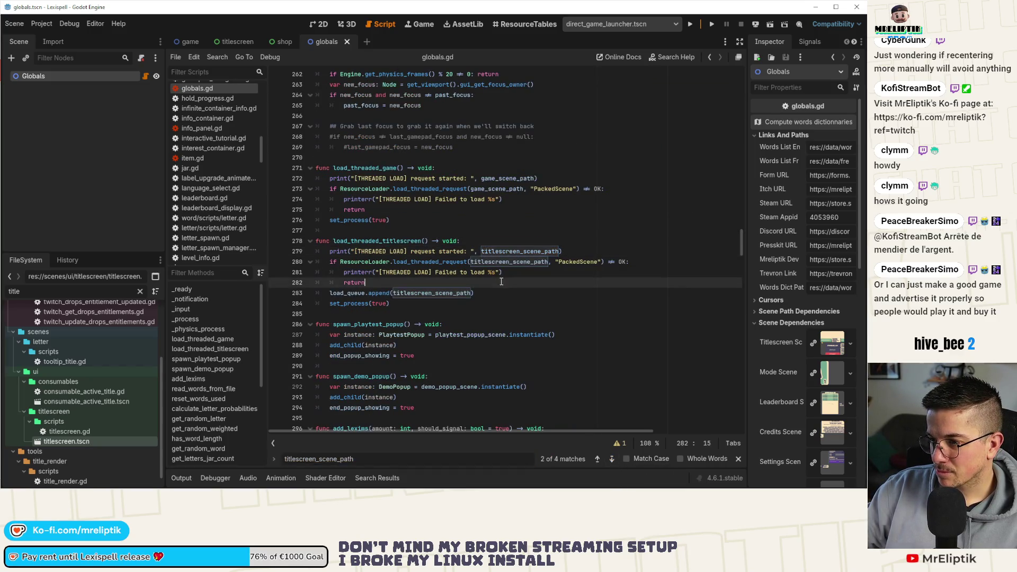
double_click(505, 262)
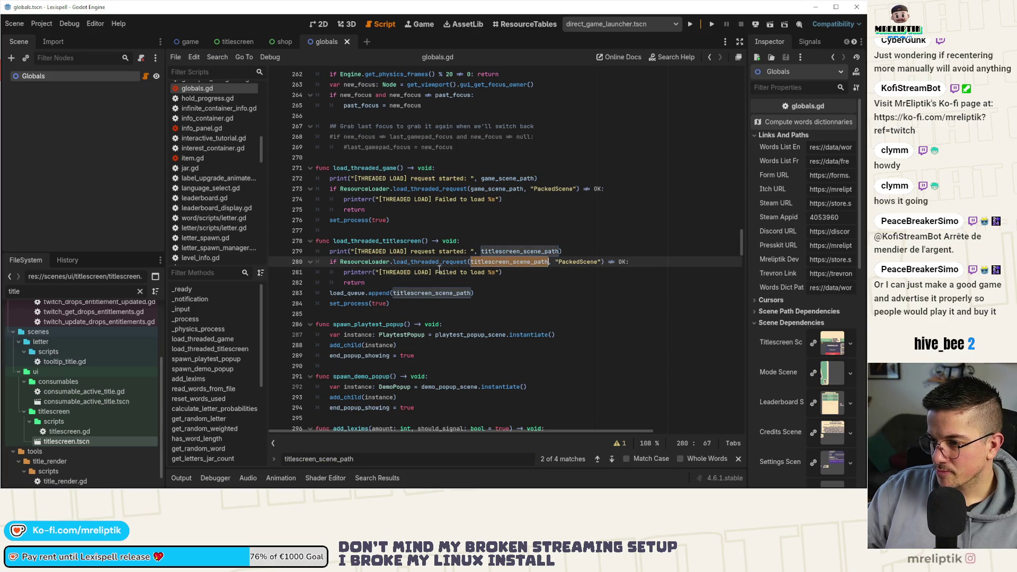
double_click(379, 293)
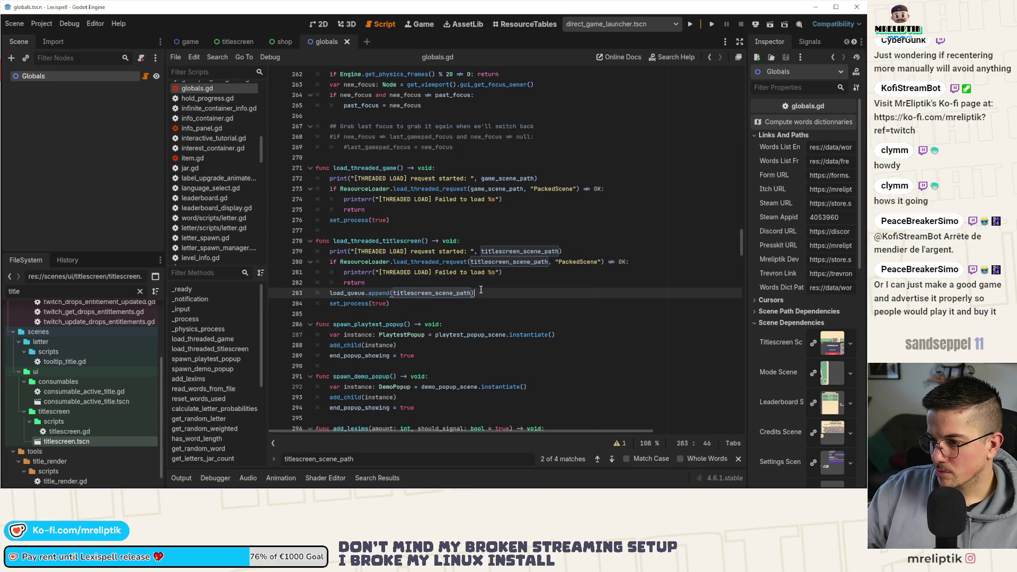
key(ctrl+alt+Down)
key(alt+Up)
key(alt+Up)
key(alt+Up)
key(alt+Up)
key(alt+Up)
key(alt+Up)
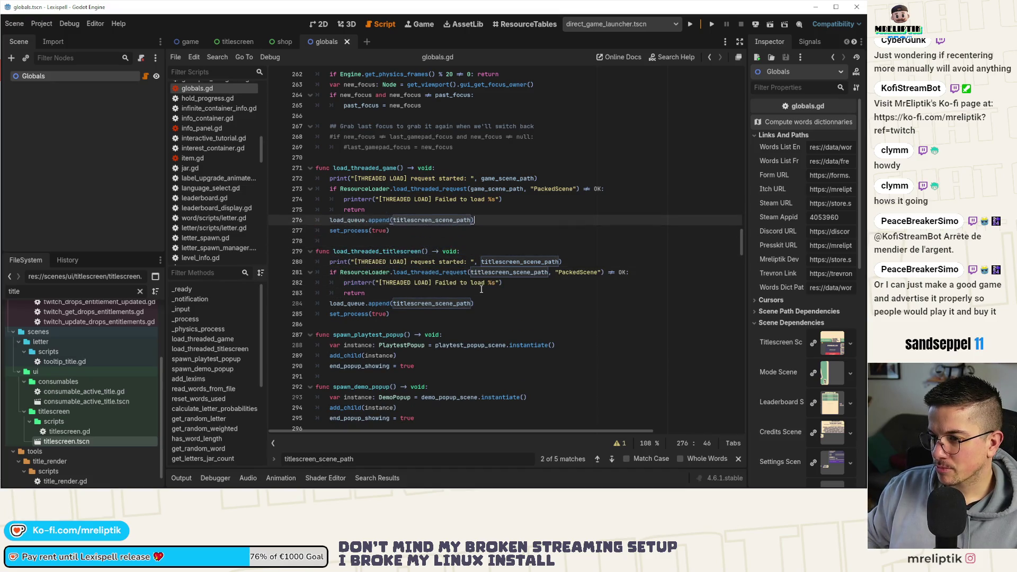
- Change the copied line's argument so it reads load_queue.append(game_scene_path)
click(496, 190)
double_click(496, 190)
key(ctrl+c)
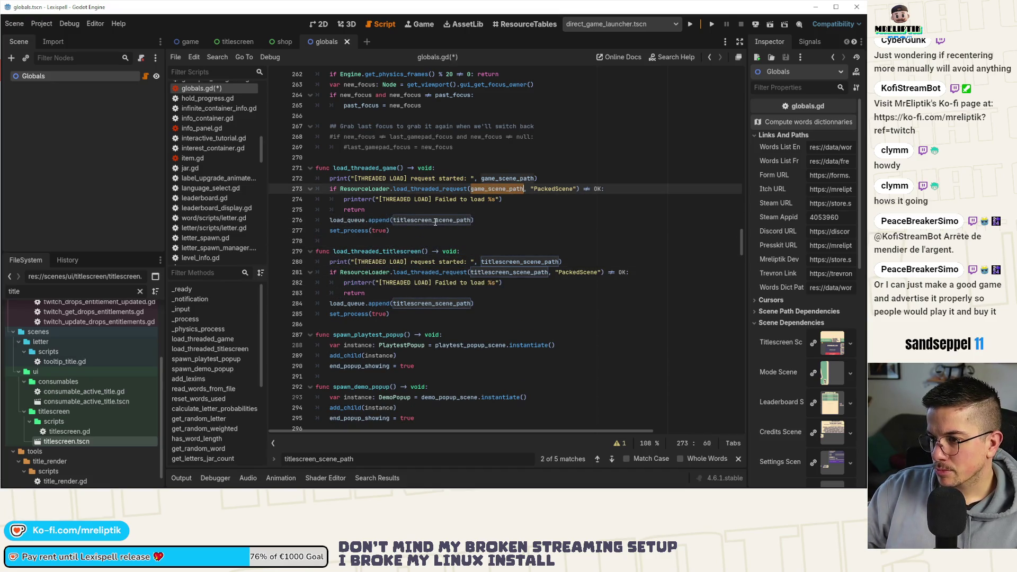
double_click(424, 220)
key(ctrl+v)
double_click(351, 220)
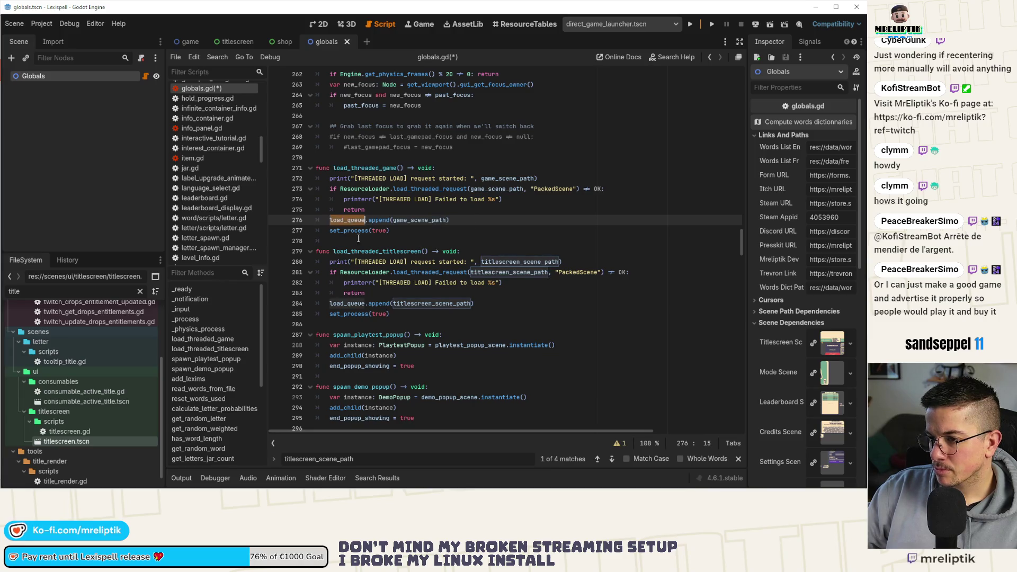
scroll(389, 305, down, 4)
scroll(395, 289, down, 20)
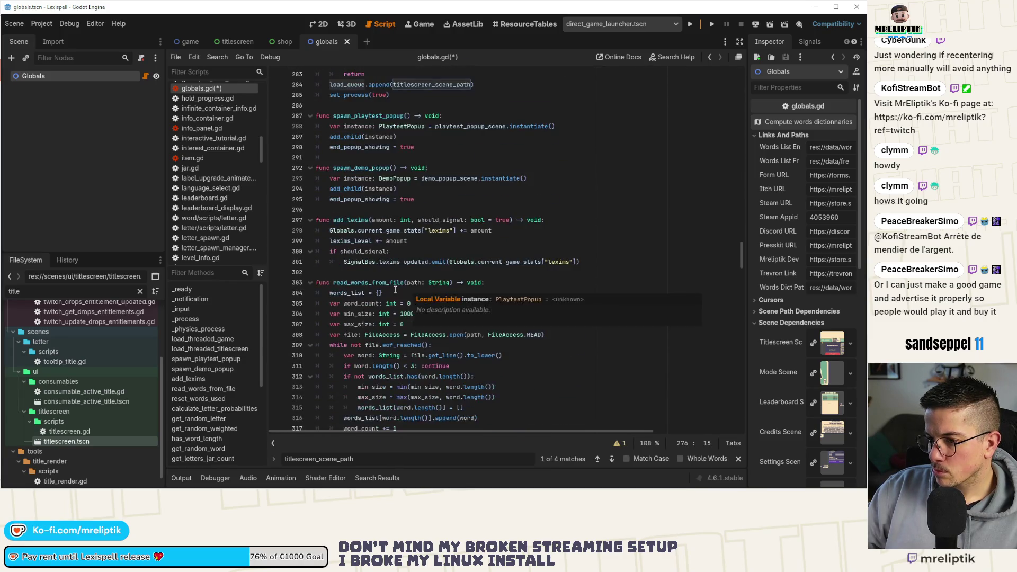
scroll(395, 294, down, 18)
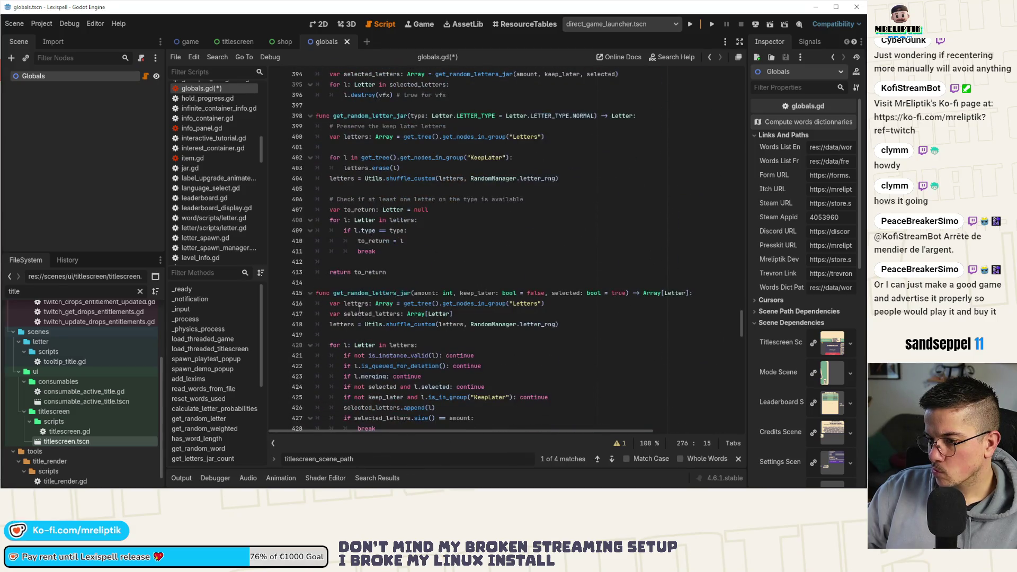
click(193, 320)
- Add an 'if load_queue.is_empty():' line below the THREAD_LOAD_LOADED branch in _process
scroll(361, 329, down, 2)
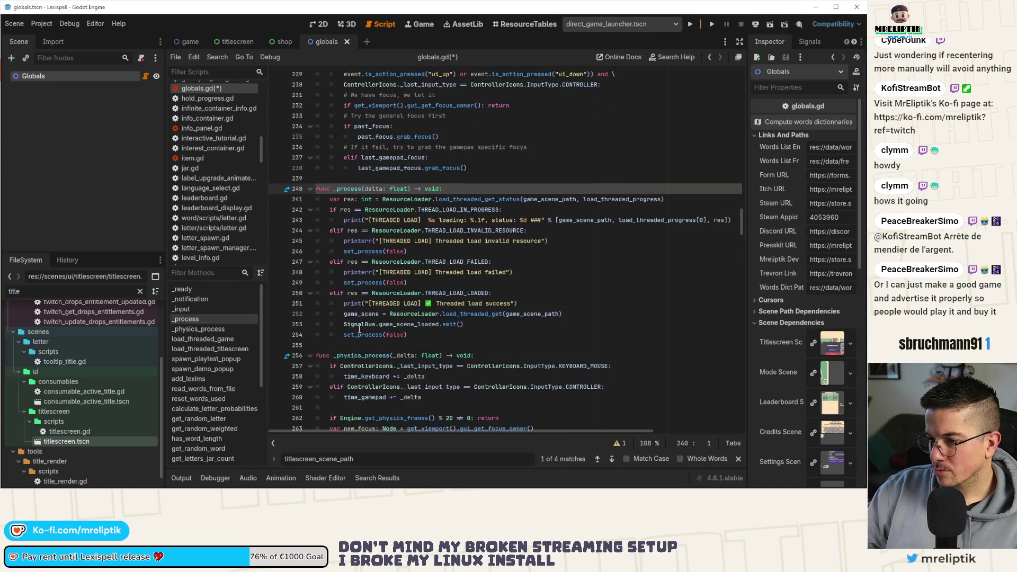
click(419, 335)
key(Return)
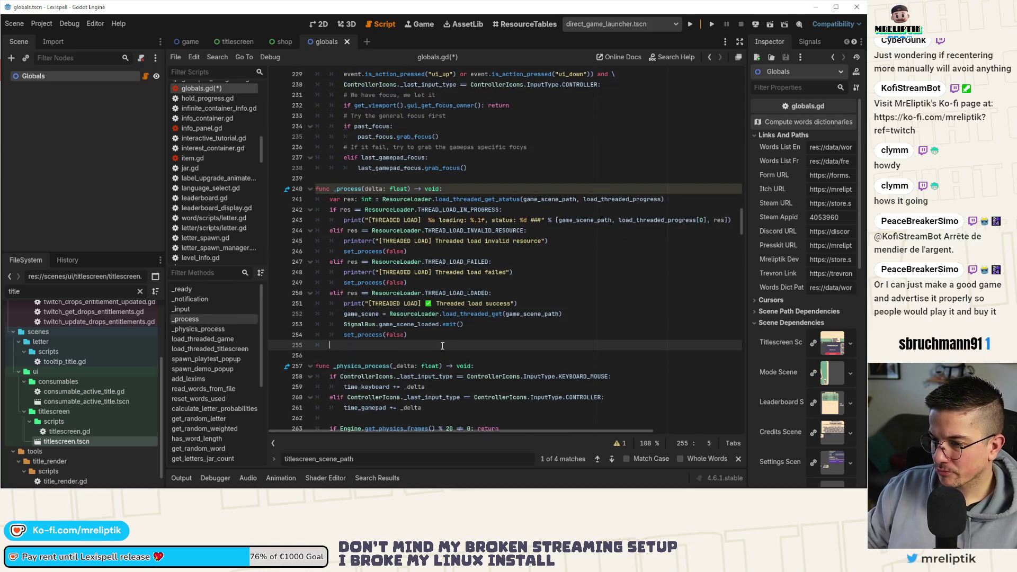
key(Return)
key(BackSpace)
text(load_queue)
key(Home)
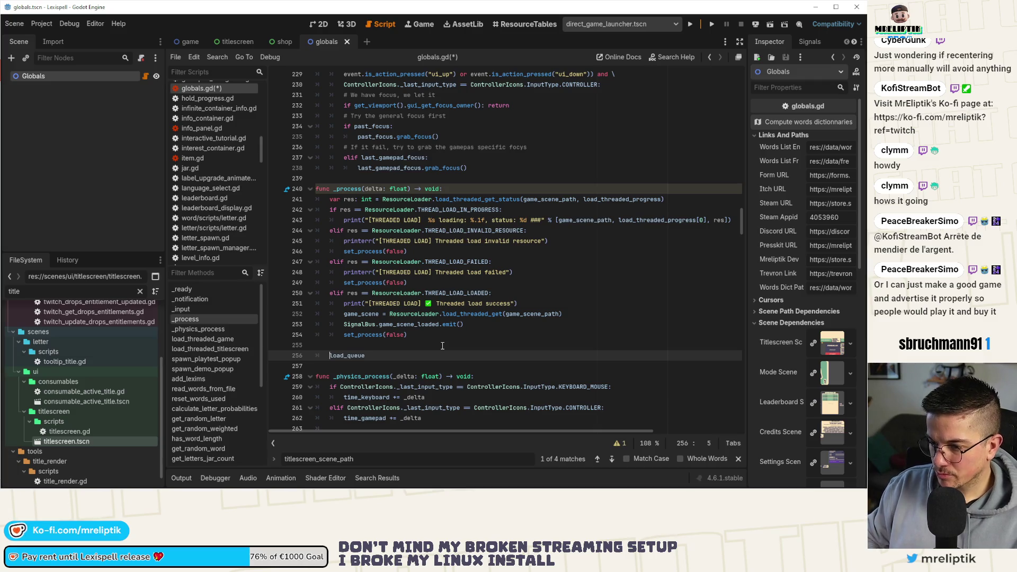
text(if)
key(End)
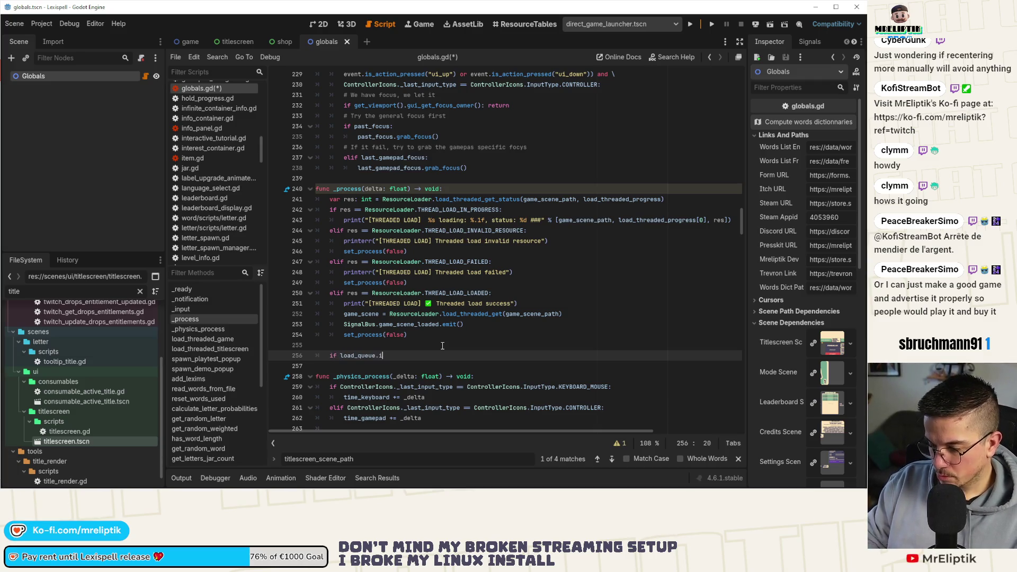
text(.is_em)
key(Return)
text(:)
key(Return)
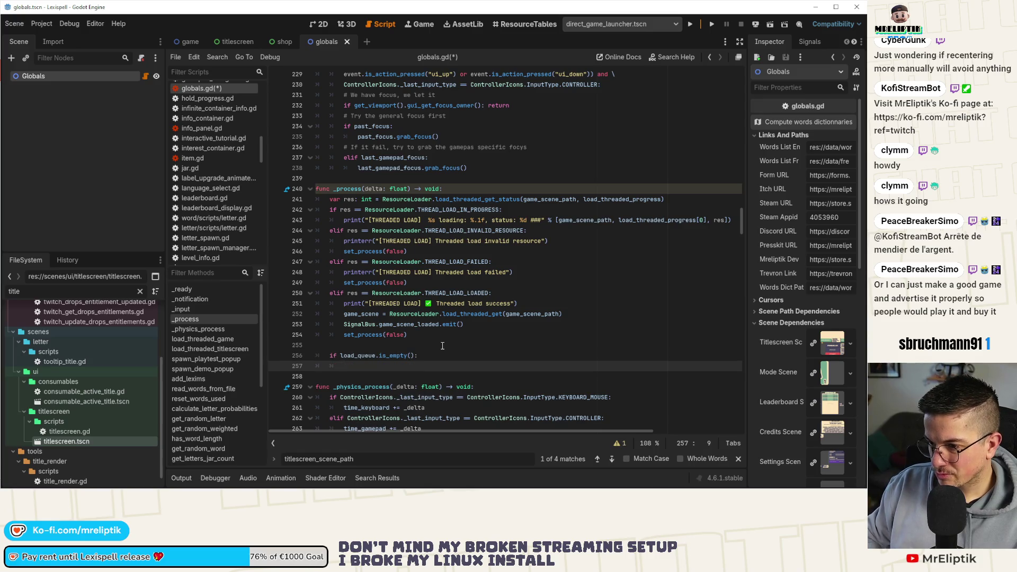
- Move set_process(false) inside the new if block, remove extra blank lines, and save
key(Up)
key(Up)
key(Up)
key(alt+Down)
key(alt+Down)
key(alt+Down)
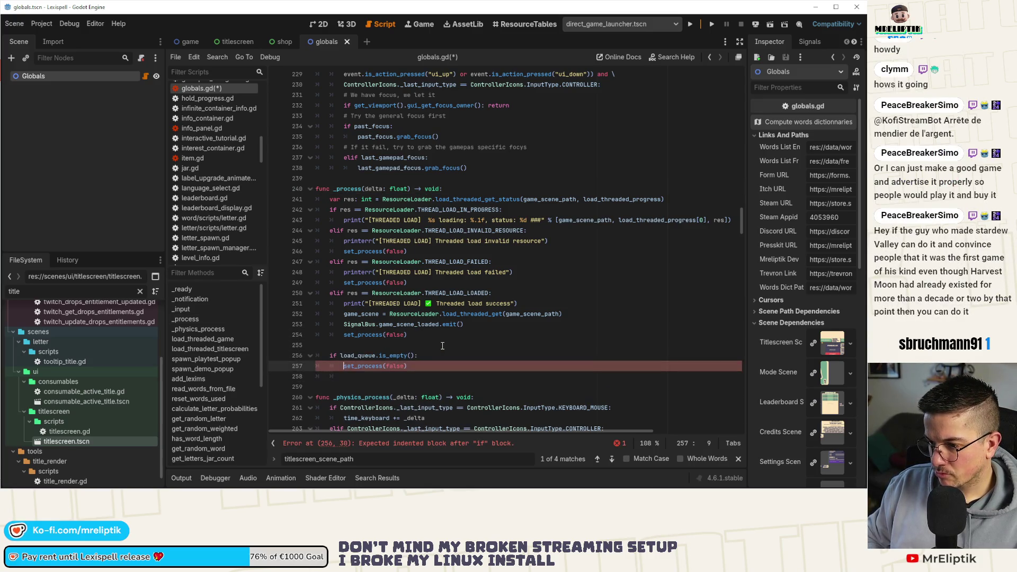
key(alt+Up)
key(Up)
key(Up)
key(ctrl+s)
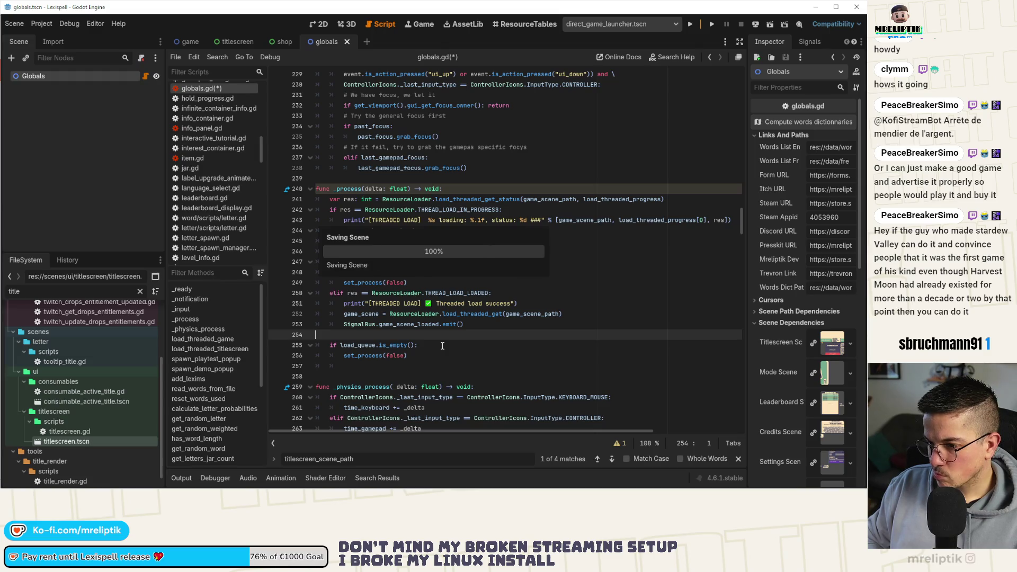
key(Down)
key(Down)
key(Down)
key(BackSpace)
key(ctrl+s)
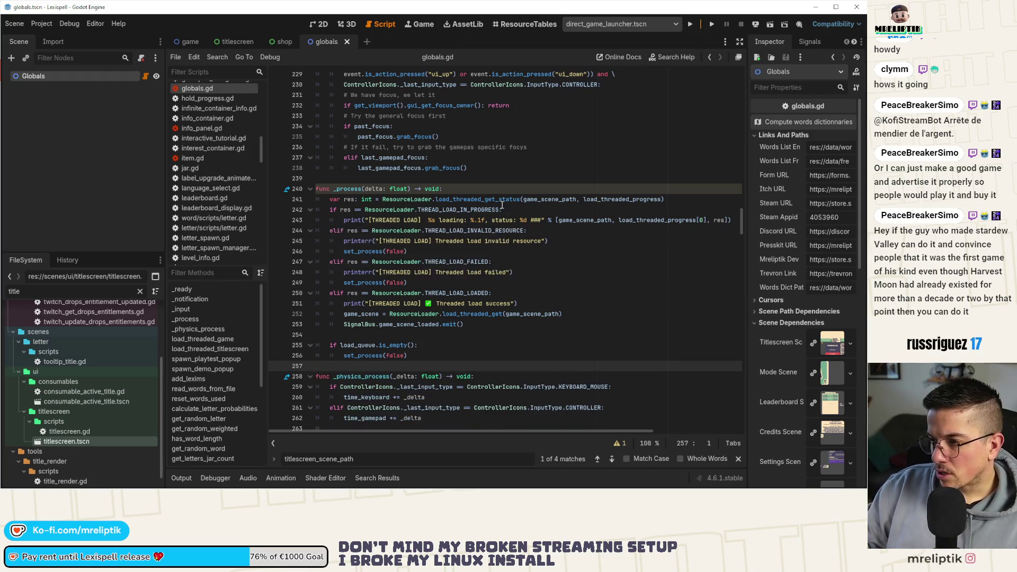
- Open the documentation for load_threaded_get_status from line 241
click(608, 199)
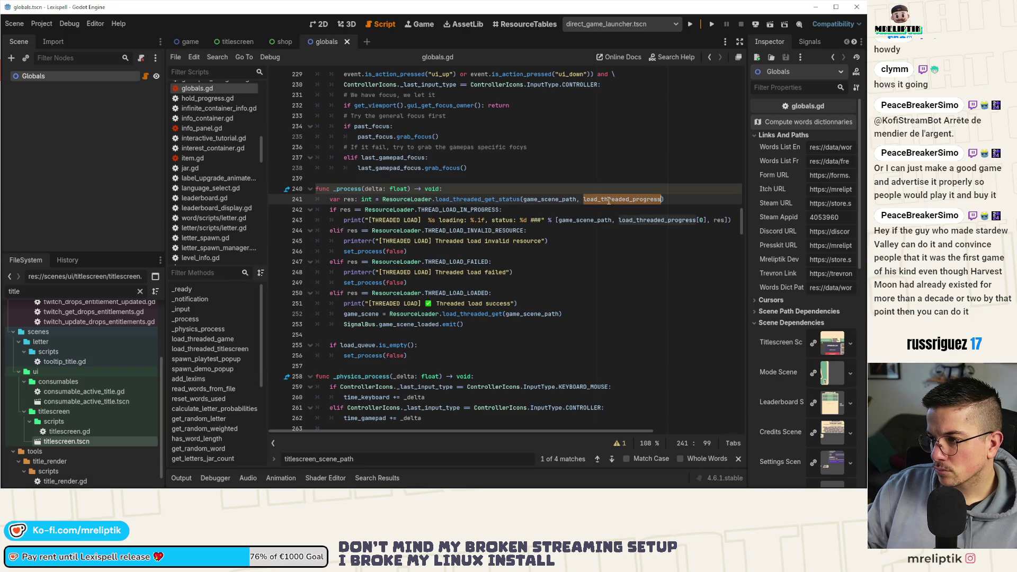
click(488, 200)
key(alt+F1)
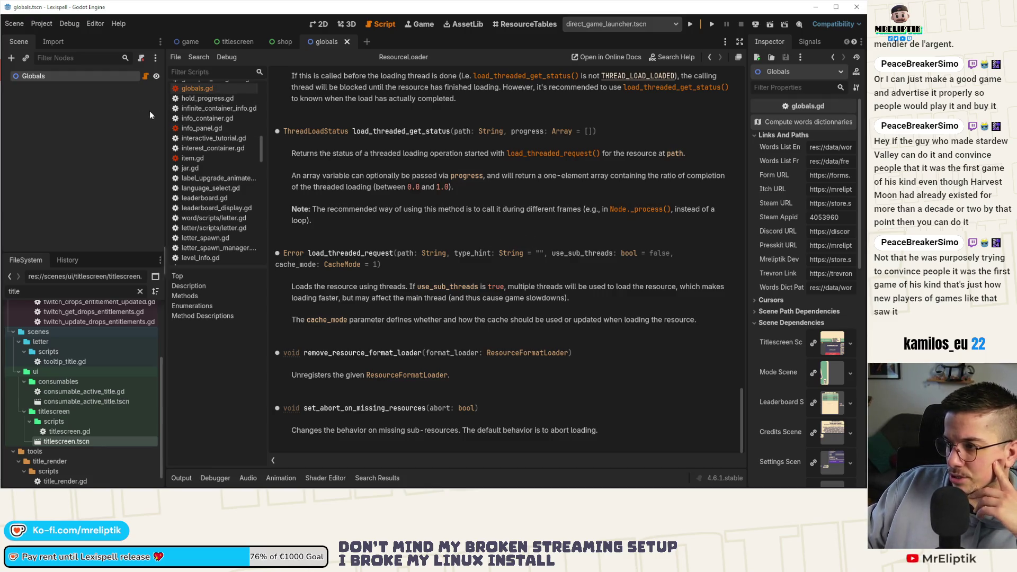
click(144, 76)
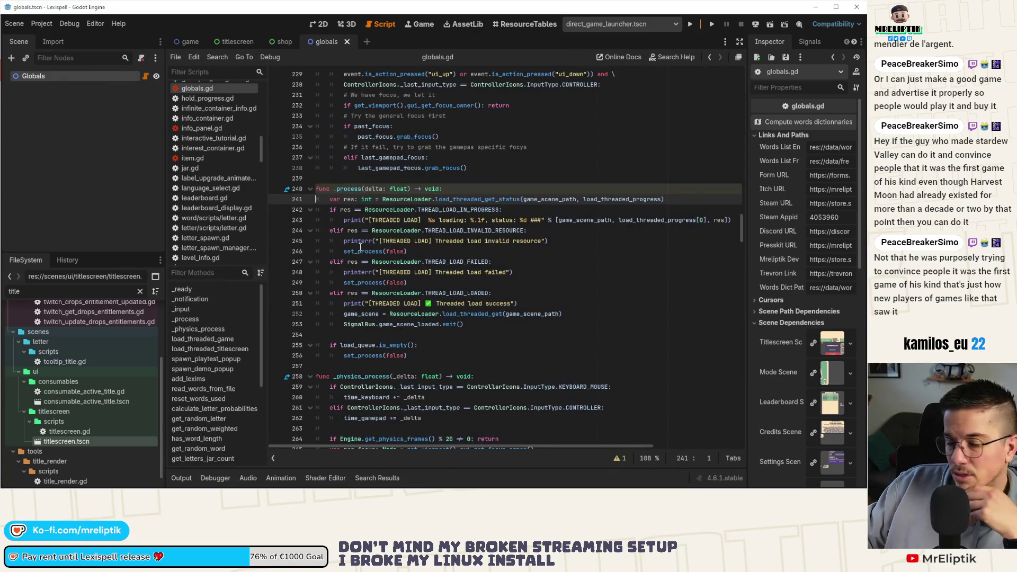
- Add 'for scene_path: String in load_queue:' under _process, indent lines 242–254 into it, and save
click(460, 190)
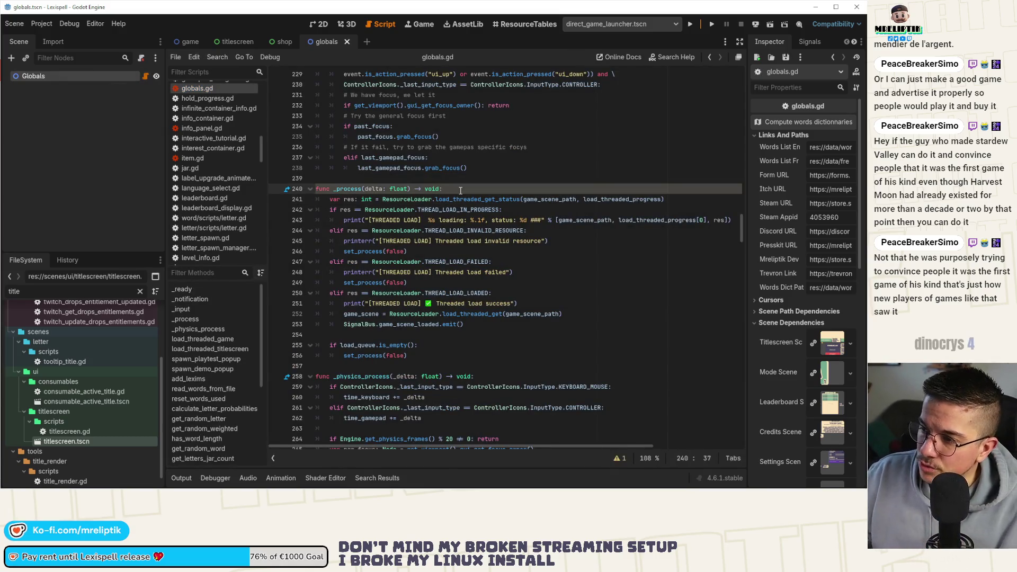
key(Return)
text(for)
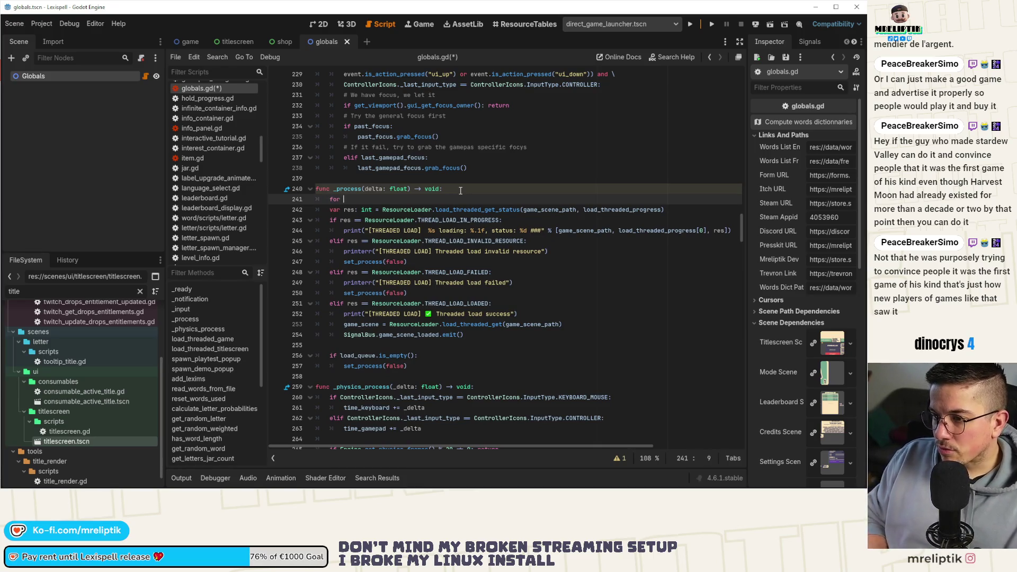
text(scene_path)
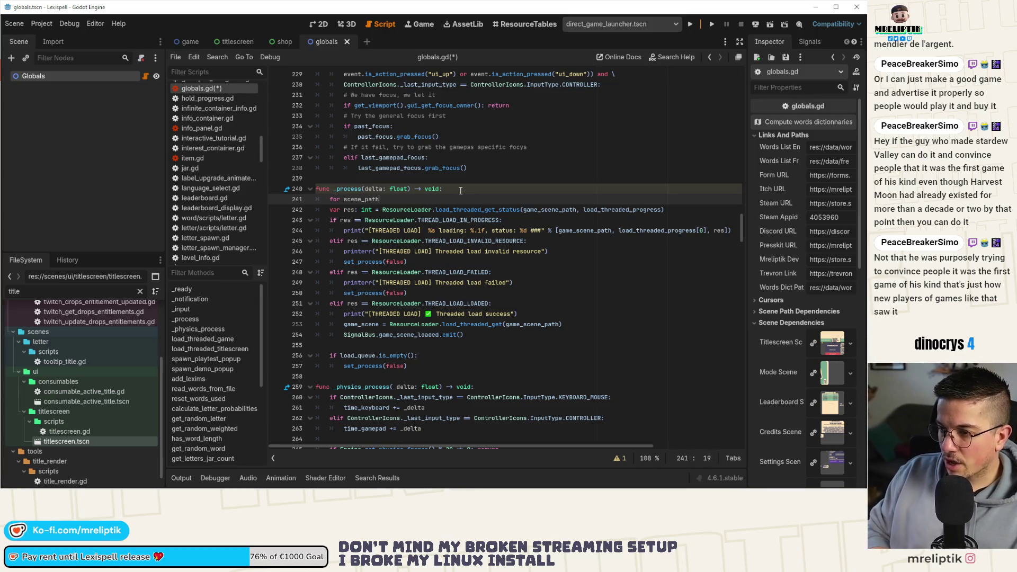
text(: String )
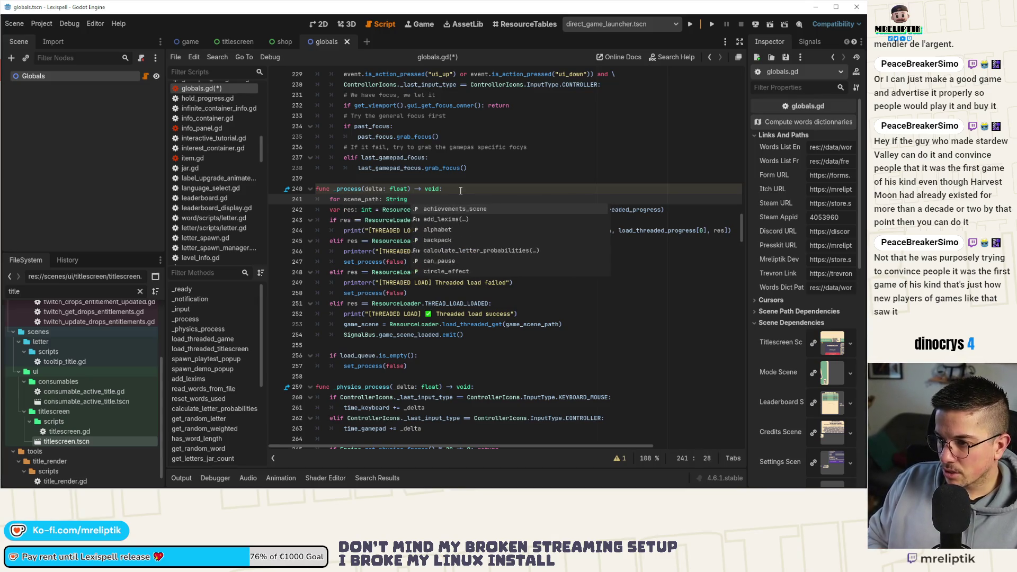
text(in load)
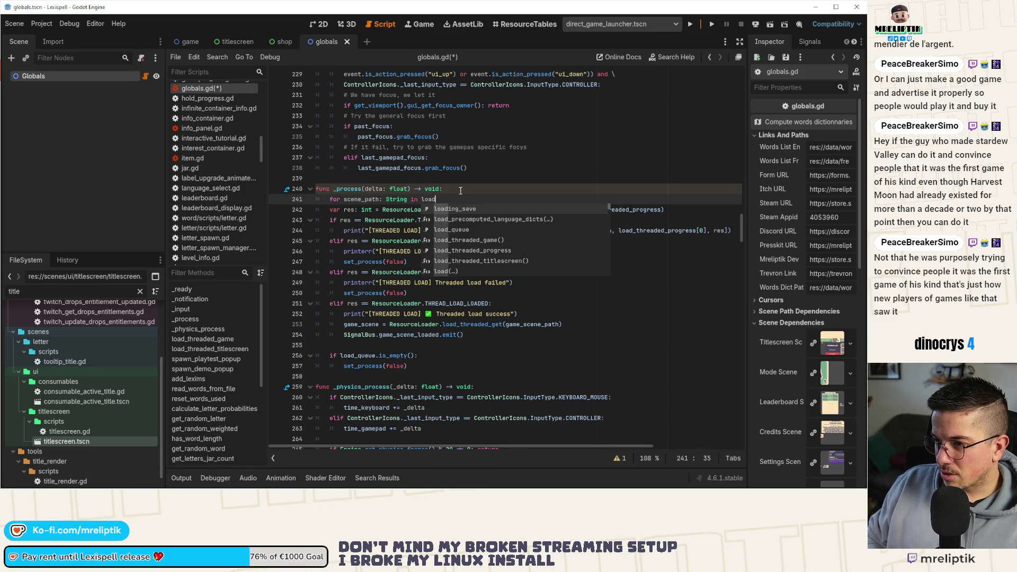
key(Down)
key(Down)
key(Return)
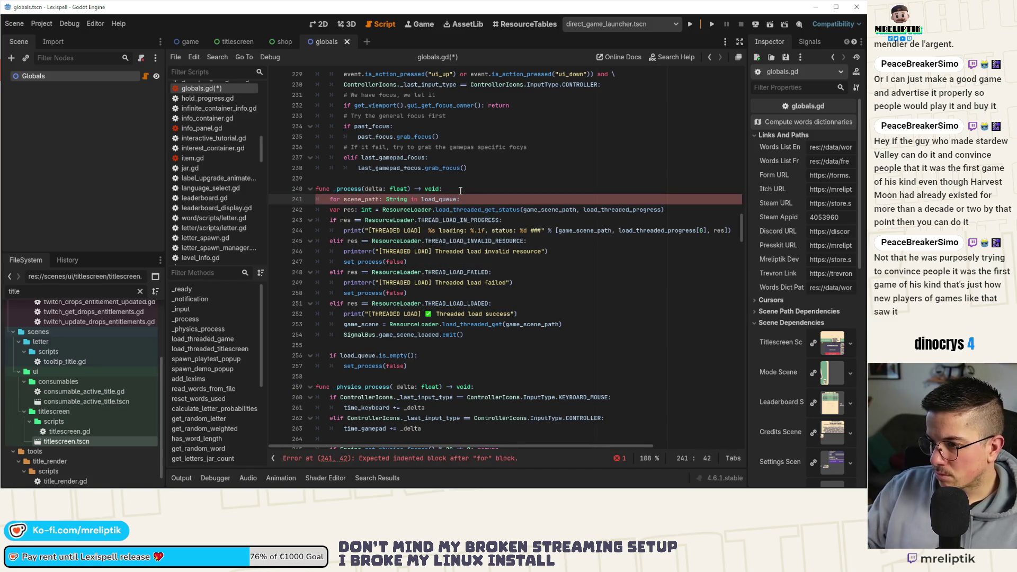
mouse_move(328, 209)
mouse_down()
mouse_move(460, 316)
mouse_move(468, 334)
mouse_up()
key(Tab)
click(472, 304)
key(ctrl+s)
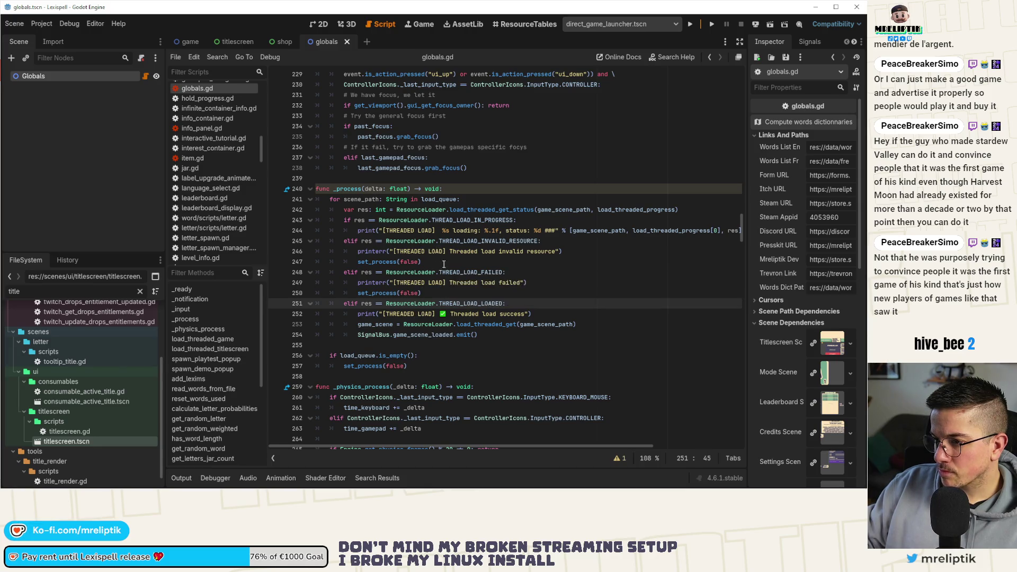
- Insert ' (%s)' after [THREADED LOAD] on lines 244, 246, 249 and 252
click(436, 231)
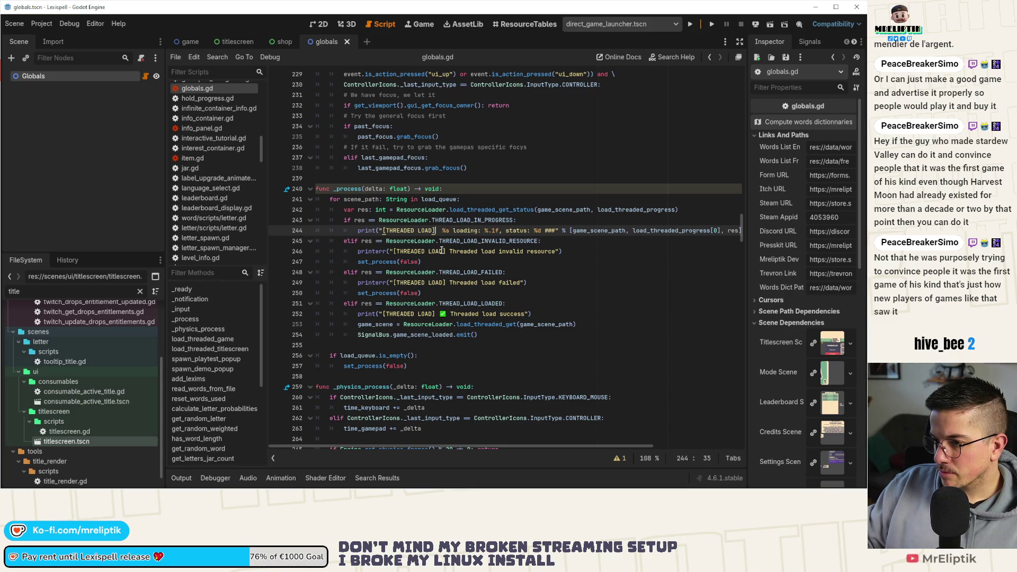
text(()
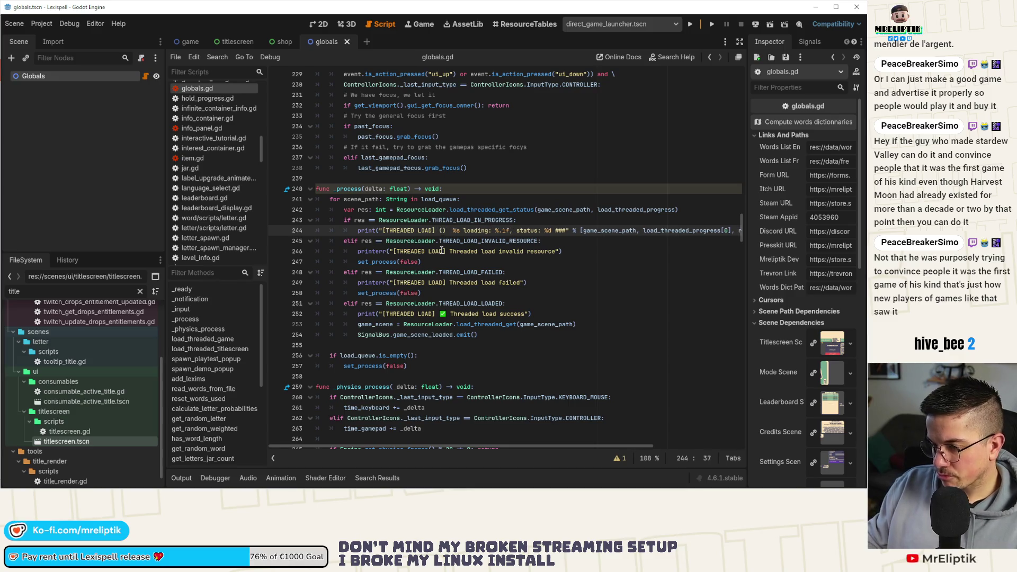
text(%s)
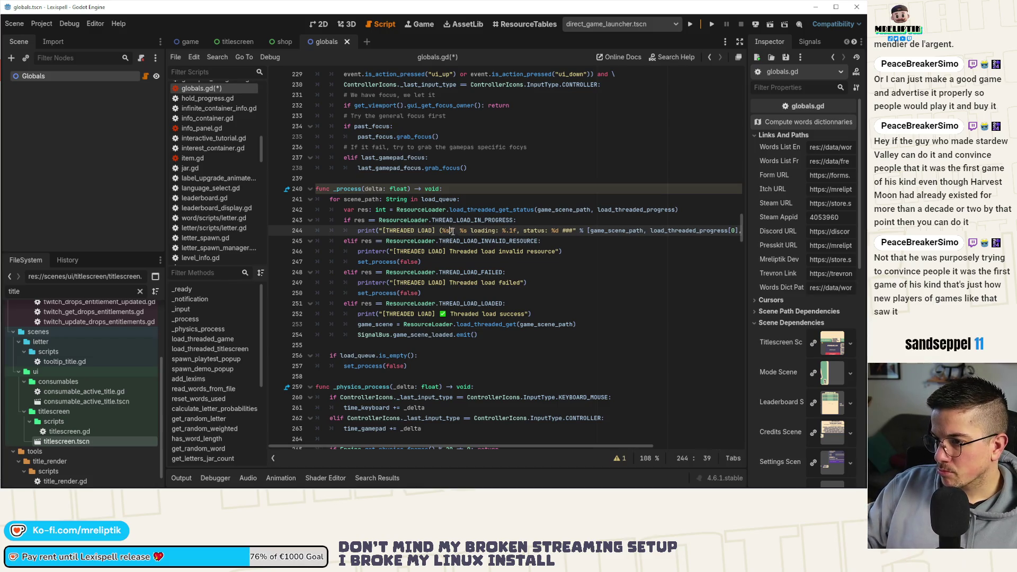
drag(451, 231, 441, 237)
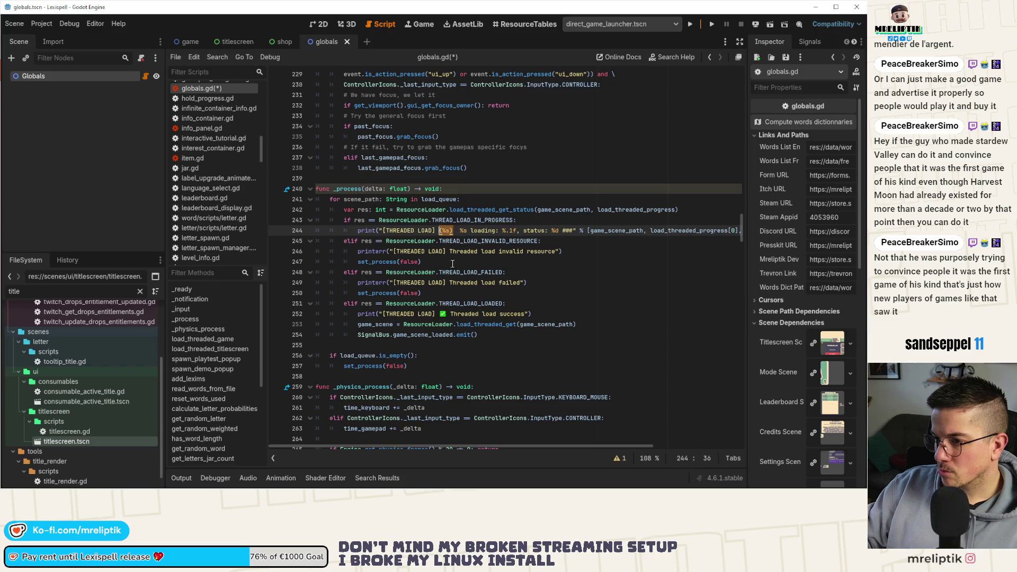
click(447, 251)
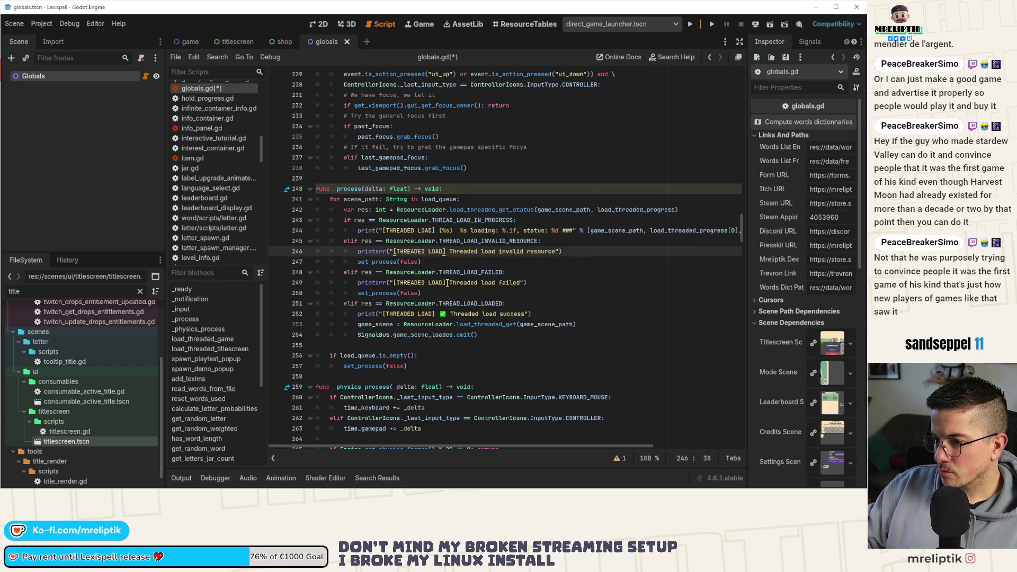
alt+click(447, 282)
alt+click(435, 314)
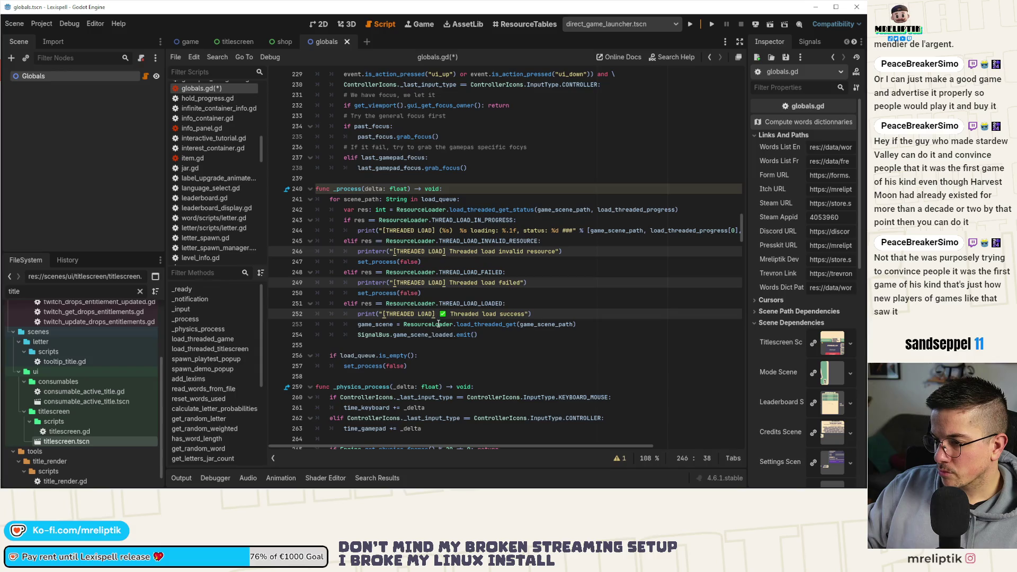
text((%s))
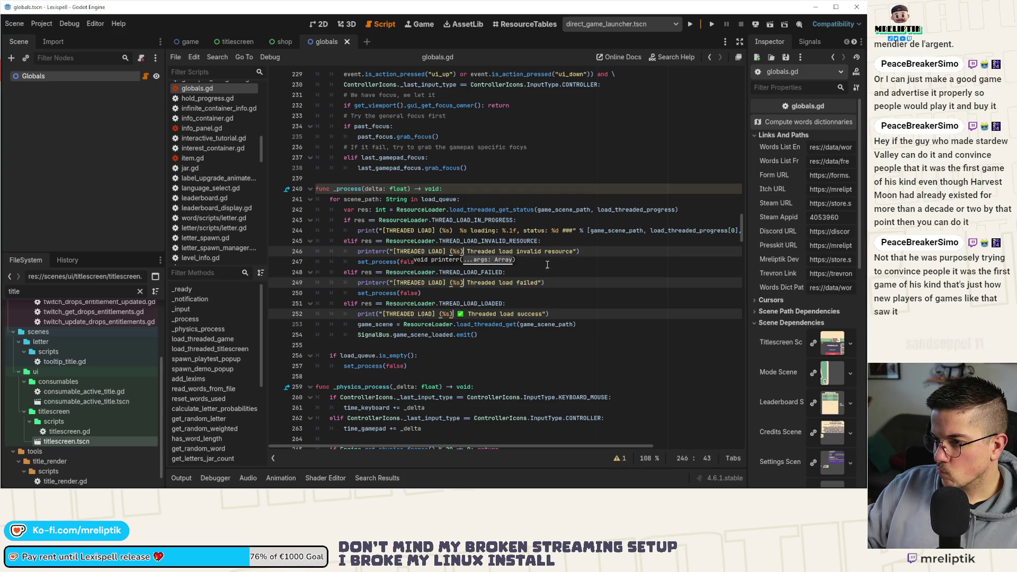
- Delete the stray %s left after (%s) on line 244
click(591, 239)
key(Up)
key(ctrl+shift+Right)
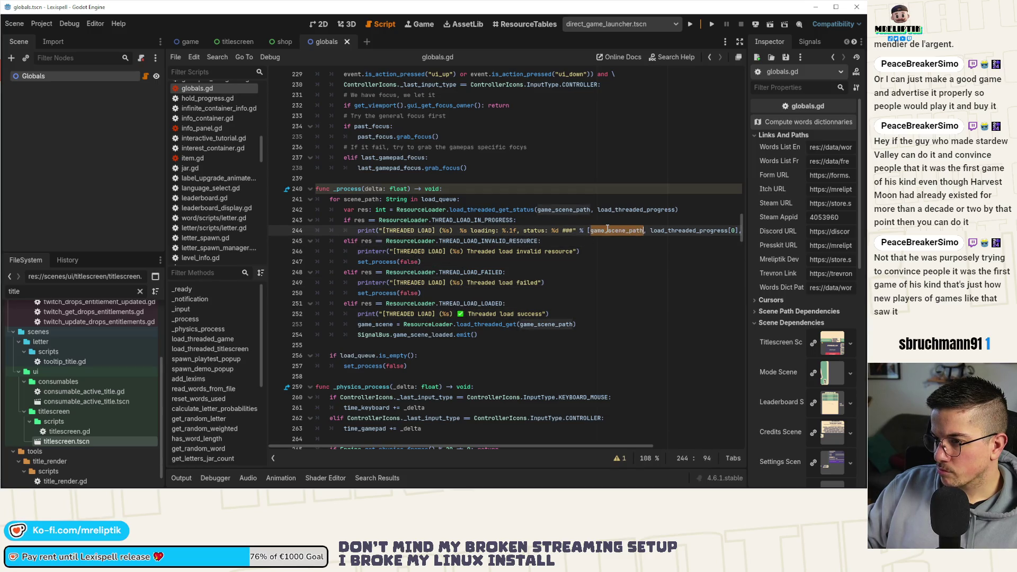
key(ctrl+Left)
key(ctrl+Left)
key(ctrl+Left)
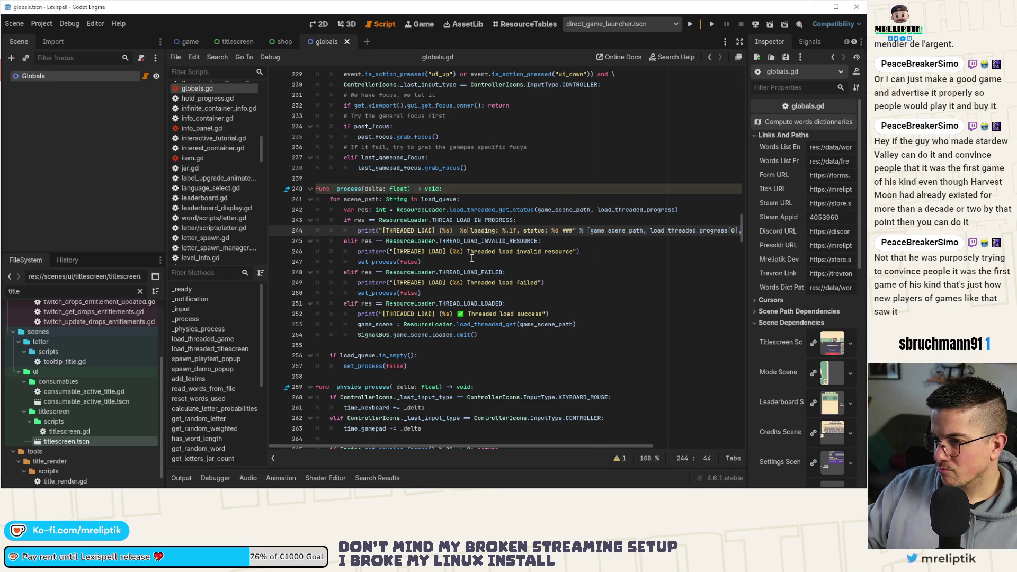
key(BackSpace)
key(BackSpace)
key(BackSpace)
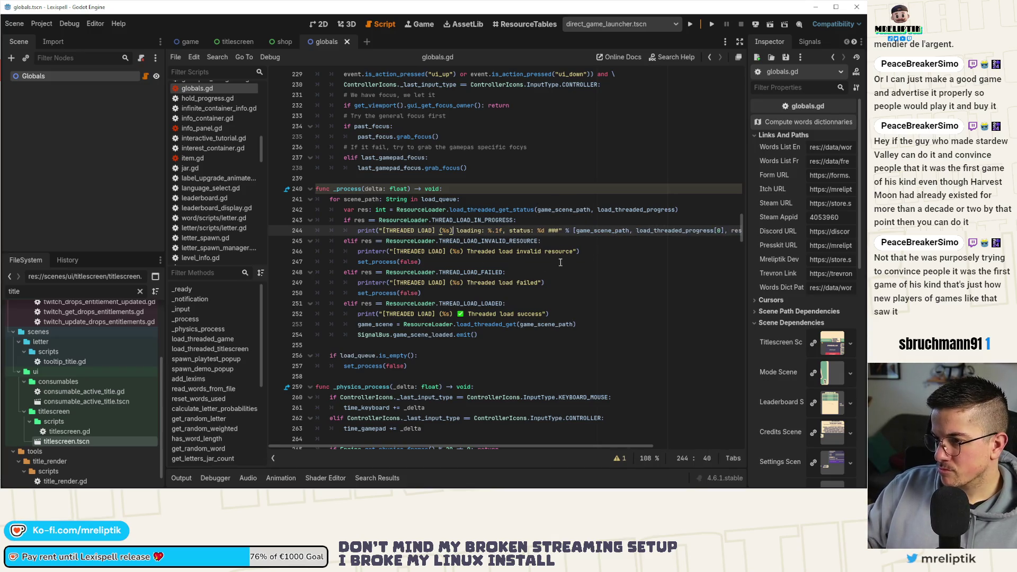
click(574, 251)
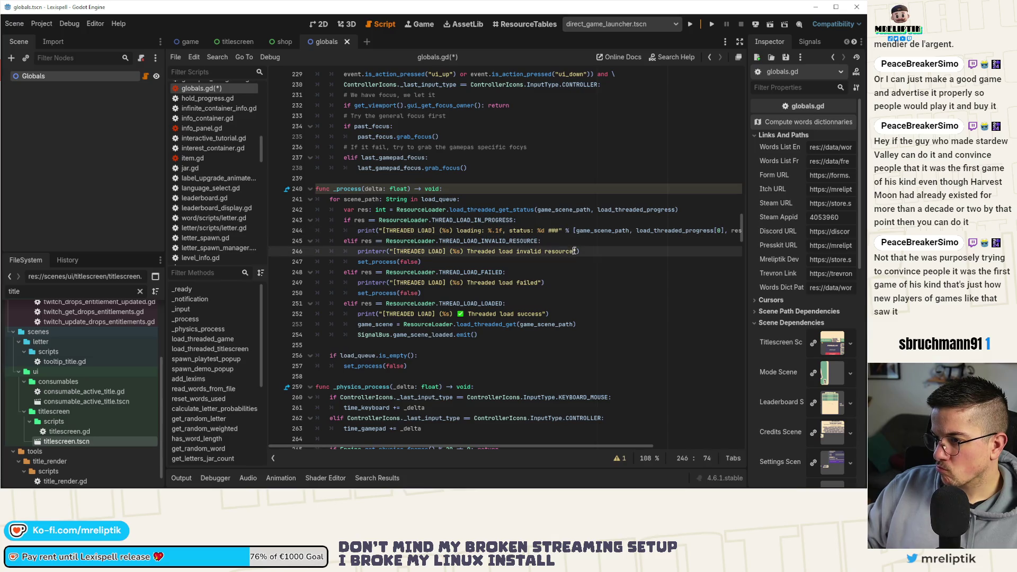
- Format the line 244, 246 and failure messages with scene_path instead of game_scene_path, and save
click(387, 200)
double_click(591, 231)
text(scene_path)
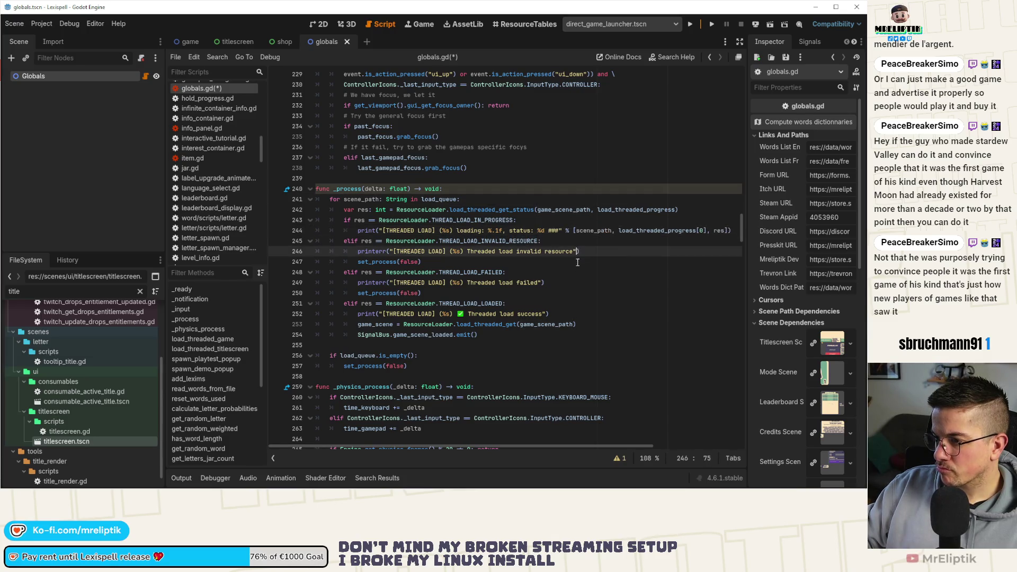
click(576, 251)
text(% scene_path)
click(541, 282)
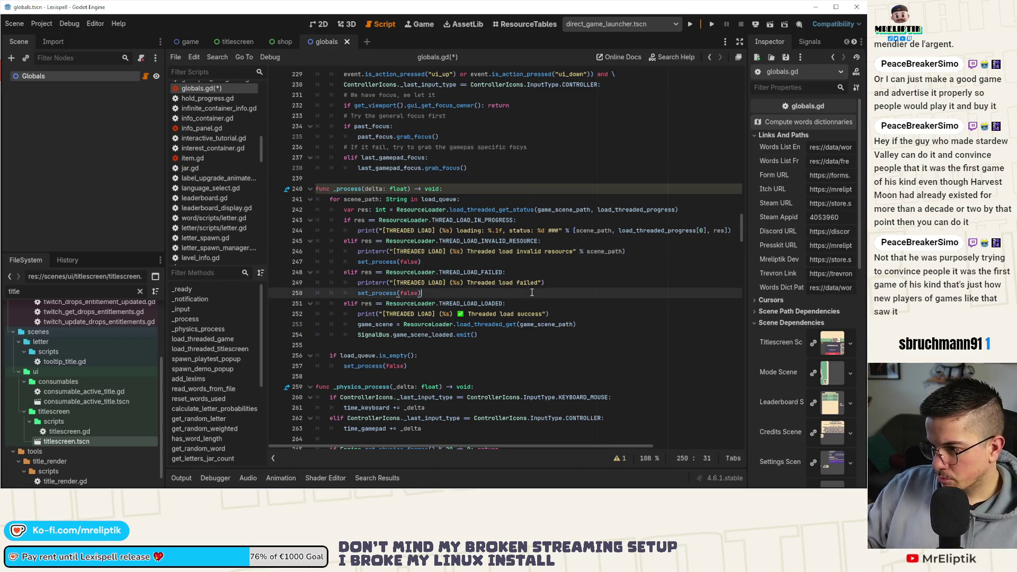
text(% scene_path)
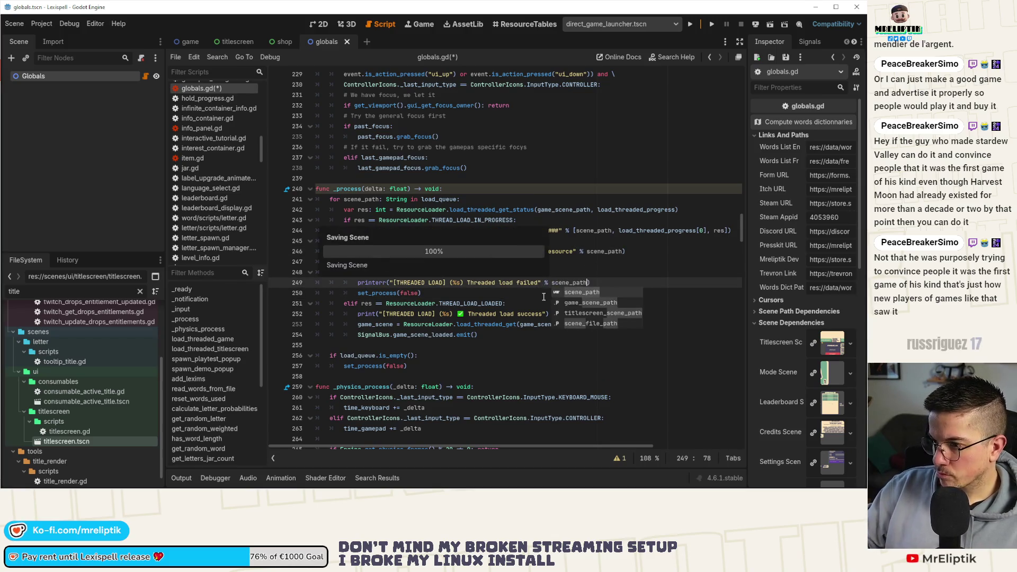
click(500, 324)
key(ctrl+s)
click(548, 313)
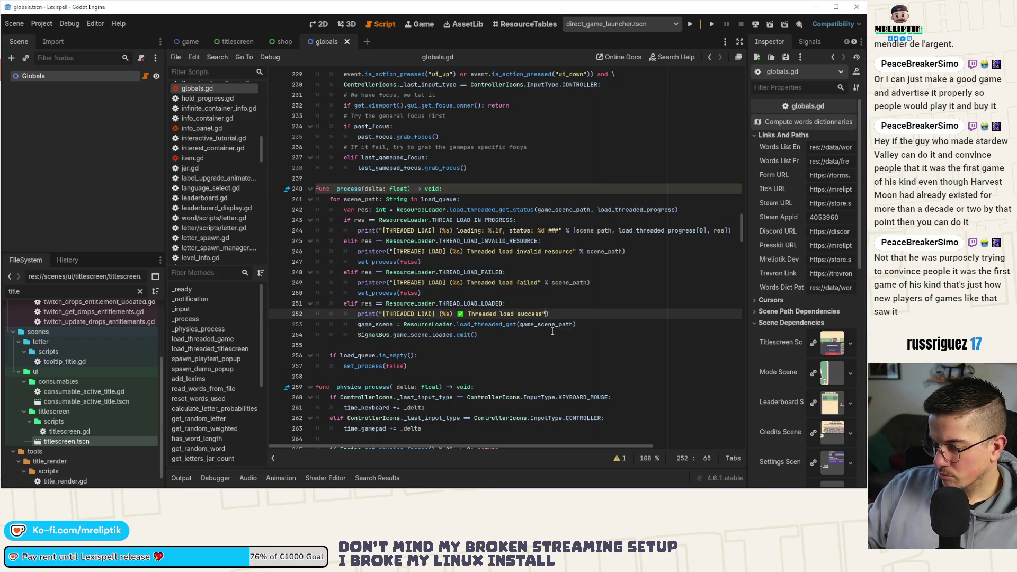
text(% scene_path)
key(ctrl+s)
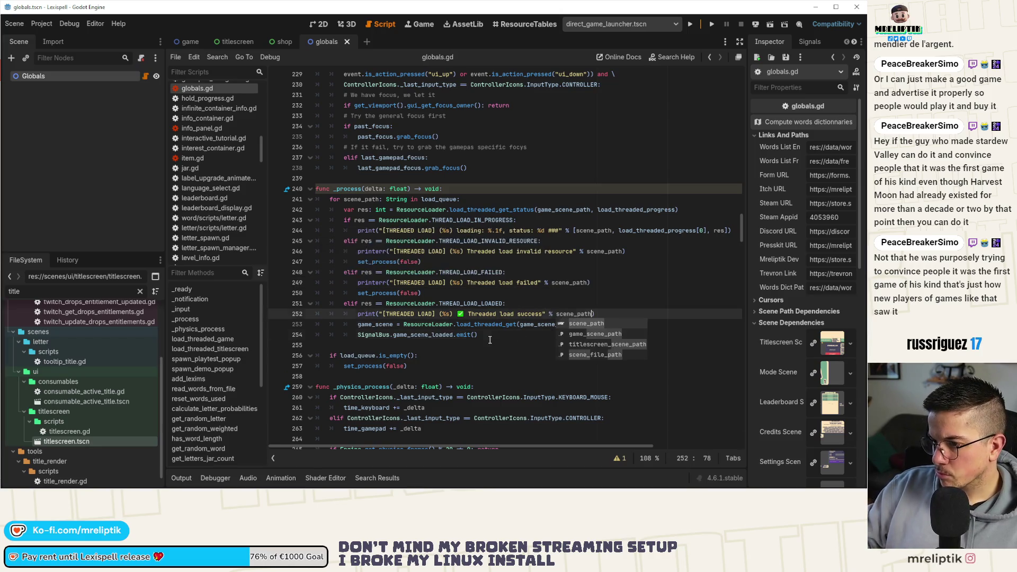
click(490, 336)
- Inspect the load_threaded_get call, game_scene and load_queue variables on lines 253–256
click(370, 326)
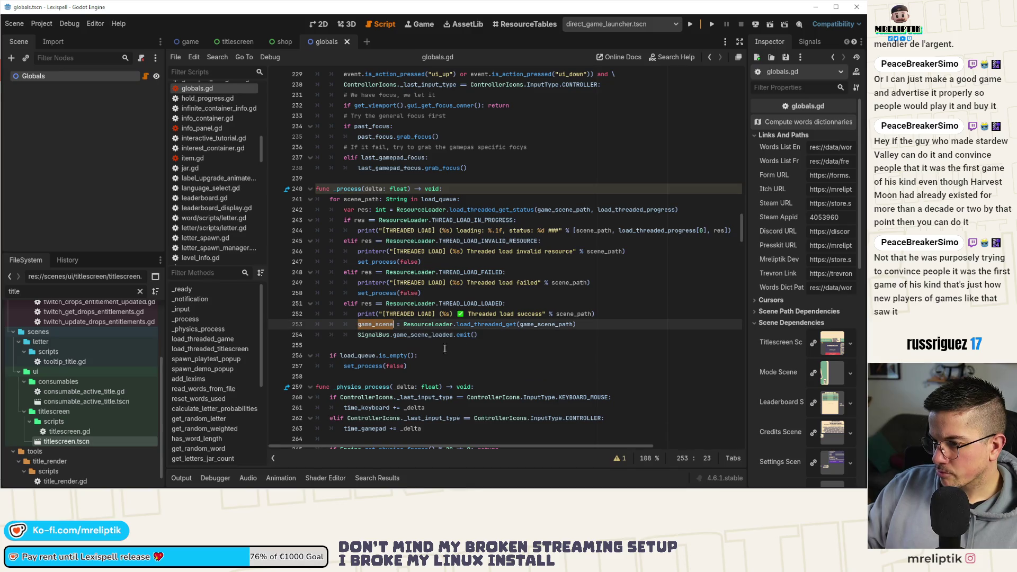
double_click(488, 324)
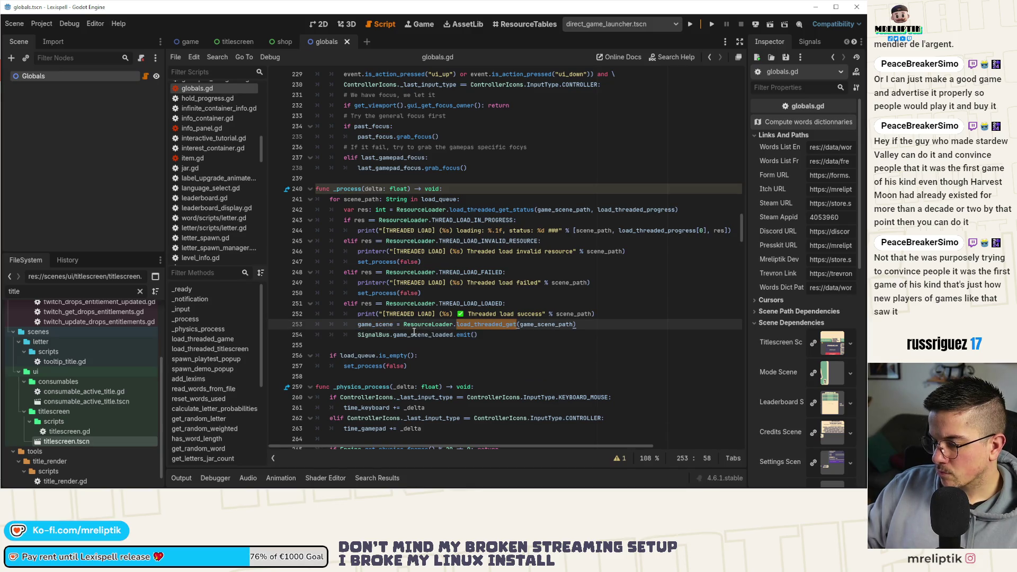
double_click(373, 325)
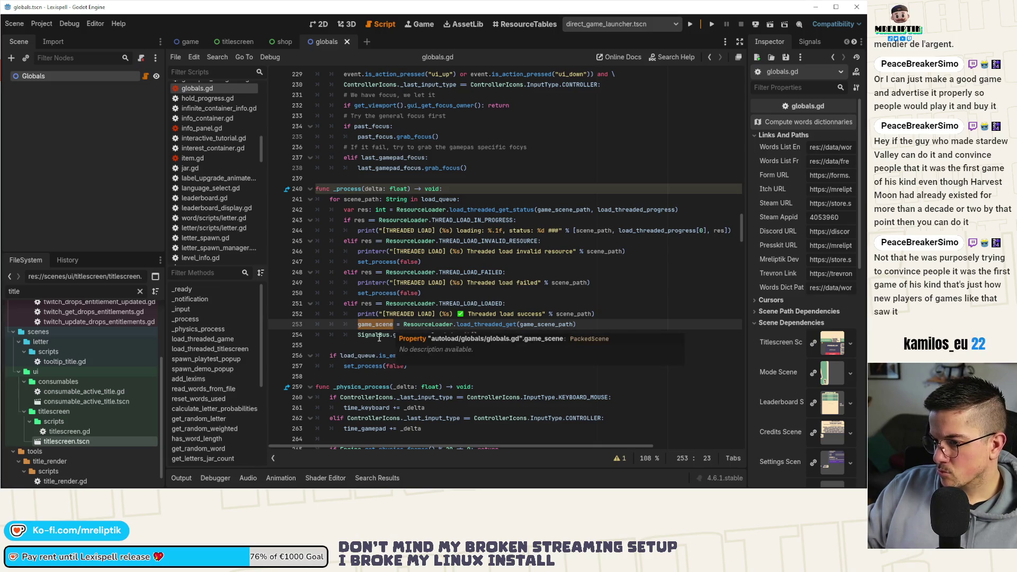
click(361, 355)
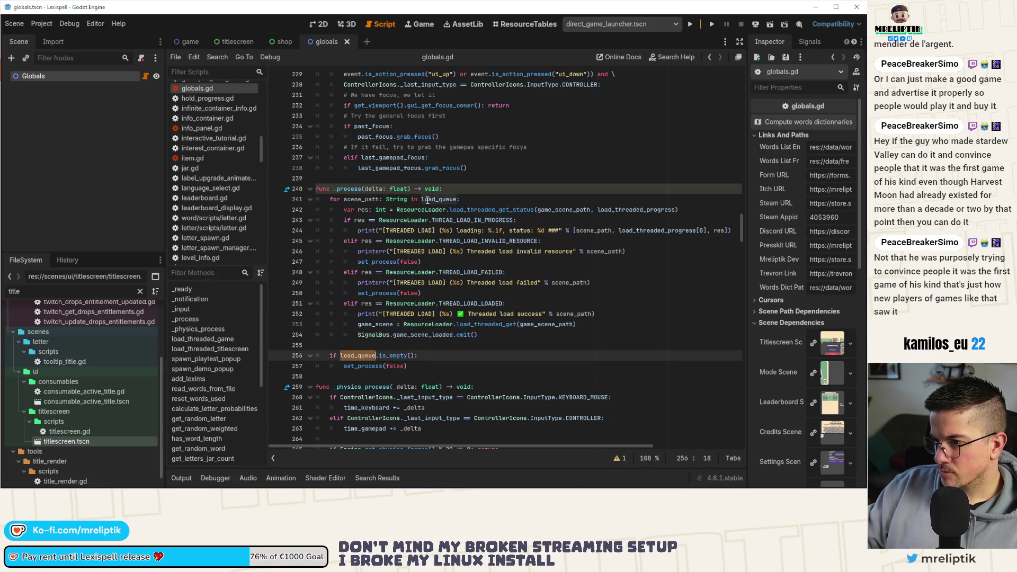
- Rewrite the game loader's append as {"path": game_scene_path, "variable": game_scene}
key(F12)
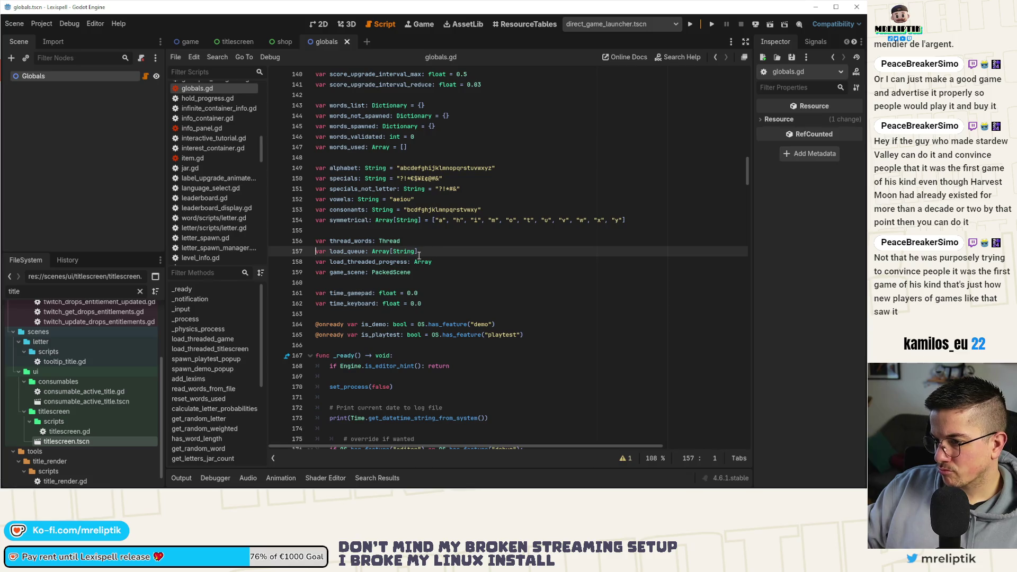
double_click(347, 251)
key(ctrl+f)
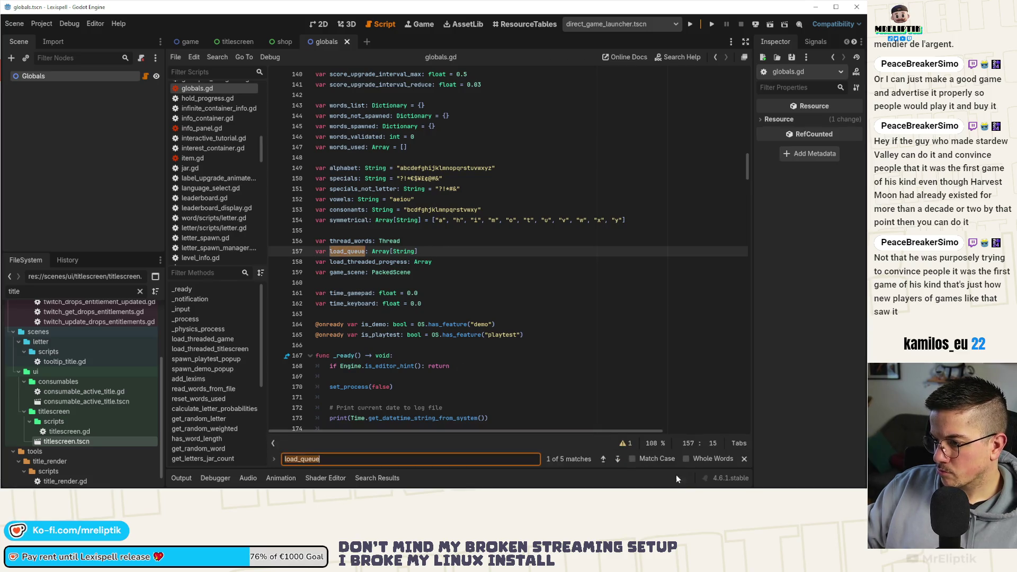
click(617, 459)
click(617, 459)
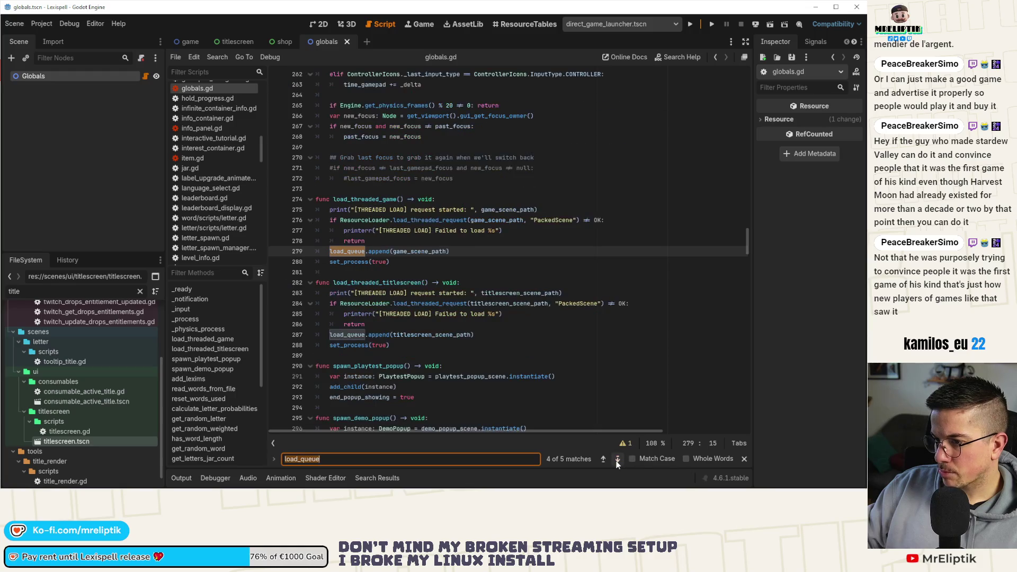
click(396, 255)
click(407, 252)
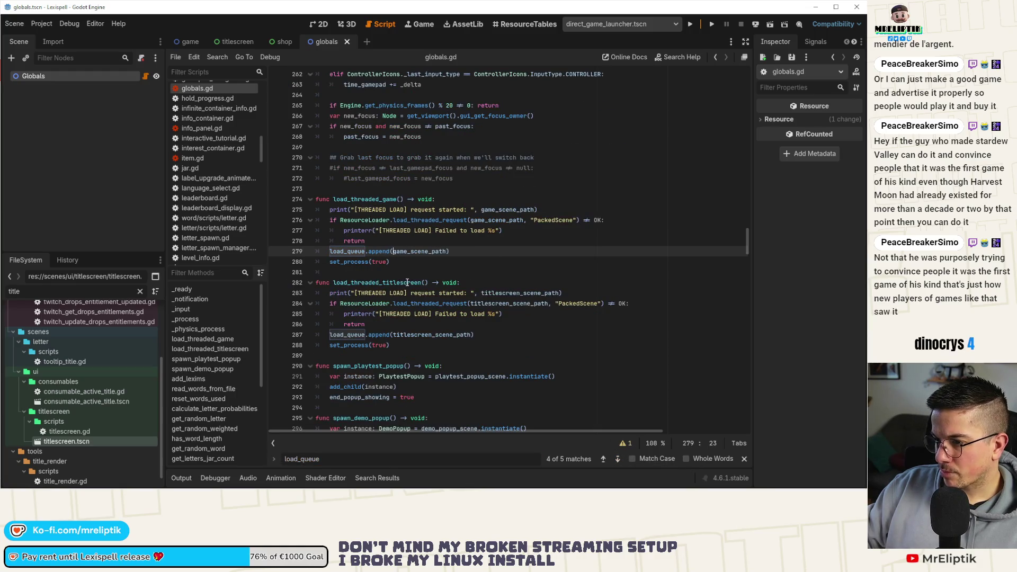
text({)
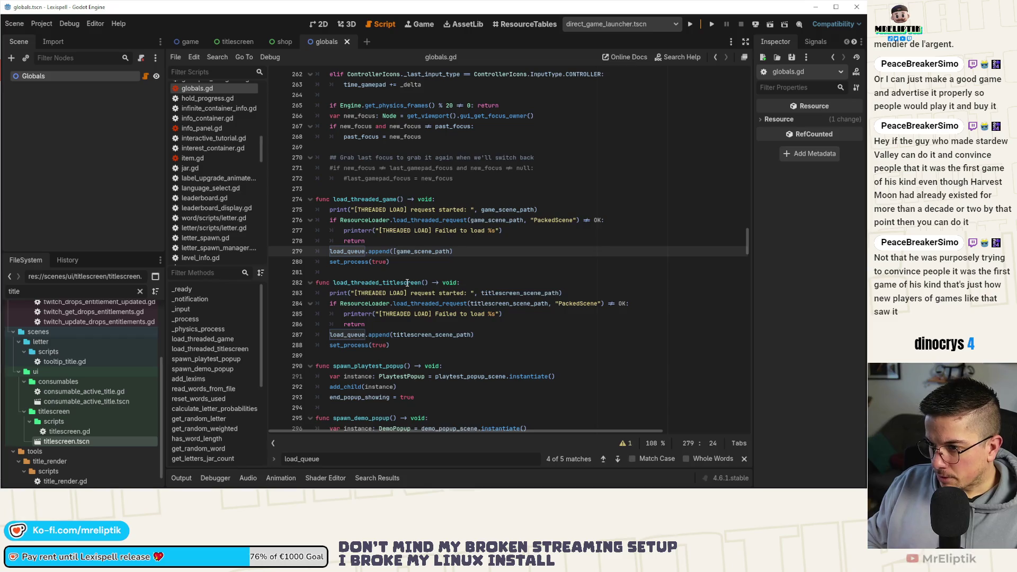
text("path":)
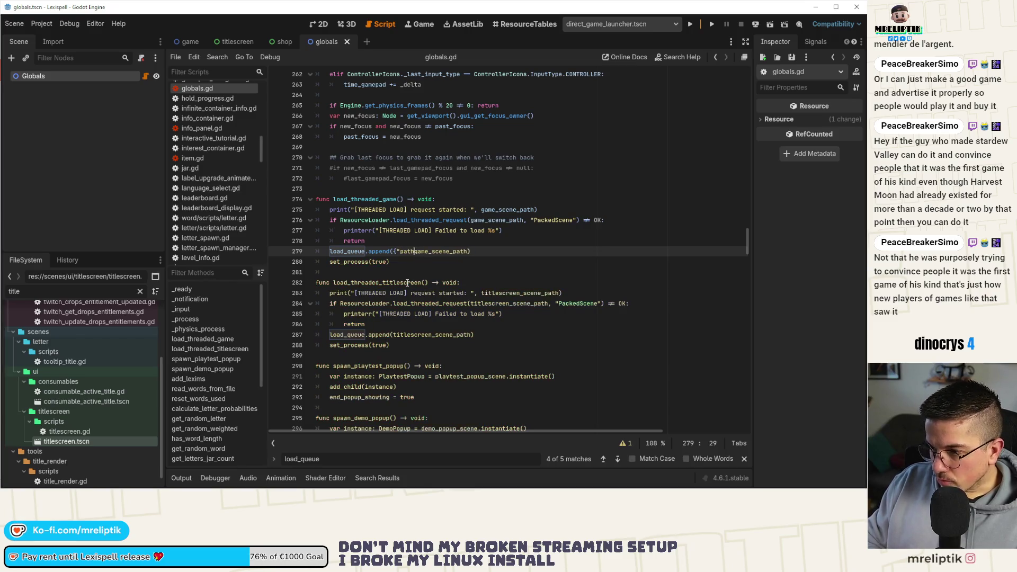
key(ctrl+Right)
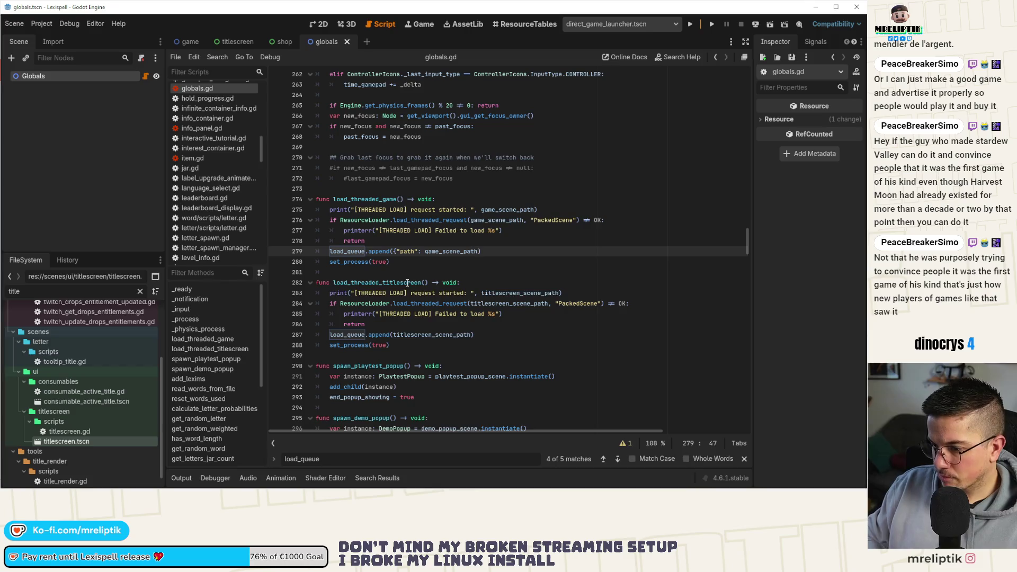
text(, "varia)
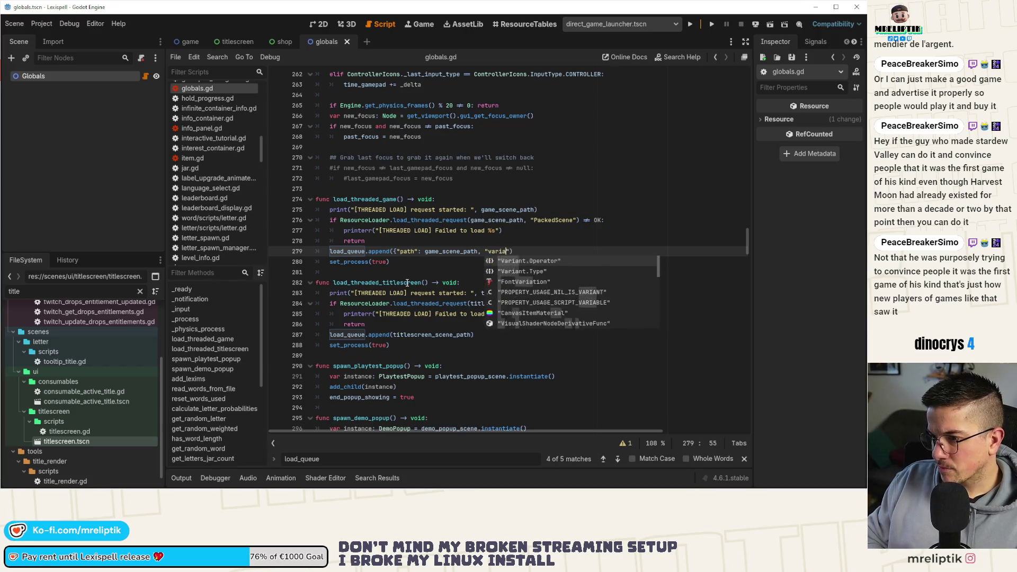
text(ble":)
text( gam)
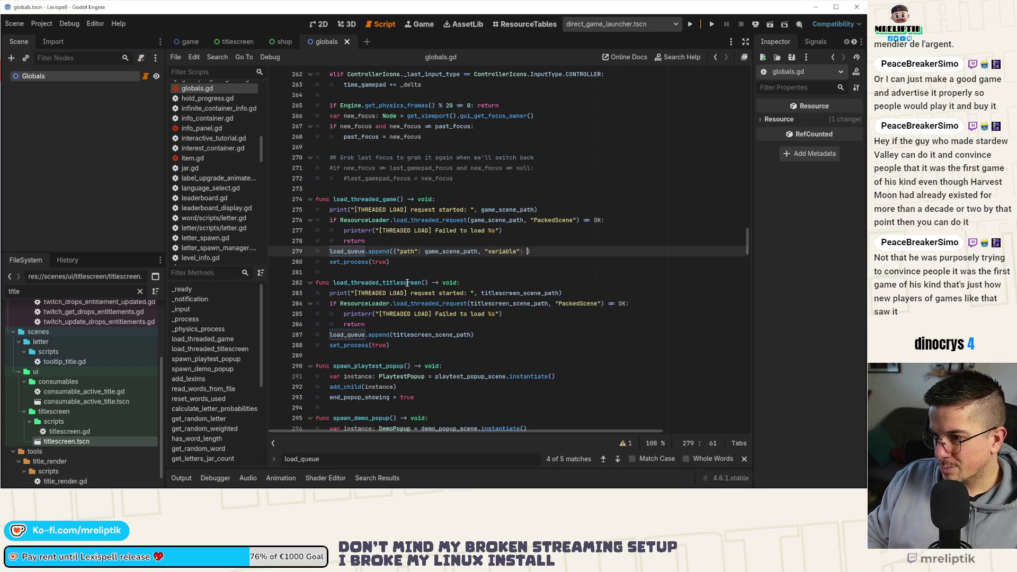
text(e_scene)
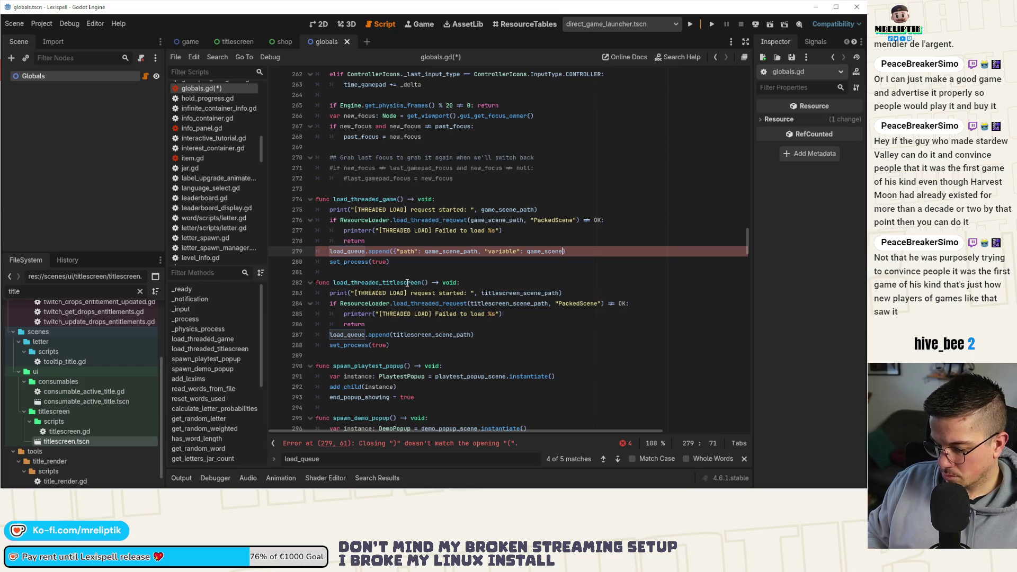
- Copy the dictionary append into the titlescreen loader with path titlescreen_scene_path
key(ctrl+shift+d)
key(alt+Down)
key(alt+Down)
key(alt+Down)
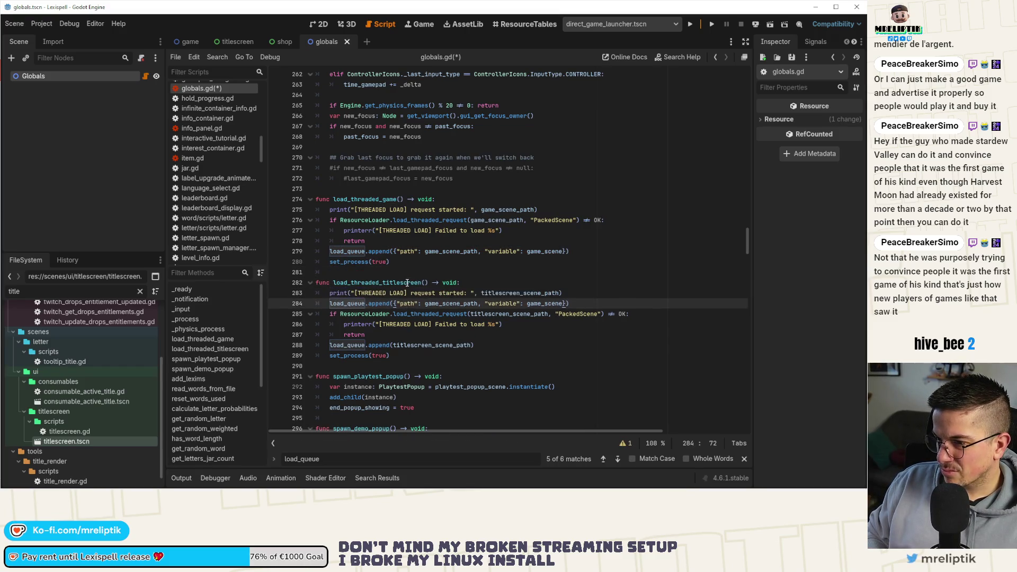
key(Down)
key(Left)
key(ctrl+BackSpace)
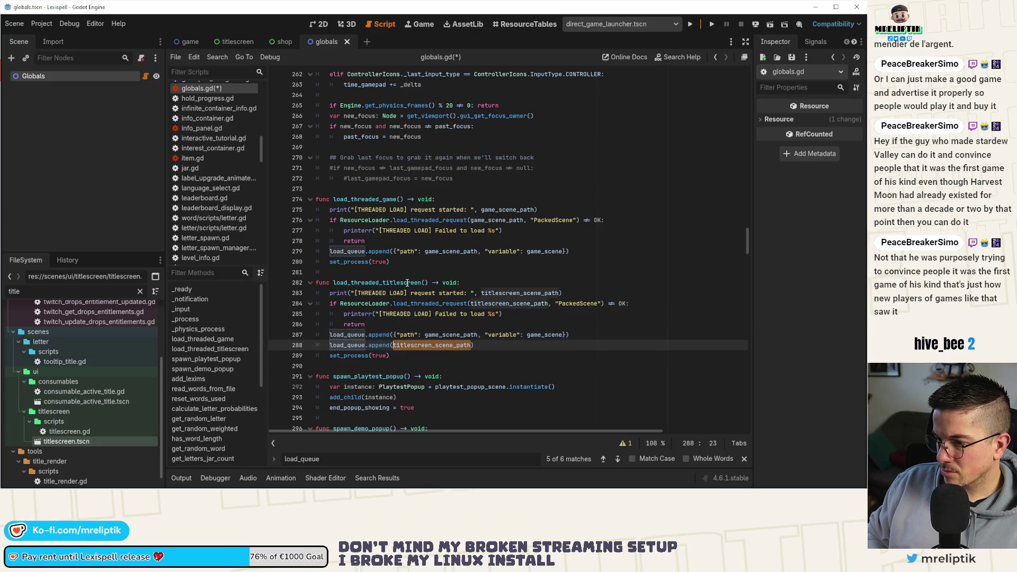
key(Up)
key(ctrl+Right)
key(ctrl+shift+Left)
text(titlescreen_scene_path)
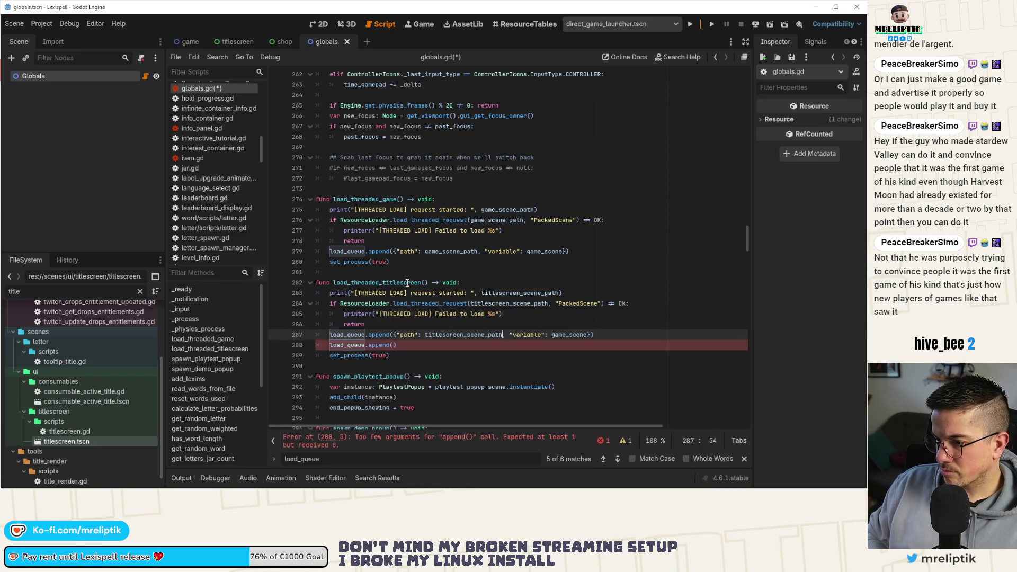
key(Down)
key(ctrl+shift+k)
- Set its variable to titlescreen_scene, save, and comment out the titlescreen_scene preload on line 53
key(Up)
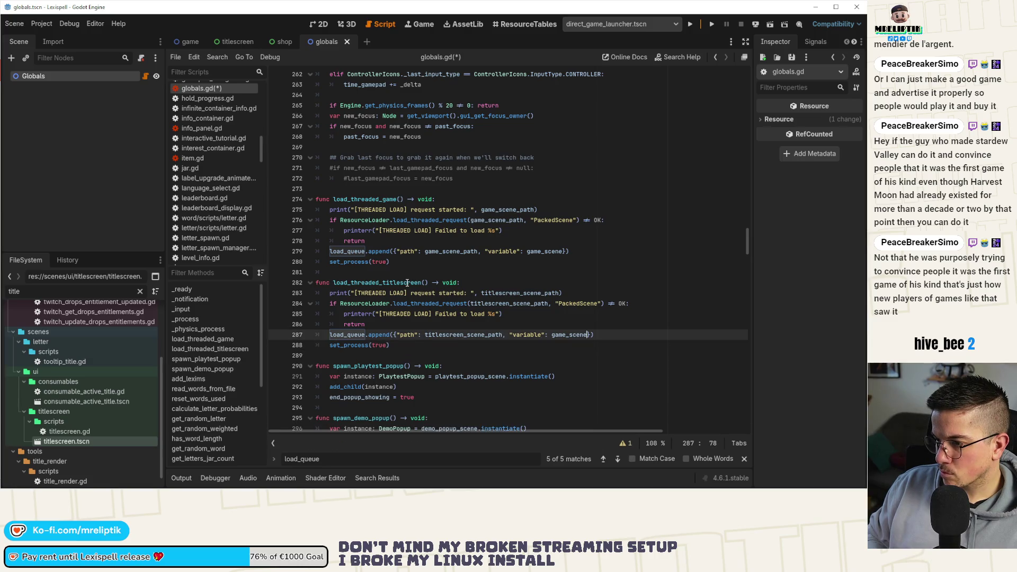
key(ctrl+shift+Left)
text(title)
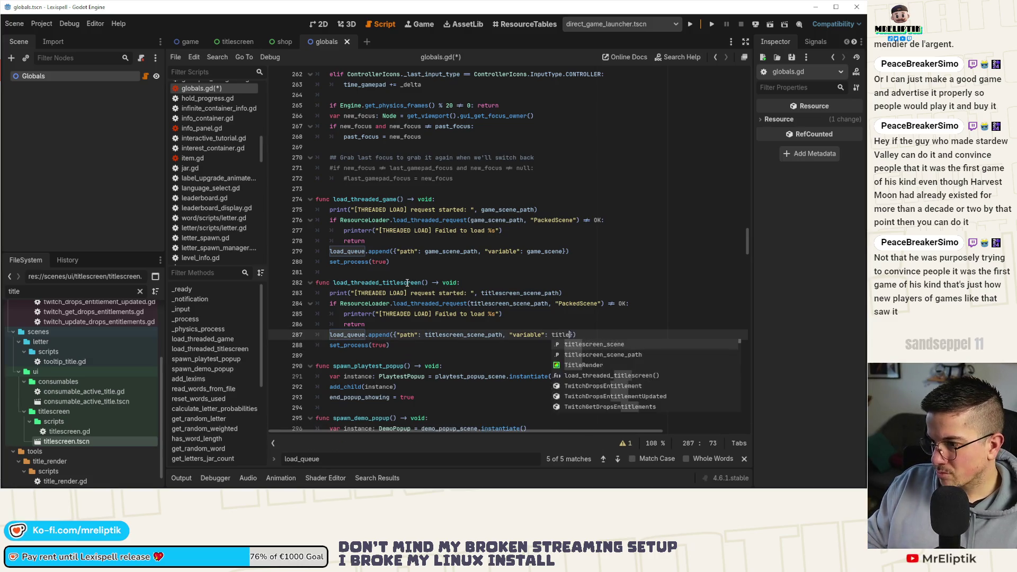
text(_)
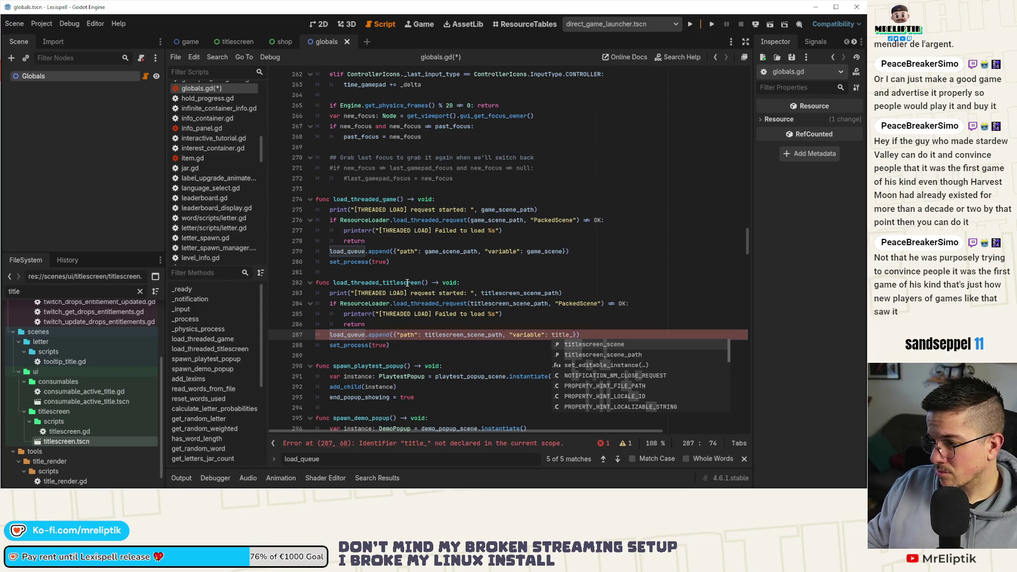
click(584, 343)
key(ctrl+s)
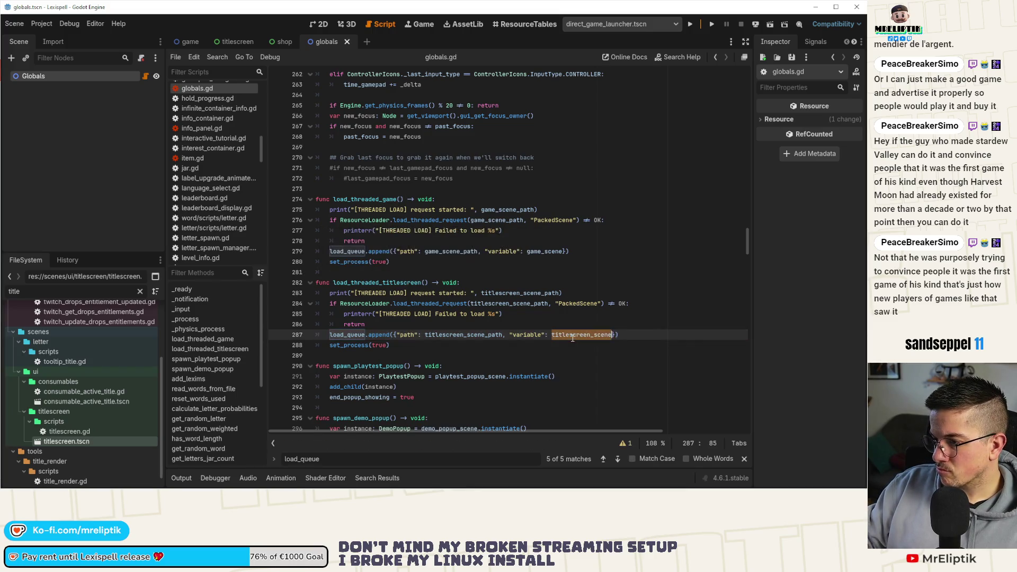
ctrl+click(581, 336)
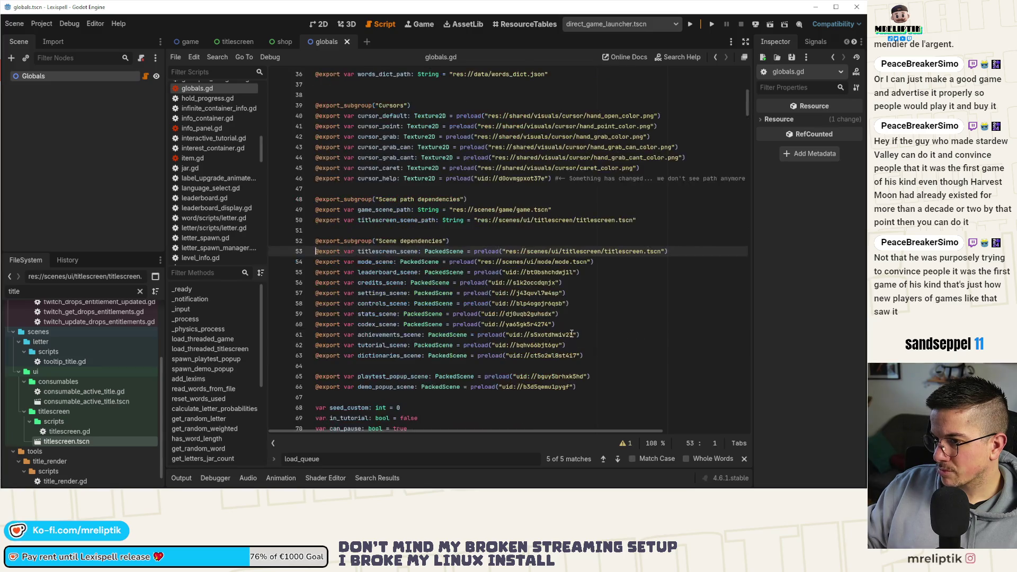
key(ctrl+k)
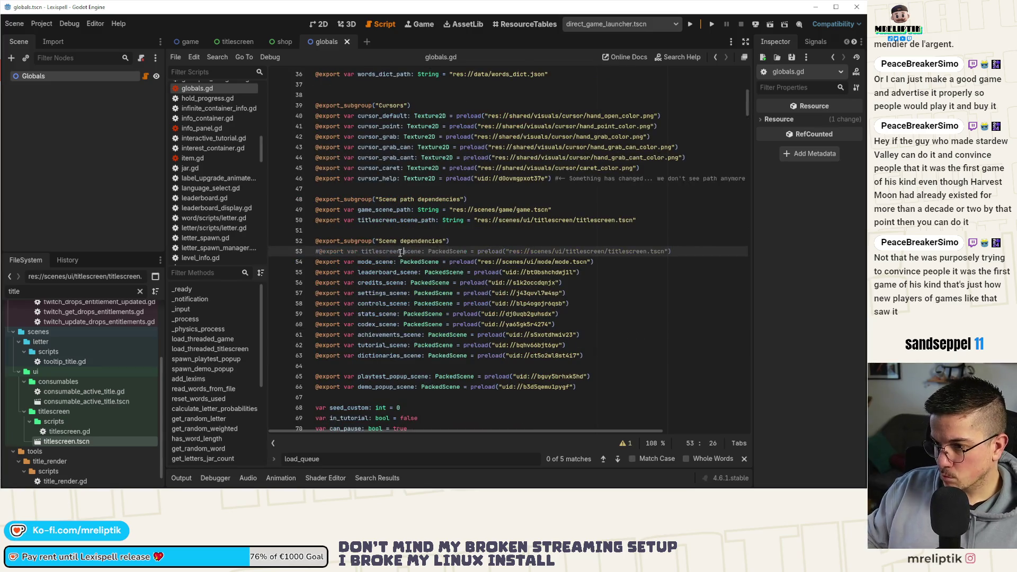
- Add 'var titlescreen_scene: PackedScene' on a new line below game_scene (line 159) and save globals.gd
key(ctrl+s)
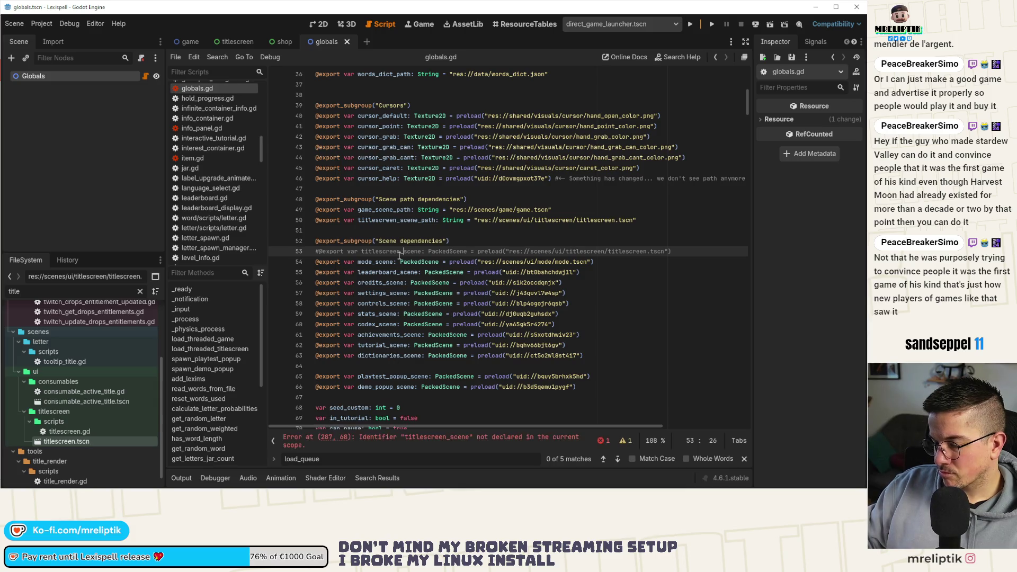
click(420, 441)
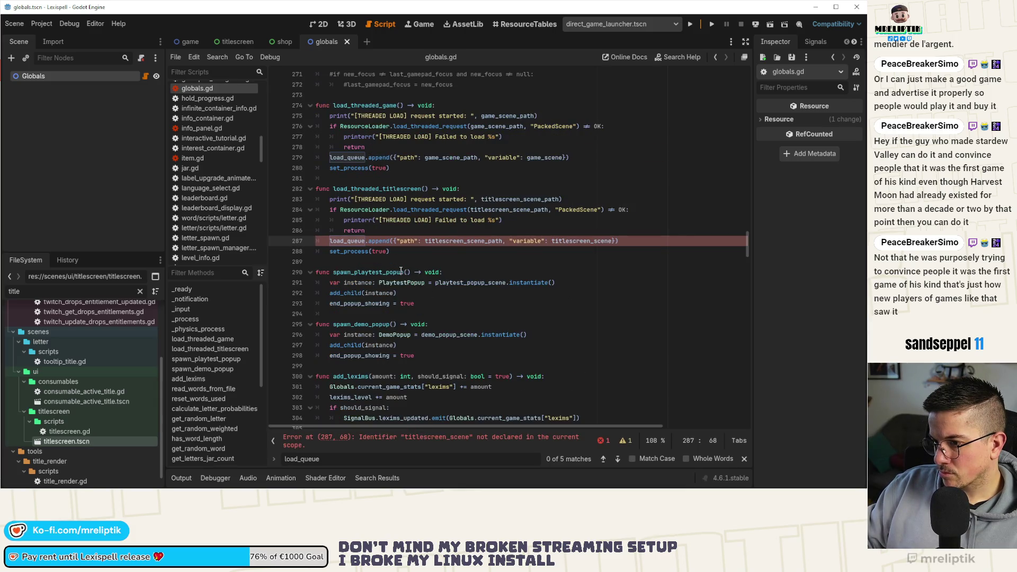
double_click(589, 241)
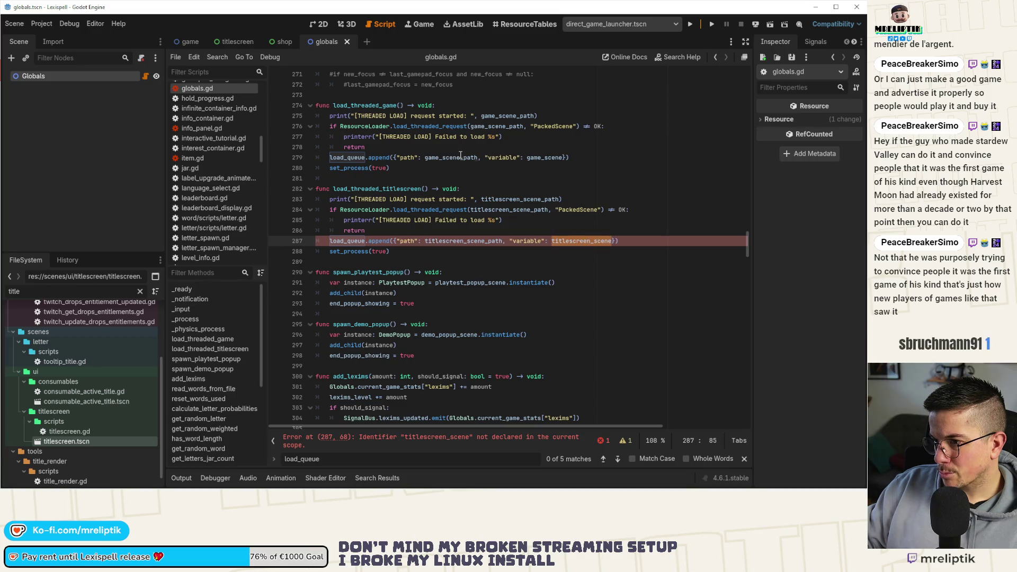
ctrl+click(553, 158)
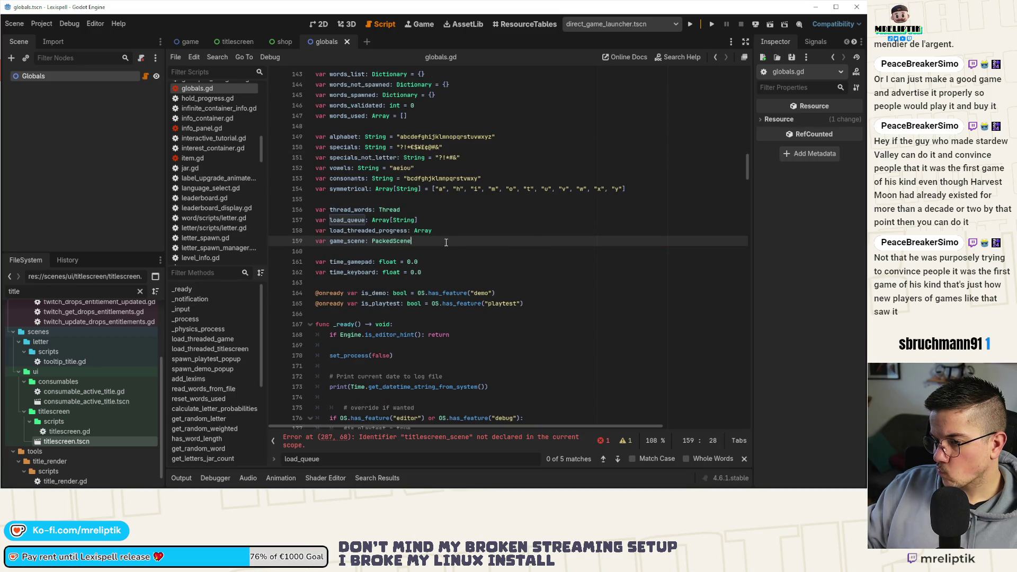
key(Return)
text(var titlescreen_scene: )
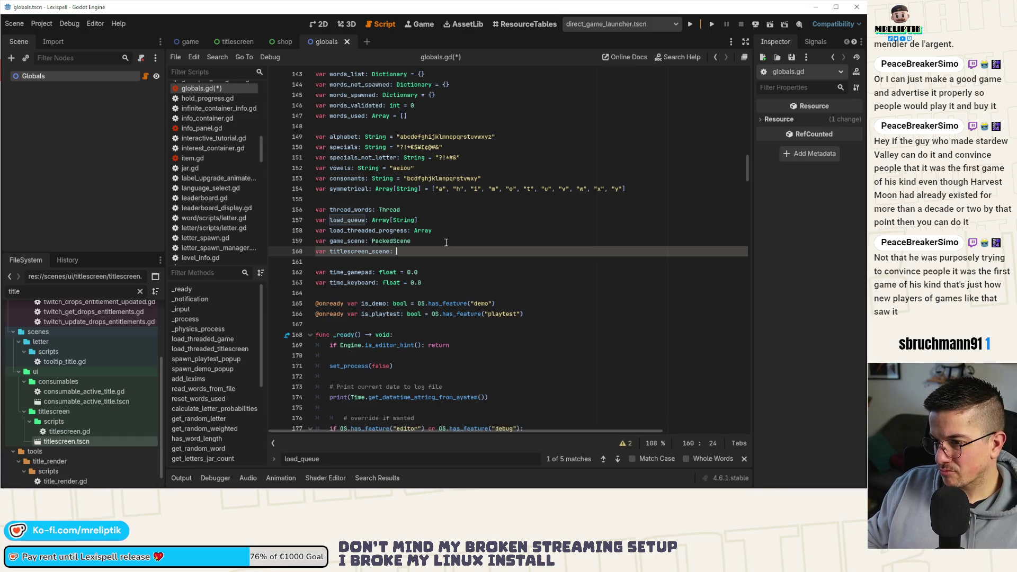
text(Packed)
text(Scene)
key(ctrl+s)
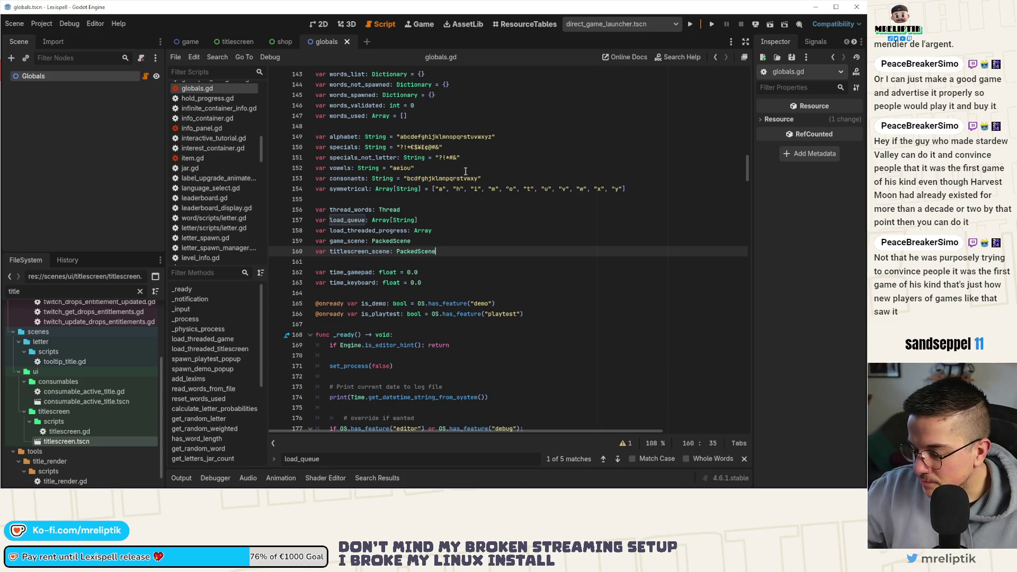
- Search globals.gd for game_scene and step through its matches down to line 276
double_click(376, 251)
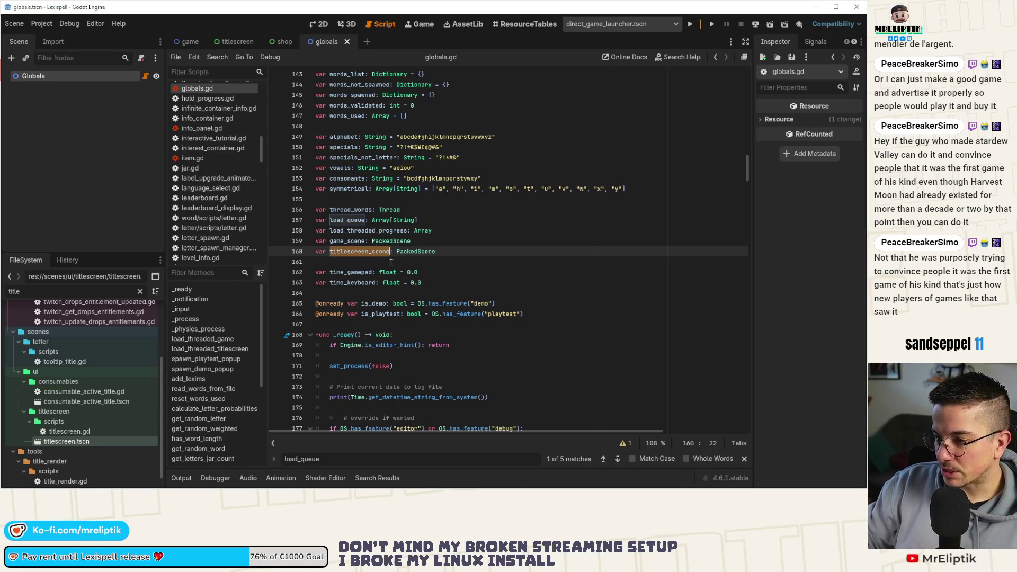
double_click(351, 241)
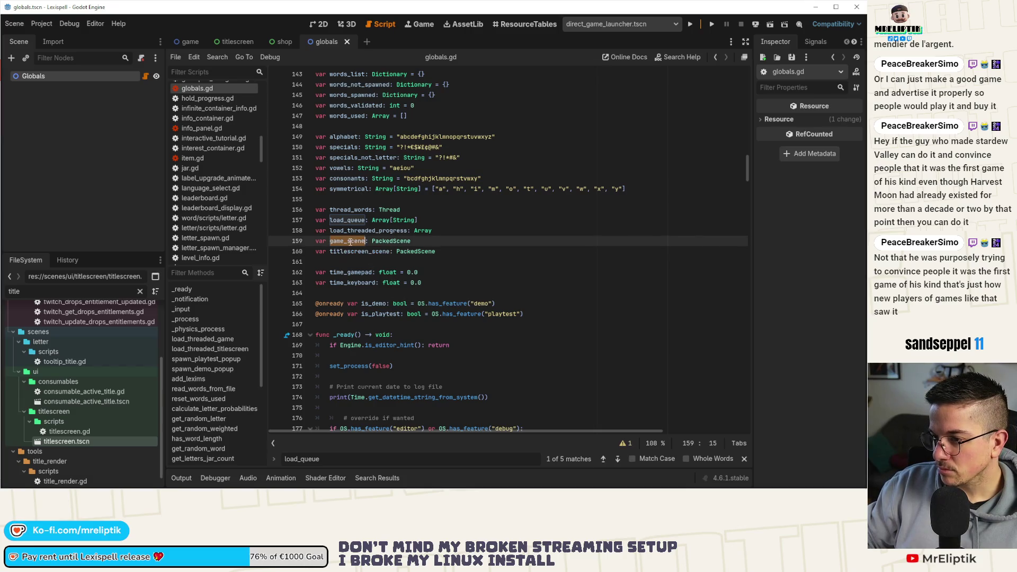
key(ctrl+f)
click(618, 459)
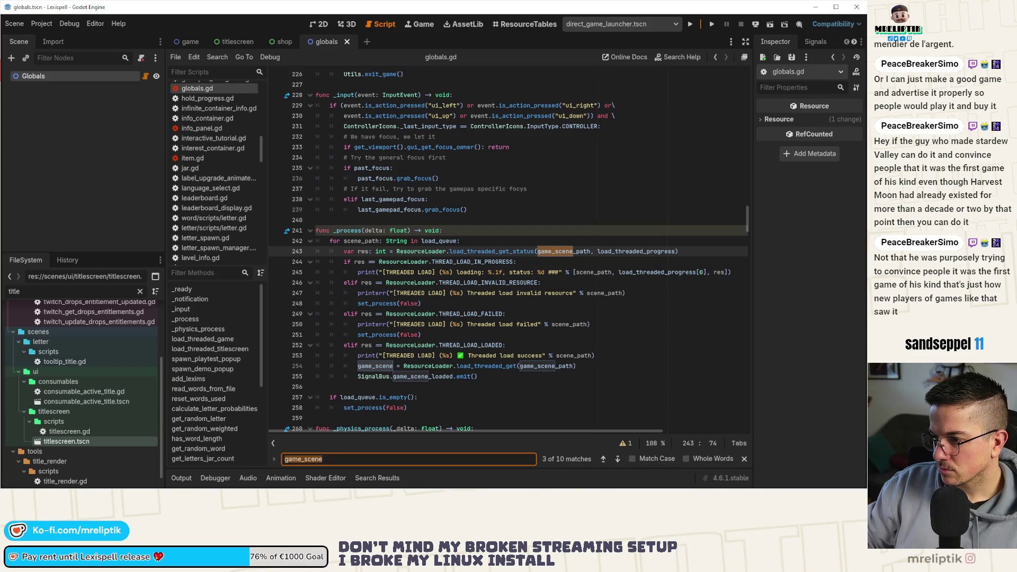
click(603, 459)
click(617, 459)
click(617, 459)
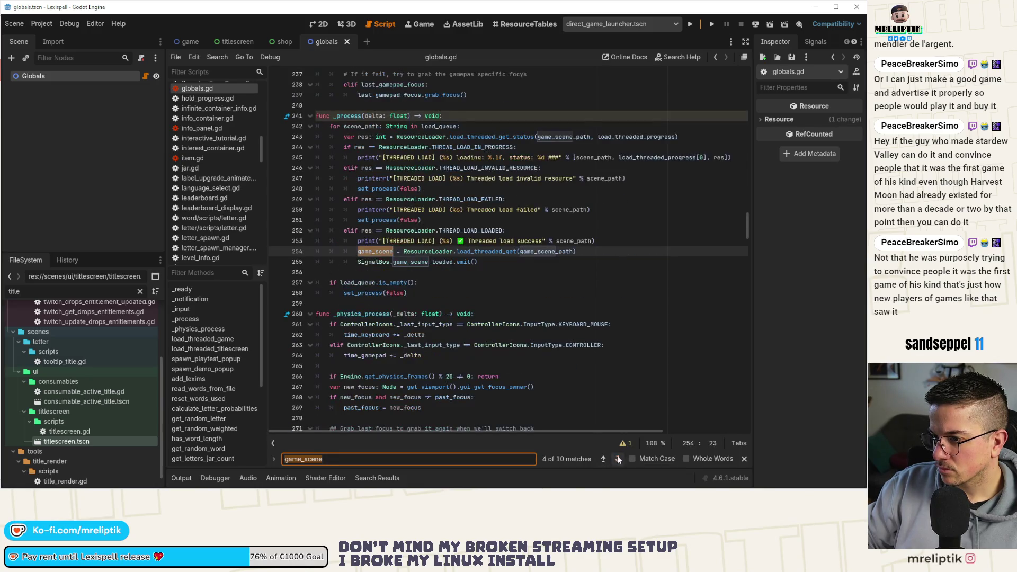
click(618, 459)
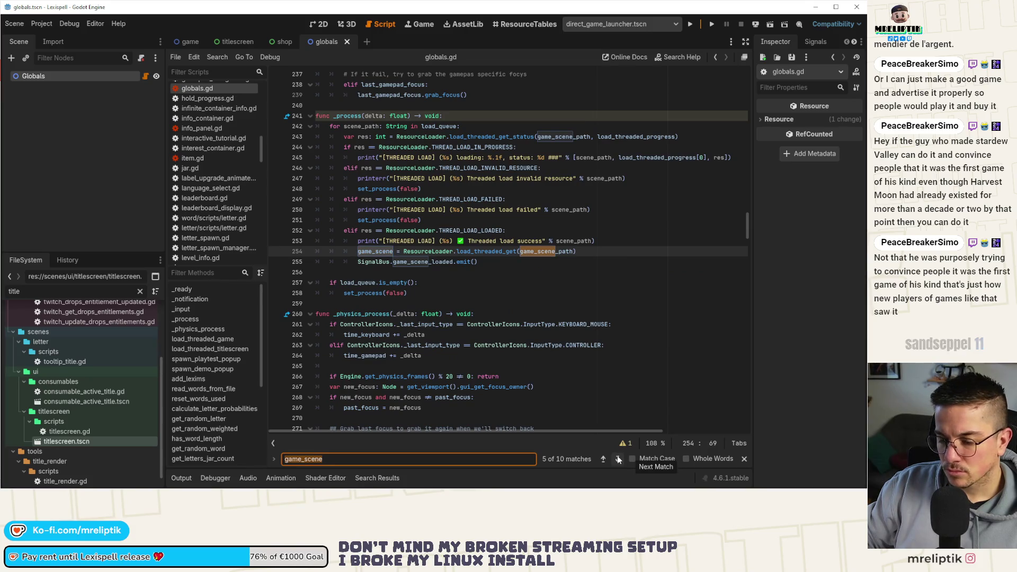
click(618, 457)
click(617, 457)
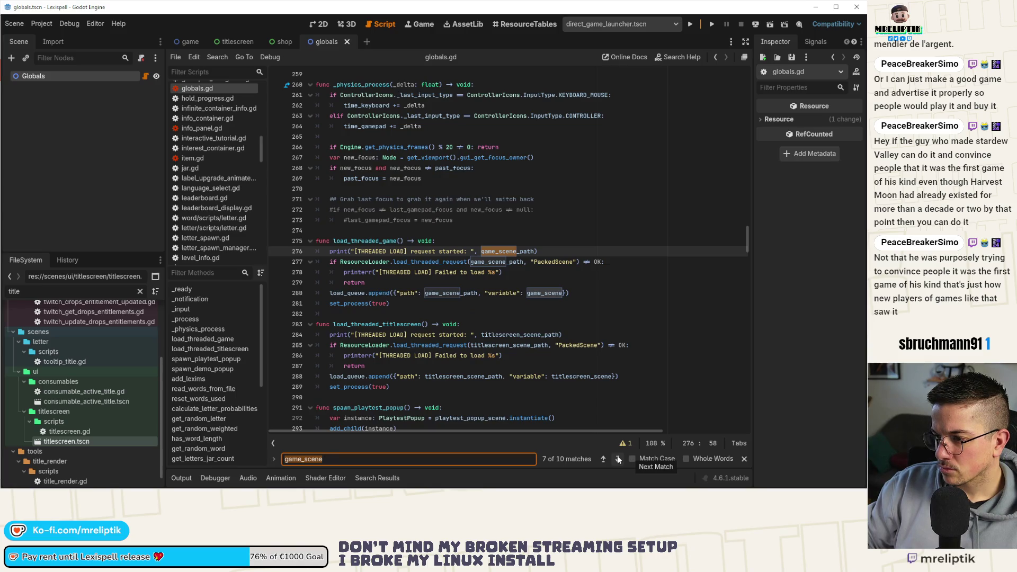
- Save the script and return to the game_scene match in the _process loading loop
double_click(564, 377)
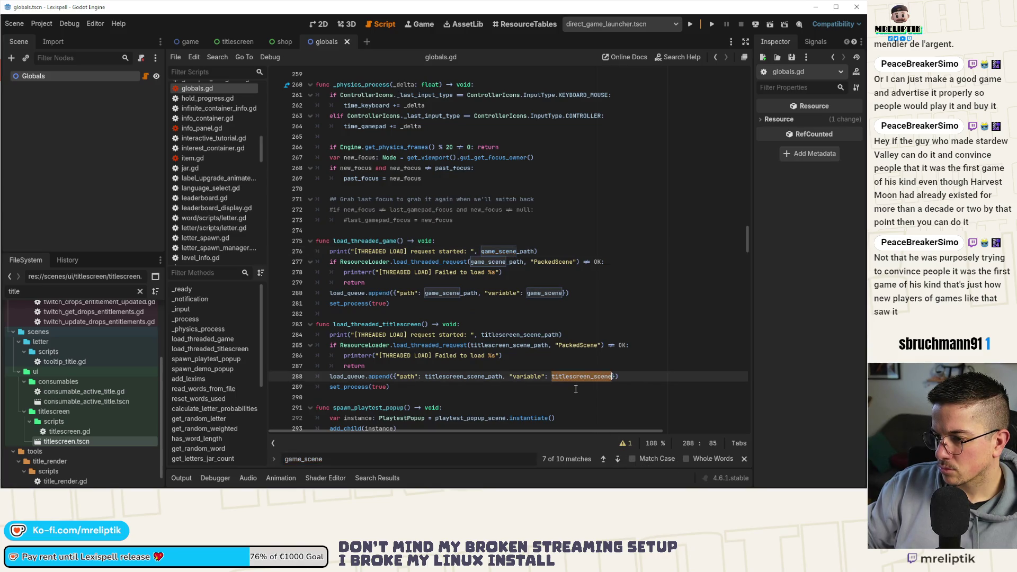
key(ctrl+s)
click(617, 459)
click(617, 459)
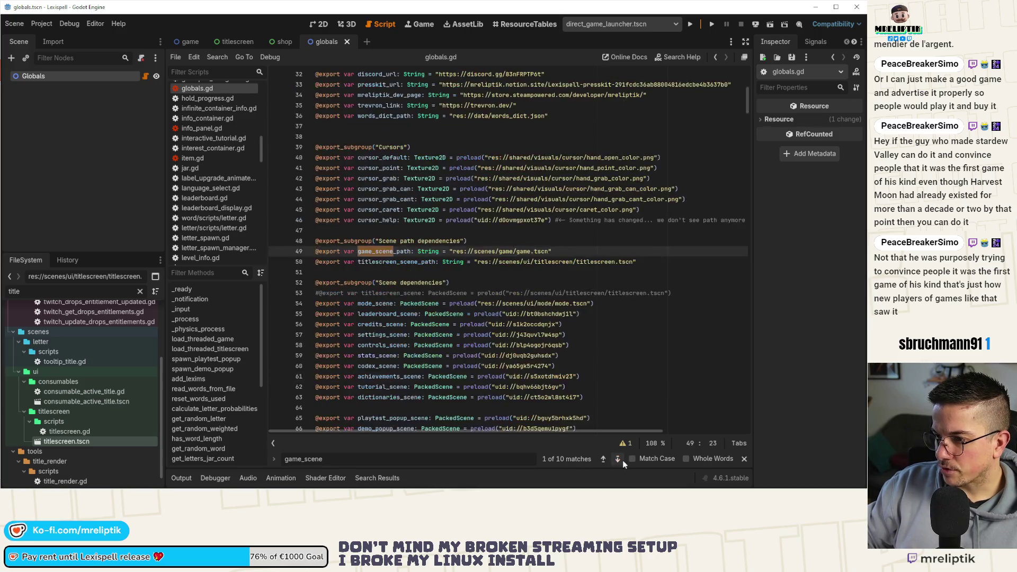
click(617, 459)
click(617, 458)
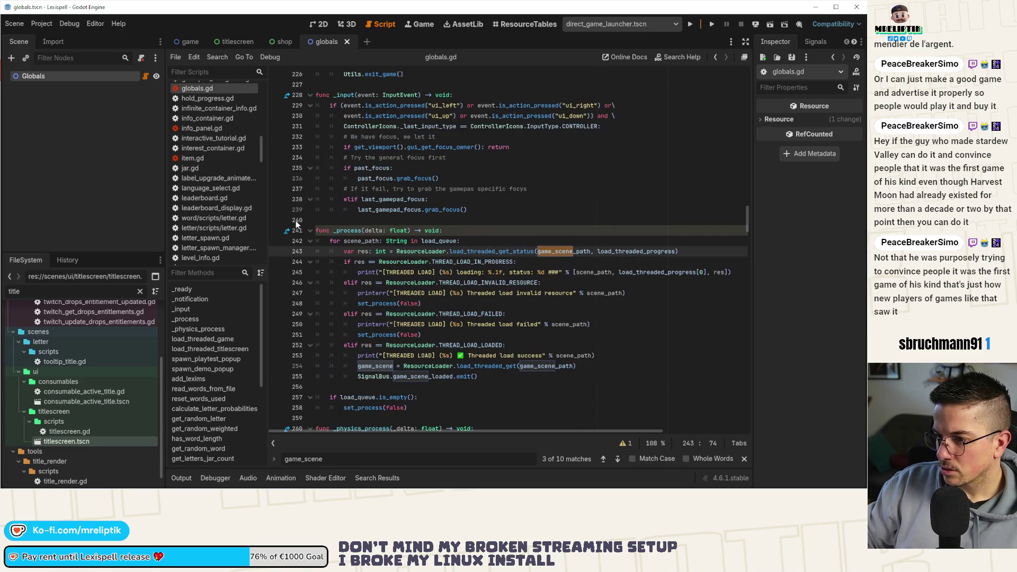
double_click(365, 241)
- Rename the _process loop variable on line 242 from scene_path to scene_dict
double_click(398, 241)
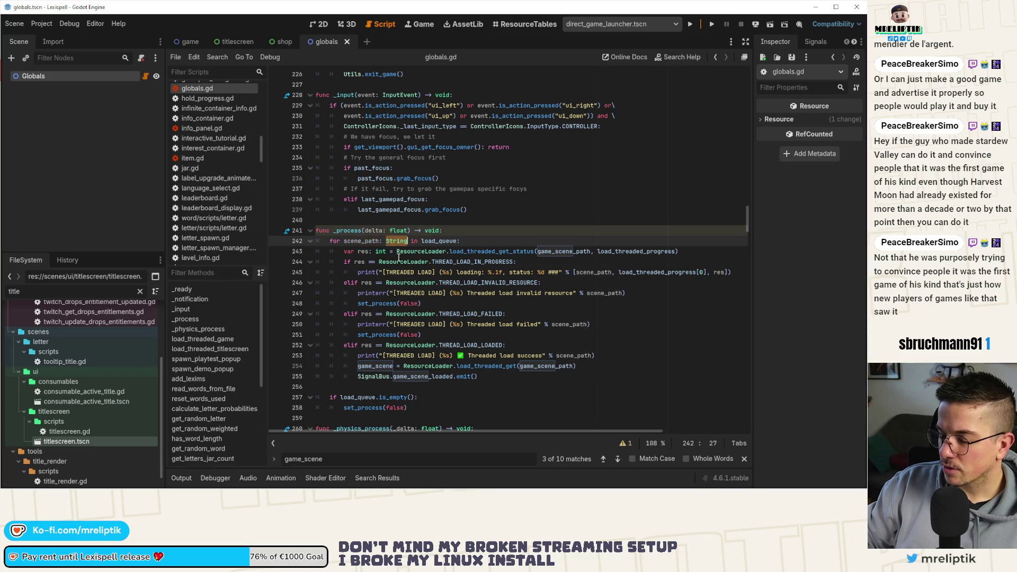
key(ctrl+Left)
key(ctrl+Left)
key(ctrl+Left)
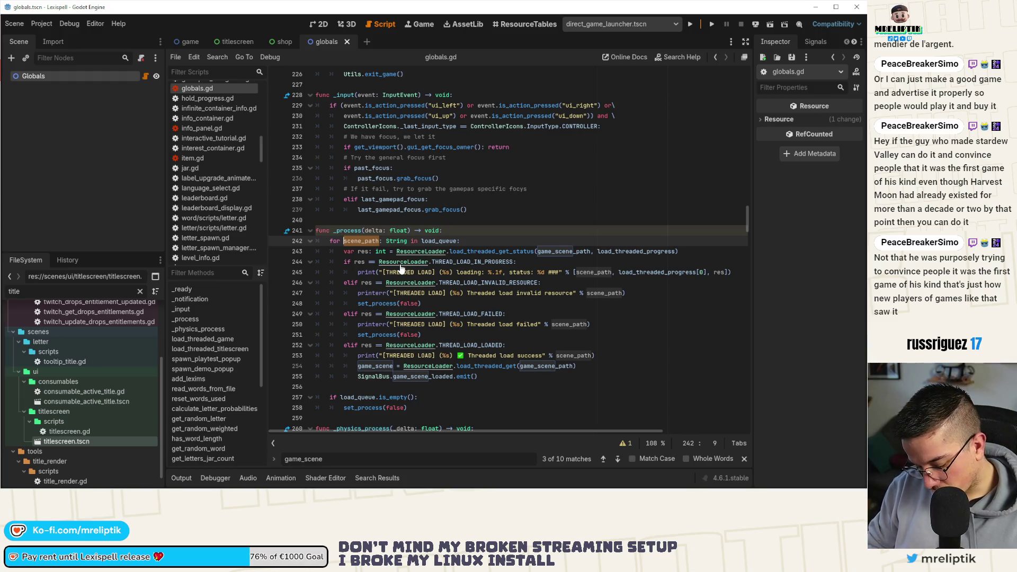
key(ctrl+Delete)
text(scene)
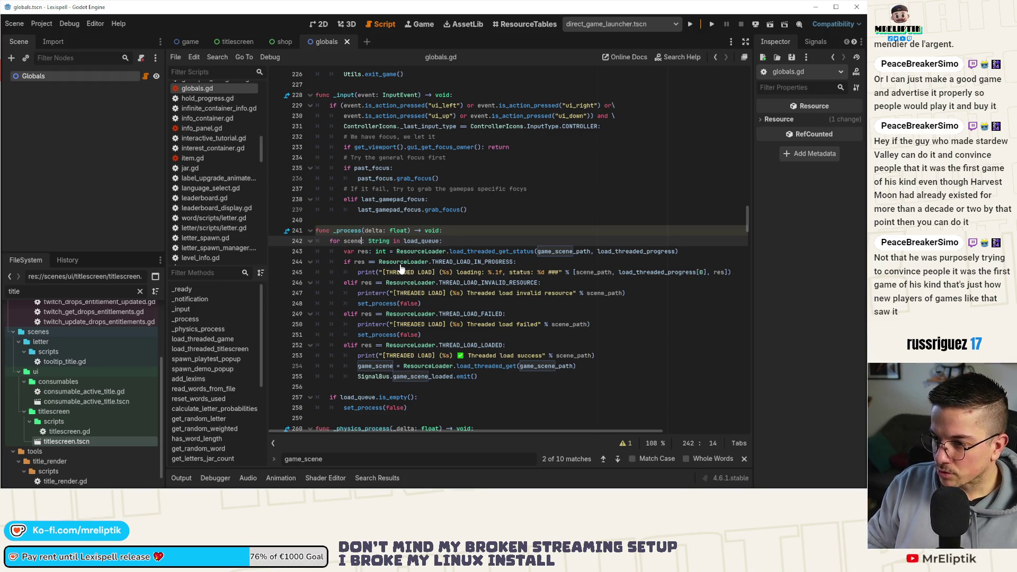
text(_dict)
- Change the loop variable's type from String to Dictionary and save the script
key(Right)
key(Right)
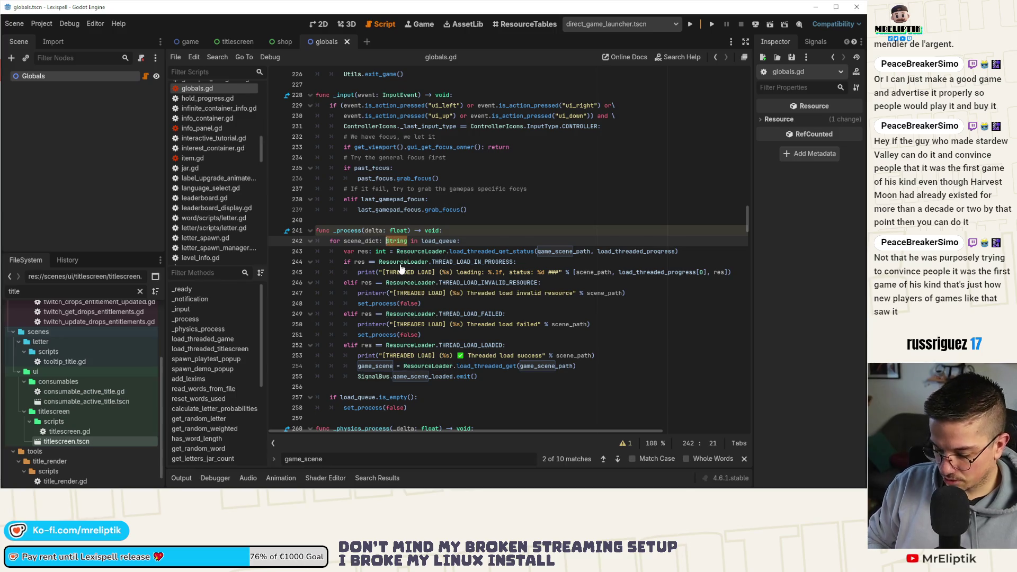
text(Dictionary)
key(Return)
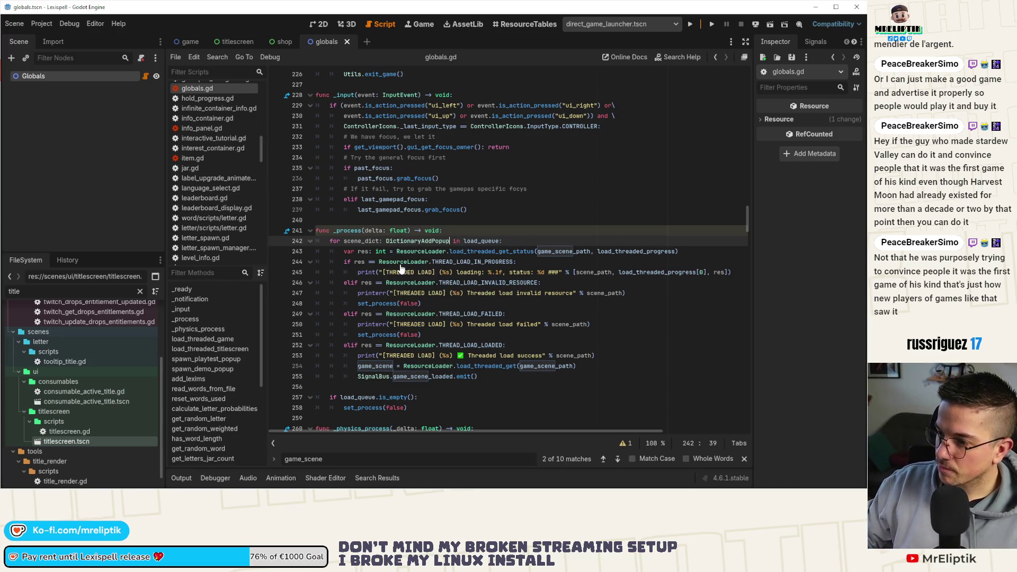
key(ctrl+shift+Left)
text(Diciton)
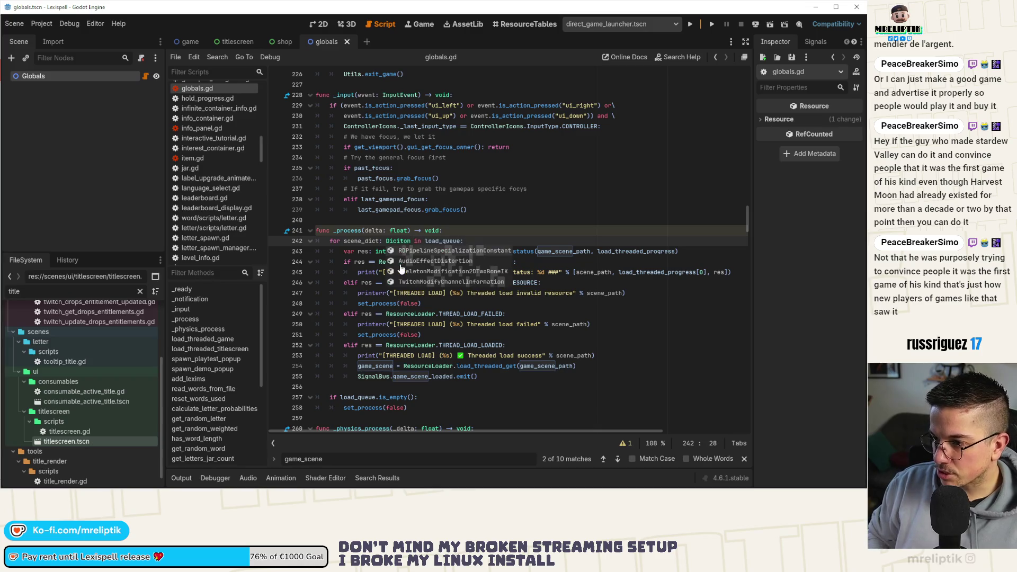
key(BackSpace)
key(BackSpace)
key(BackSpace)
text(ti)
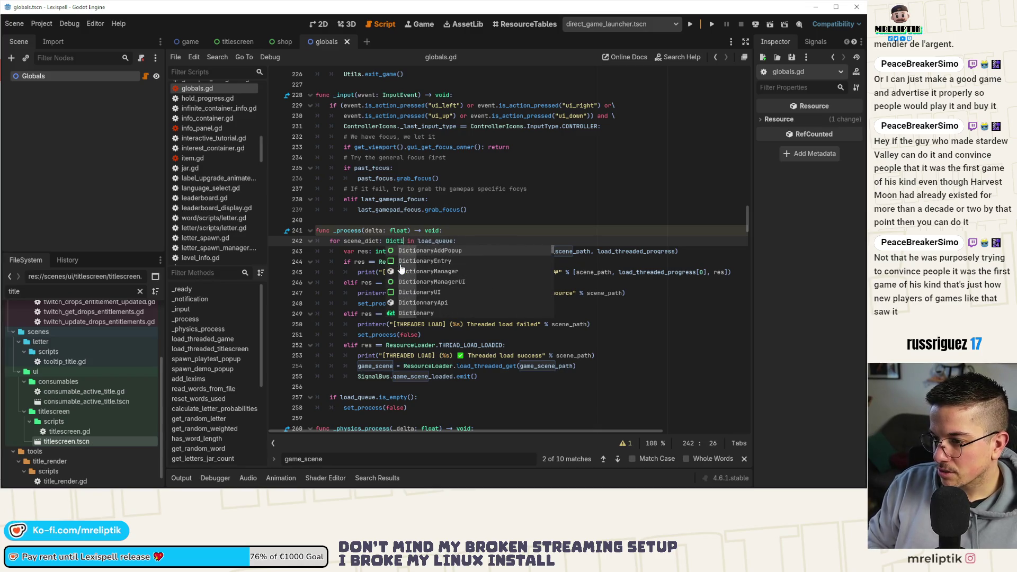
text(onary)
key(Return)
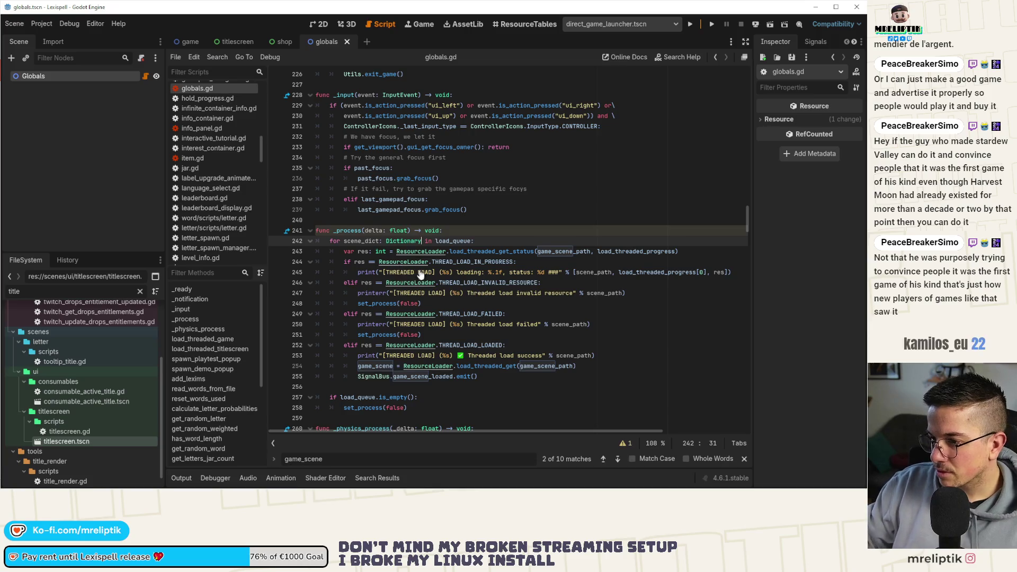
key(ctrl+s)
click(486, 241)
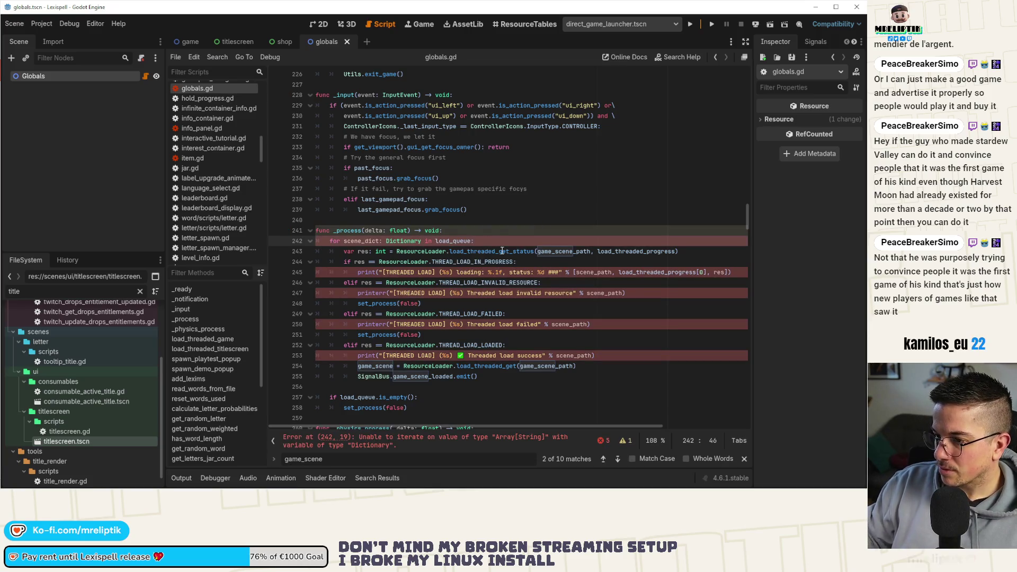
- Make the load-status check on line 243 use scene_dict["path"] and save
double_click(563, 251)
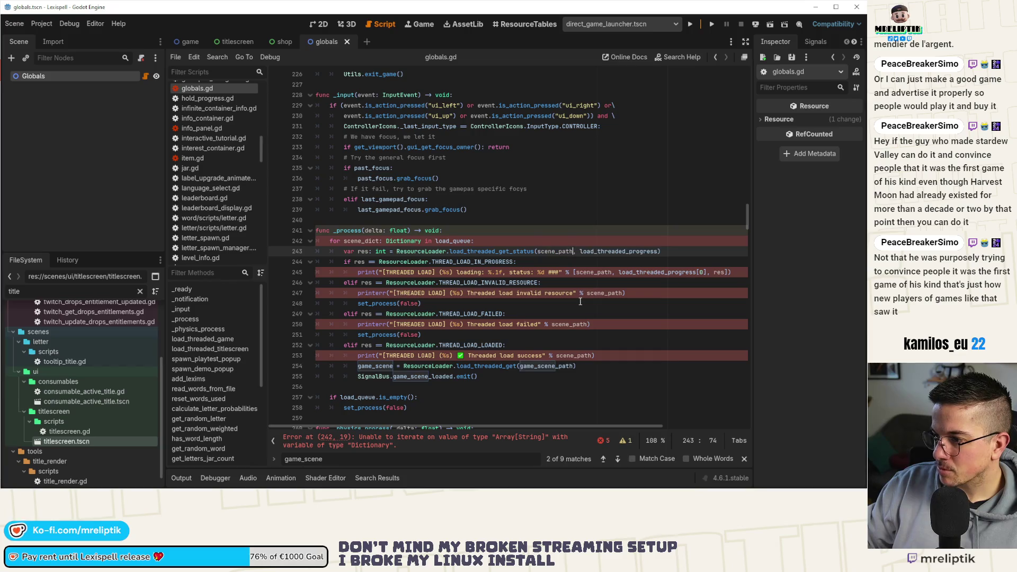
text(scene_path)
key(ctrl+Left)
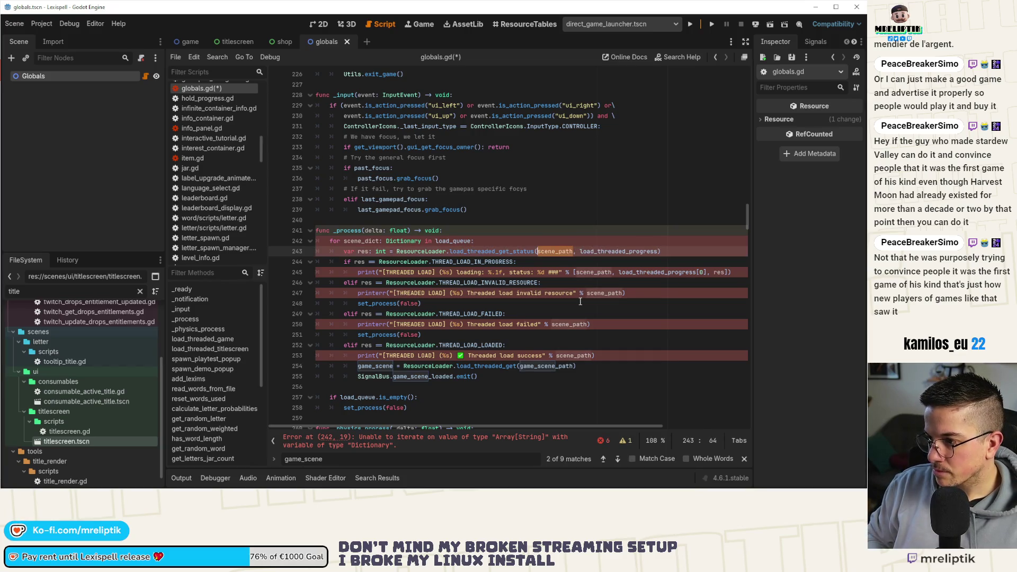
key(ctrl+shift+Right)
text(scene_dict)
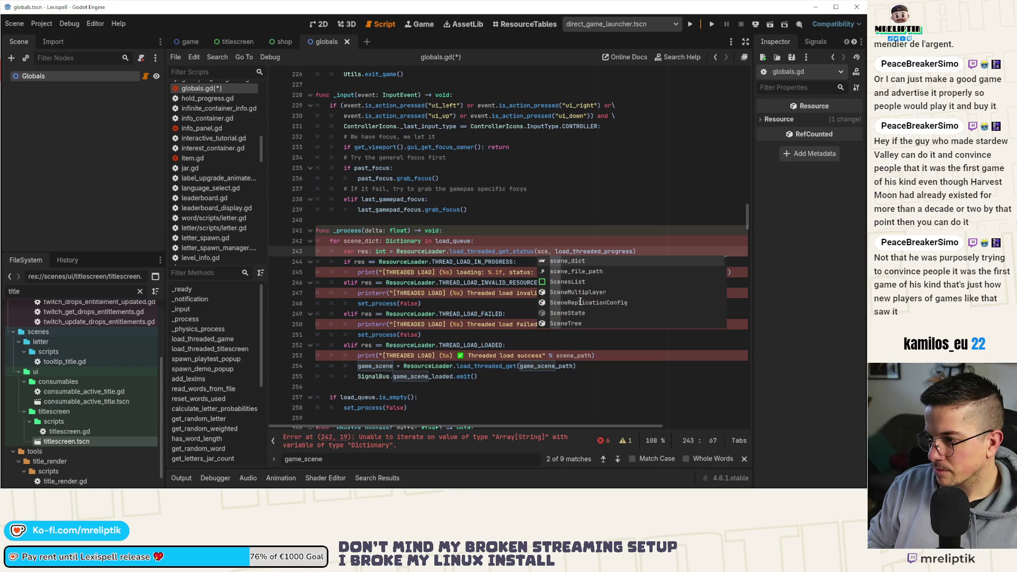
text(["path)
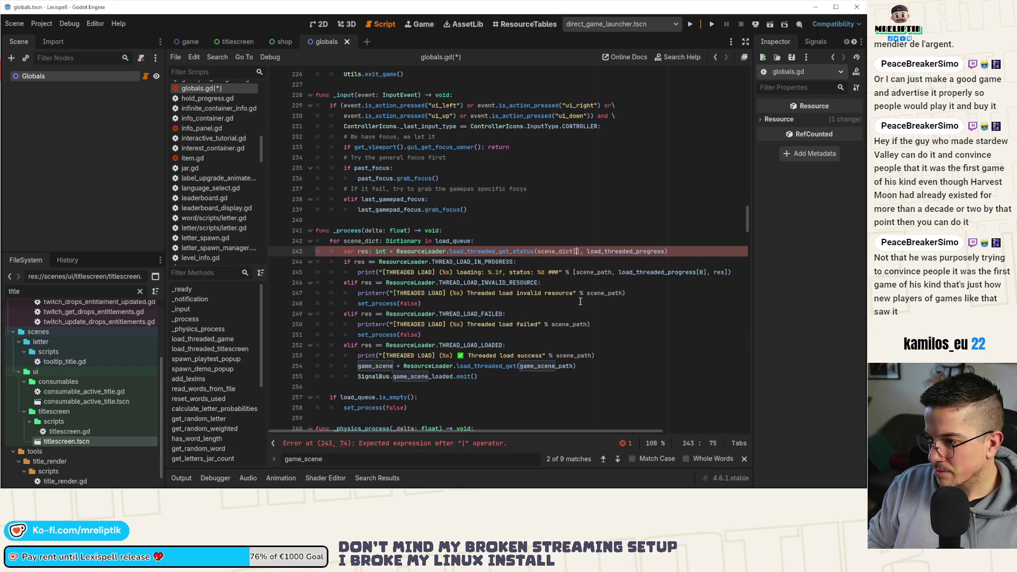
key(ctrl+s)
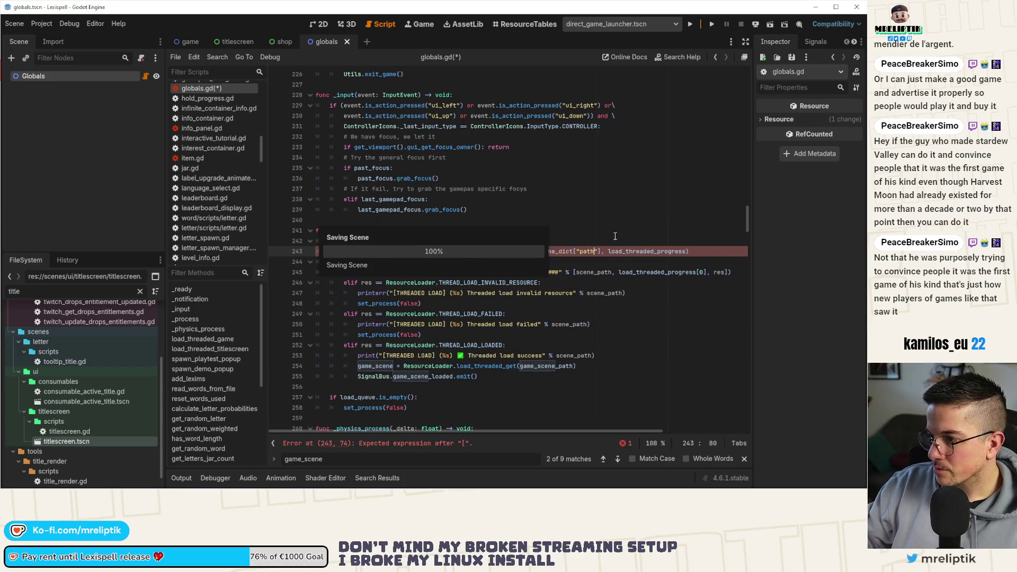
- Replace scene_path with scene_dict["path"] in all four [THREADED LOAD] print messages
drag(601, 251, 539, 254)
key(ctrl+c)
double_click(593, 272)
key(ctrl+v)
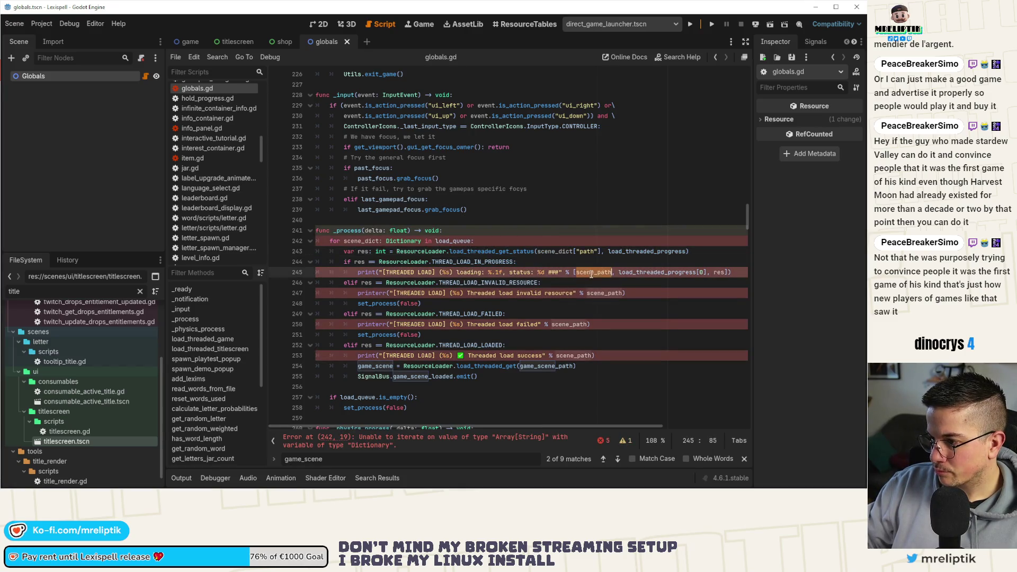
double_click(604, 292)
key(ctrl+v)
double_click(569, 324)
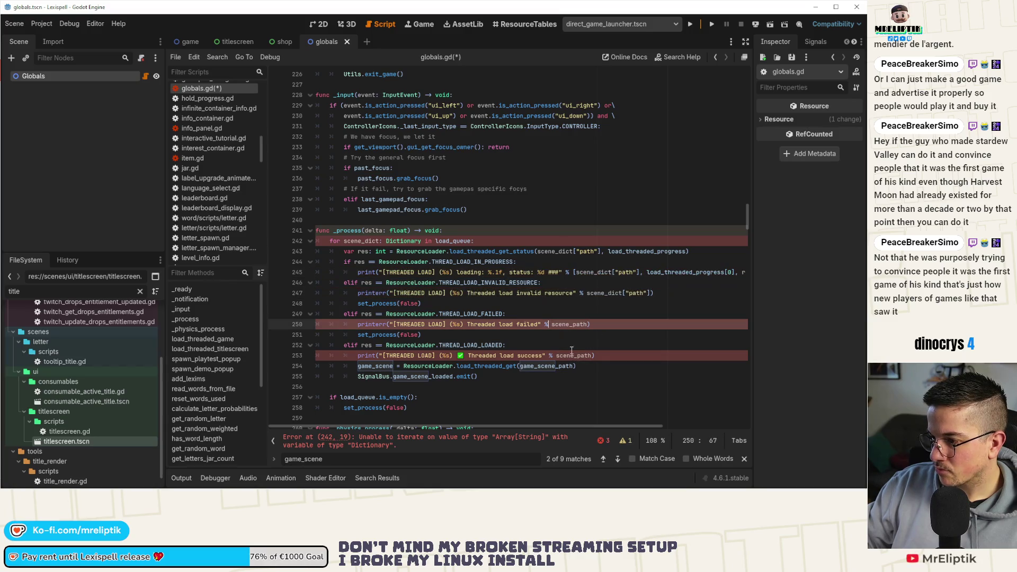
key(ctrl+v)
click(573, 356)
double_click(573, 355)
key(ctrl+v)
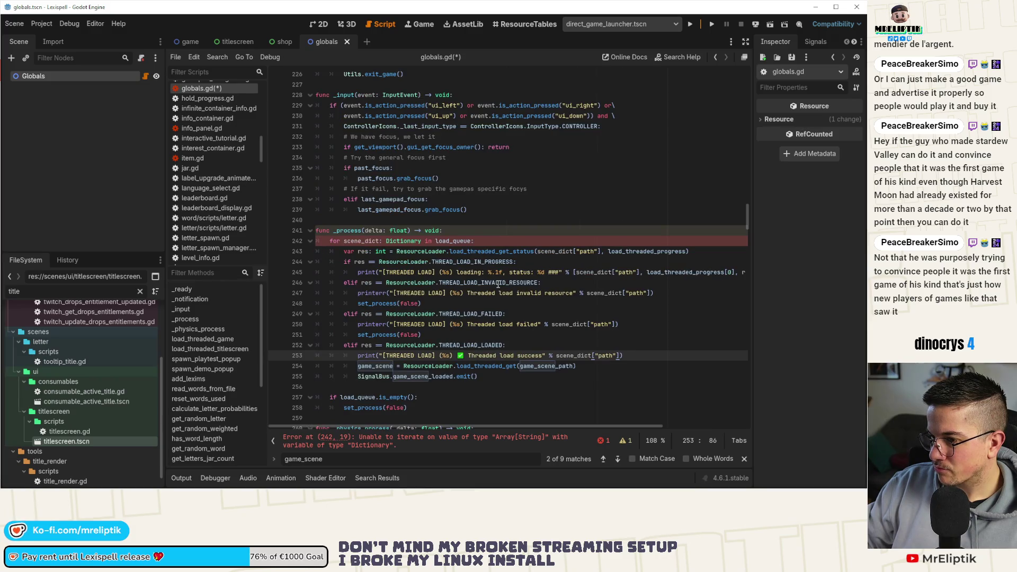
- Insert blank line 254 between the line 253 success print and the game_scene assignment
scroll(495, 284, left, 3)
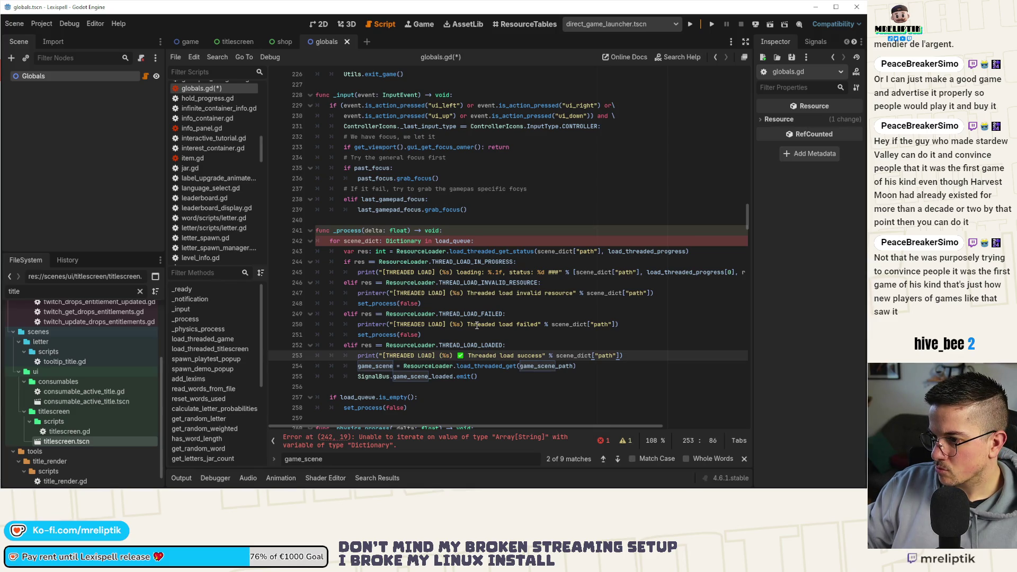
scroll(466, 327, right, 2)
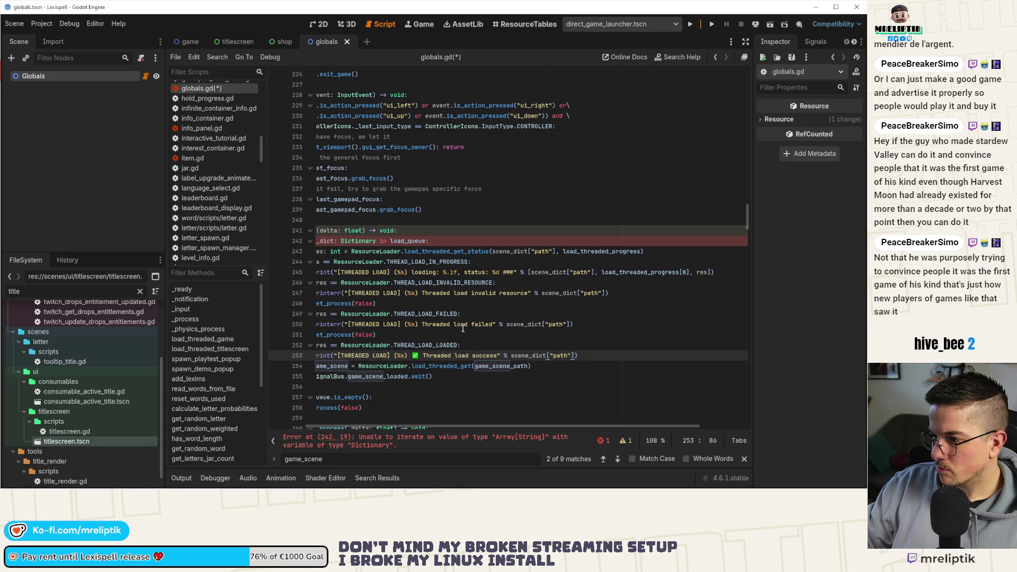
scroll(486, 358, left, 2)
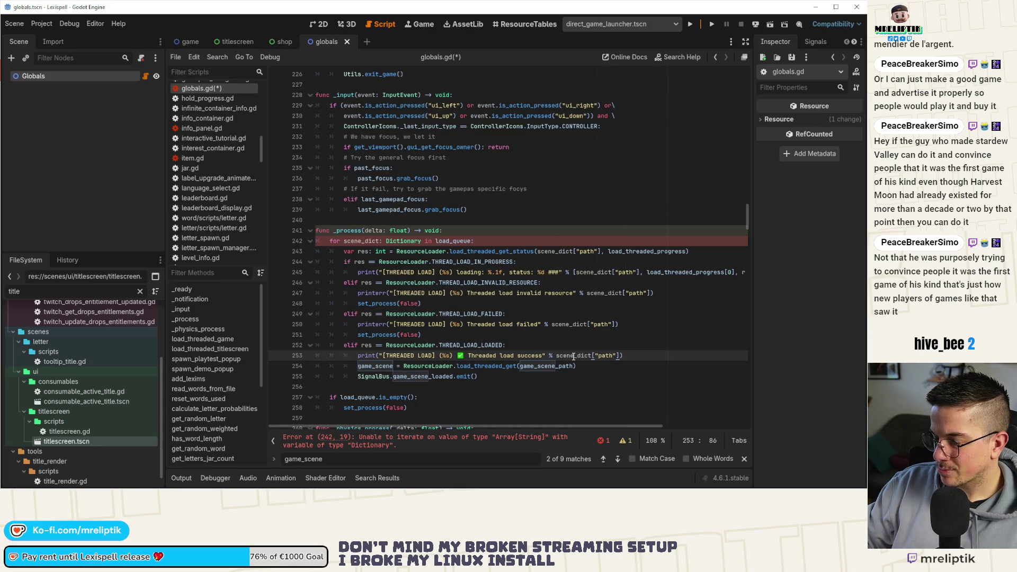
double_click(381, 366)
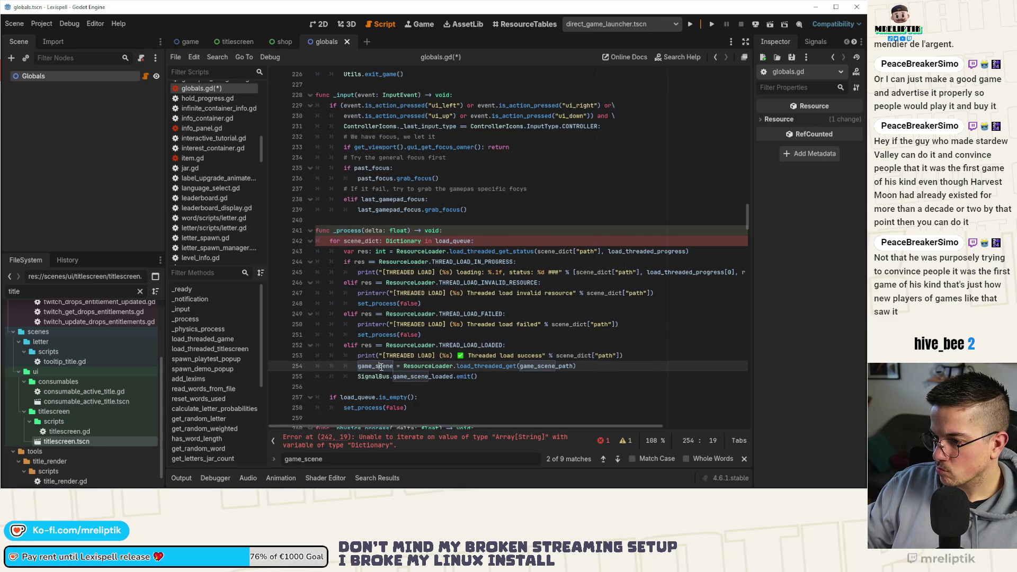
click(634, 353)
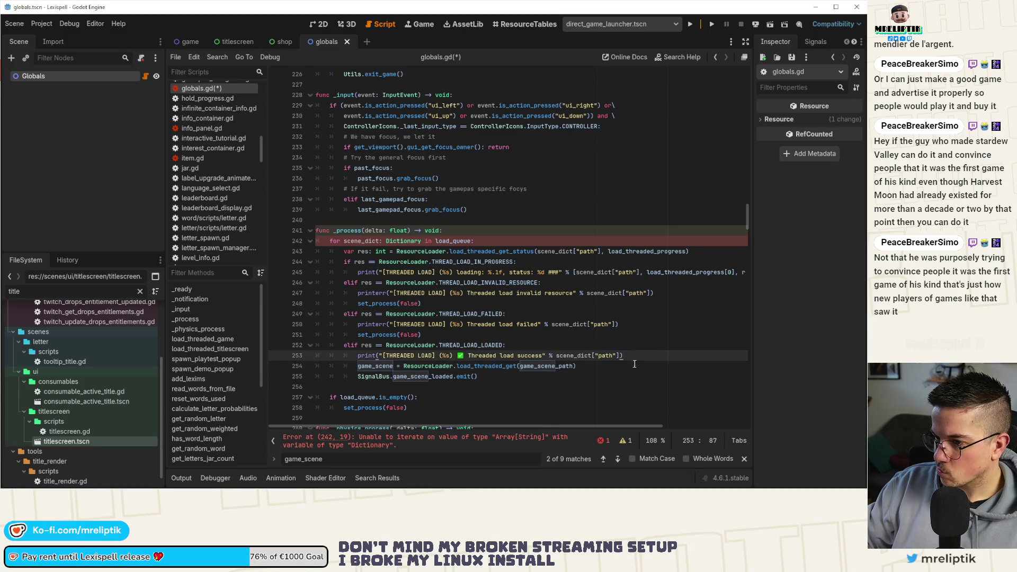
key(Return)
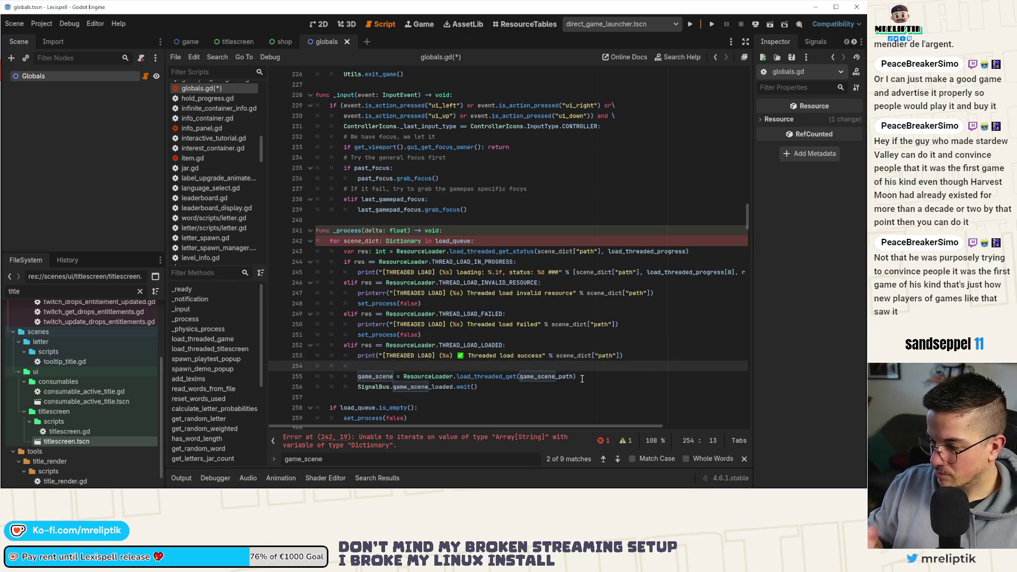
- Start line 254 as set(scene_dict["variable"],
text(scene_dict["path"])
key(BackSpace)
key(BackSpace)
key(BackSpace)
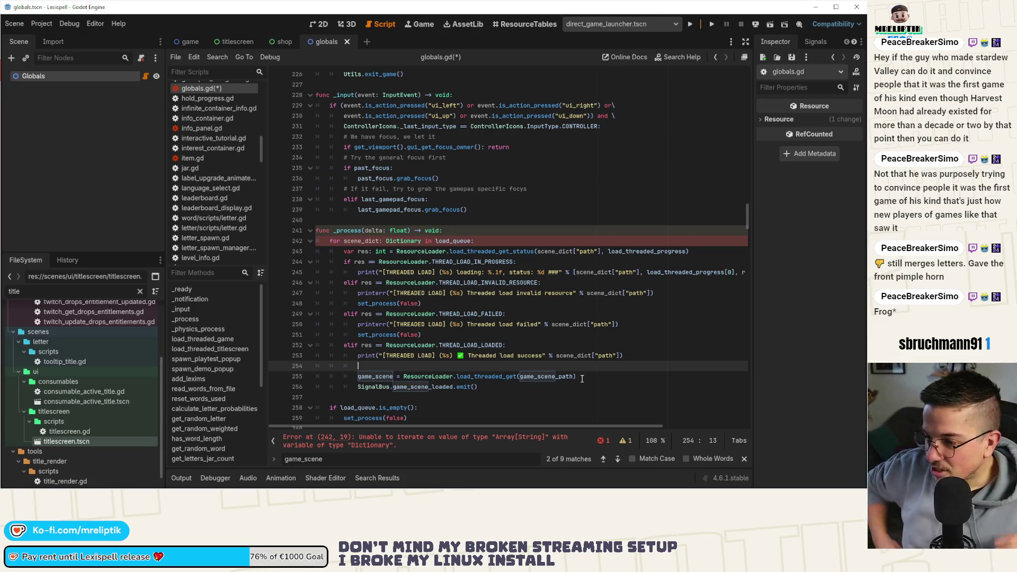
key(ctrl+v)
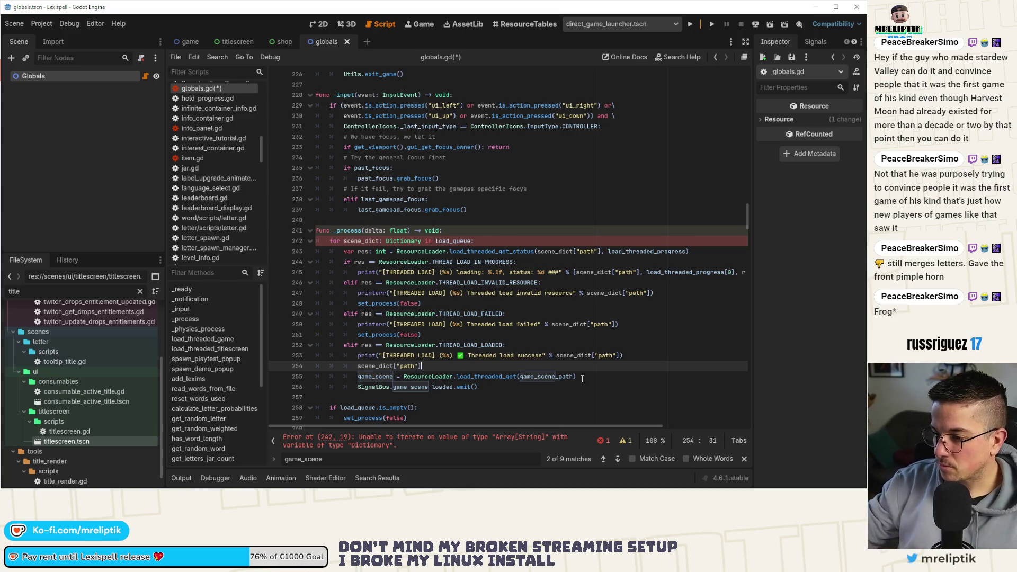
double_click(405, 366)
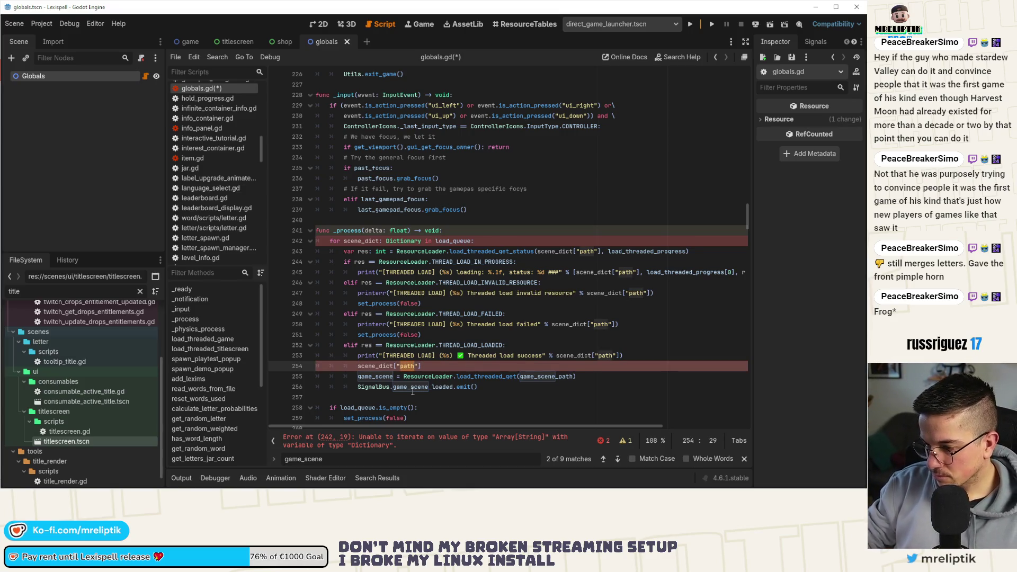
text(varia)
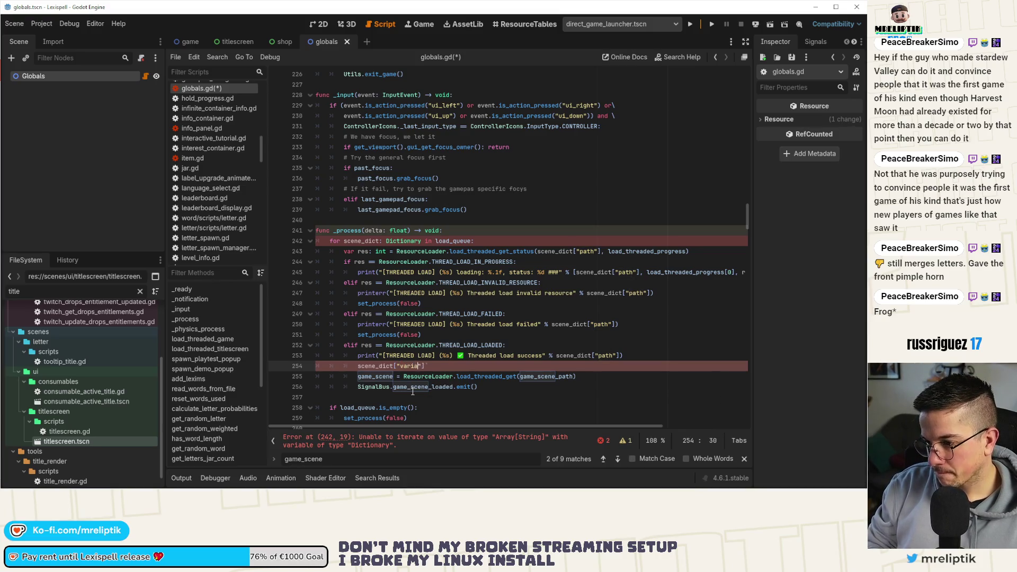
text(set()
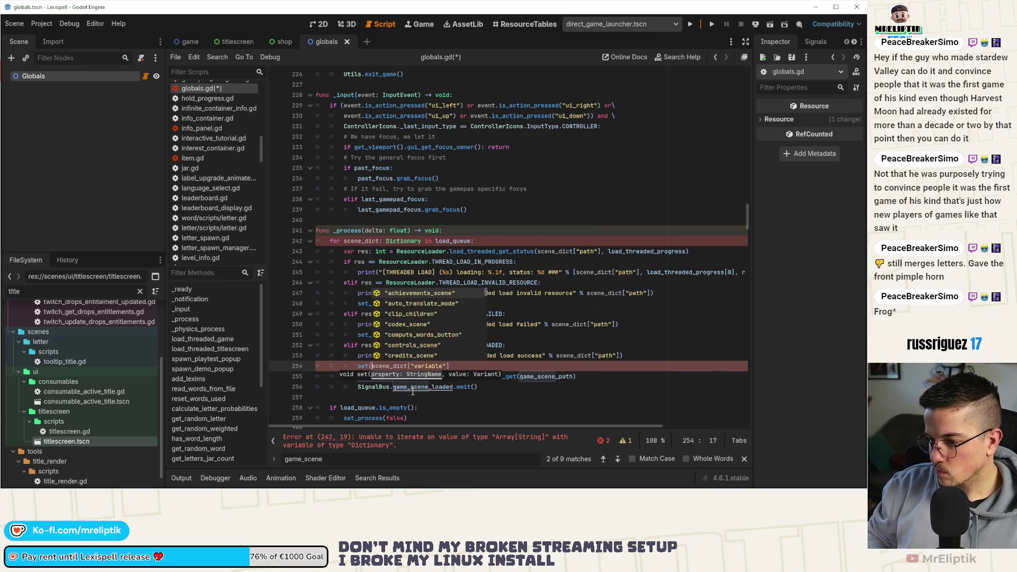
key(End)
text(,)
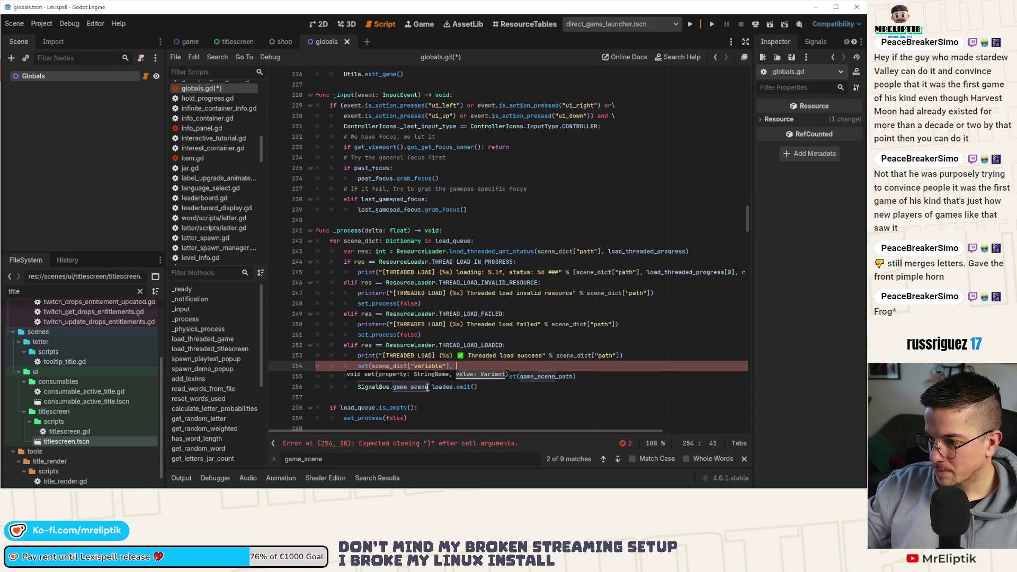
- Move the ResourceLoader.load_threaded_get call from line 255 into the set call and close it
click(435, 376)
drag(404, 378, 593, 381)
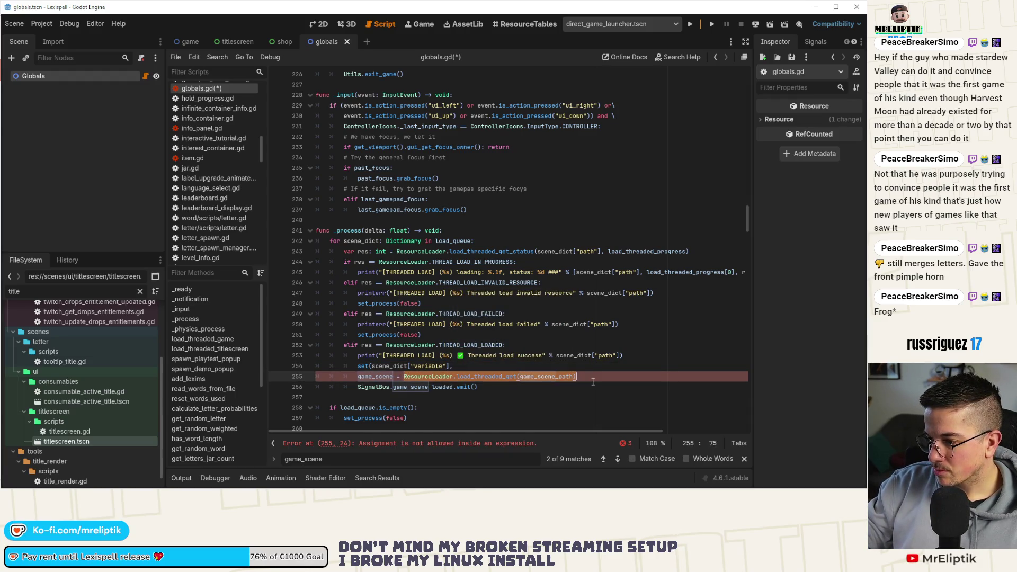
key(ctrl+x)
click(461, 366)
key(ctrl+v)
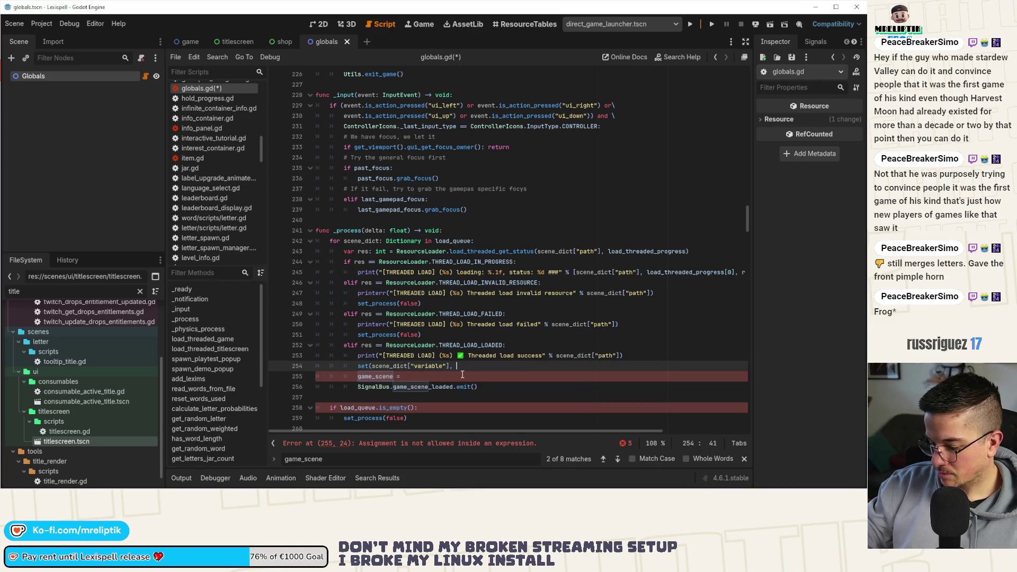
text())
- Replace game_scene_path with scene_dict["path"] in the load call and save globals.gd
click(562, 357)
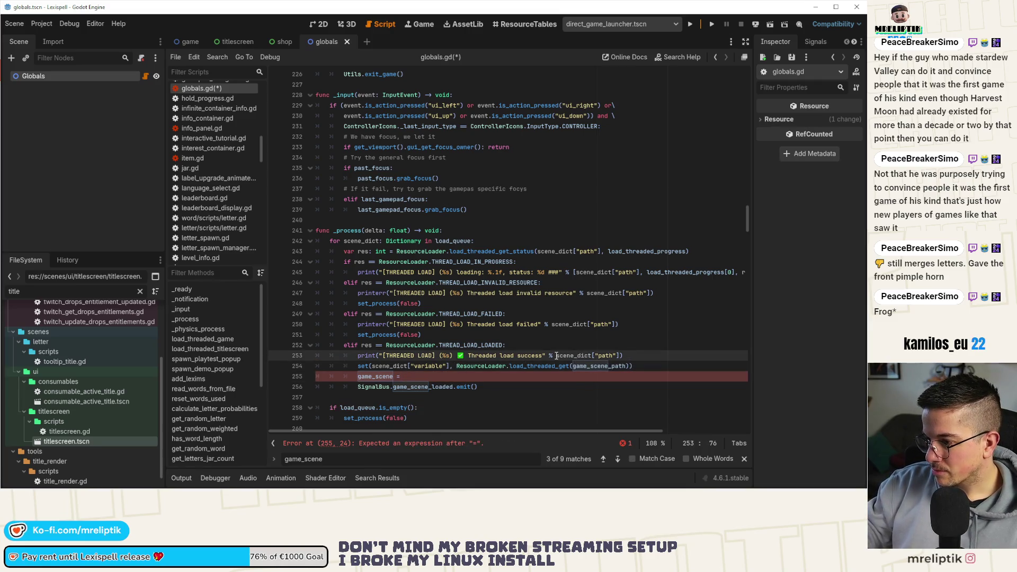
drag(569, 358, 618, 359)
key(ctrl+c)
double_click(598, 366)
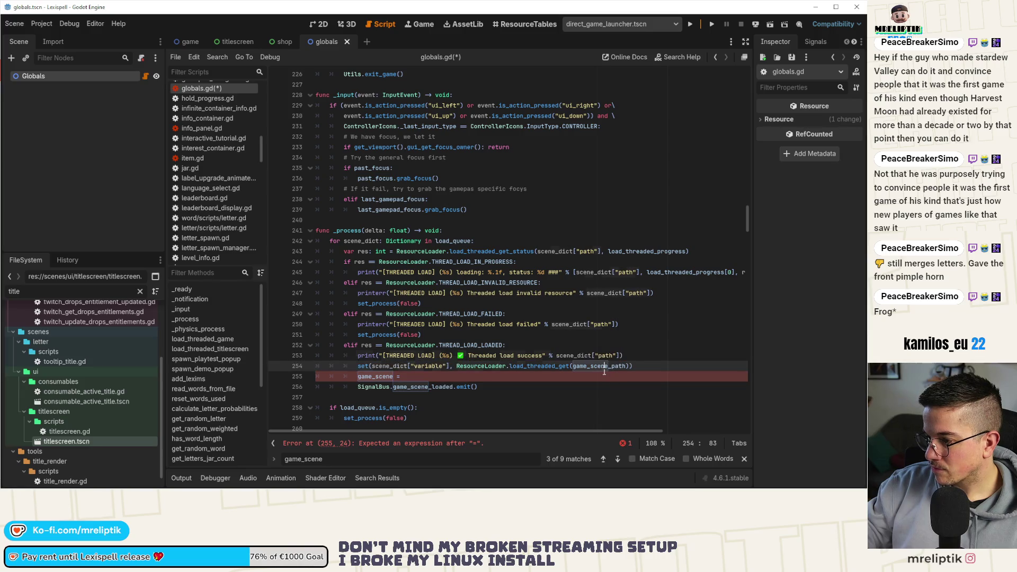
key(ctrl+v)
key(ctrl+s)
- Search all project files for game_scene_loaded
click(443, 395)
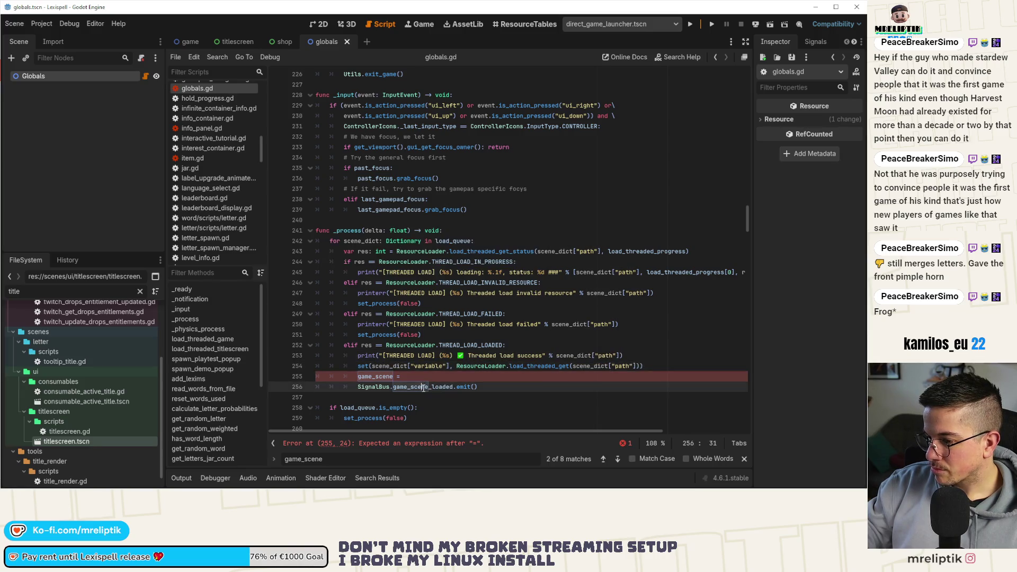
click(414, 376)
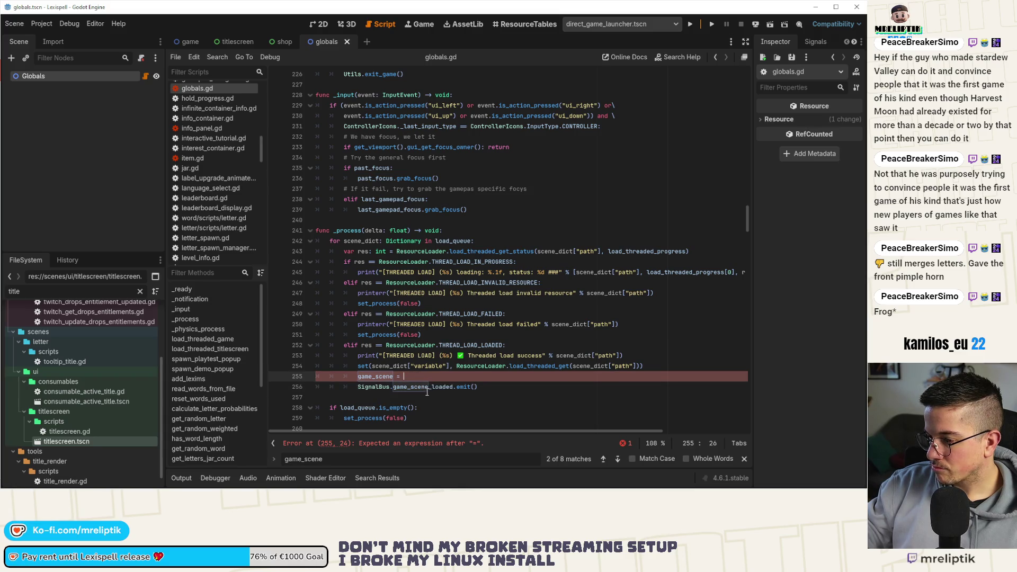
double_click(430, 388)
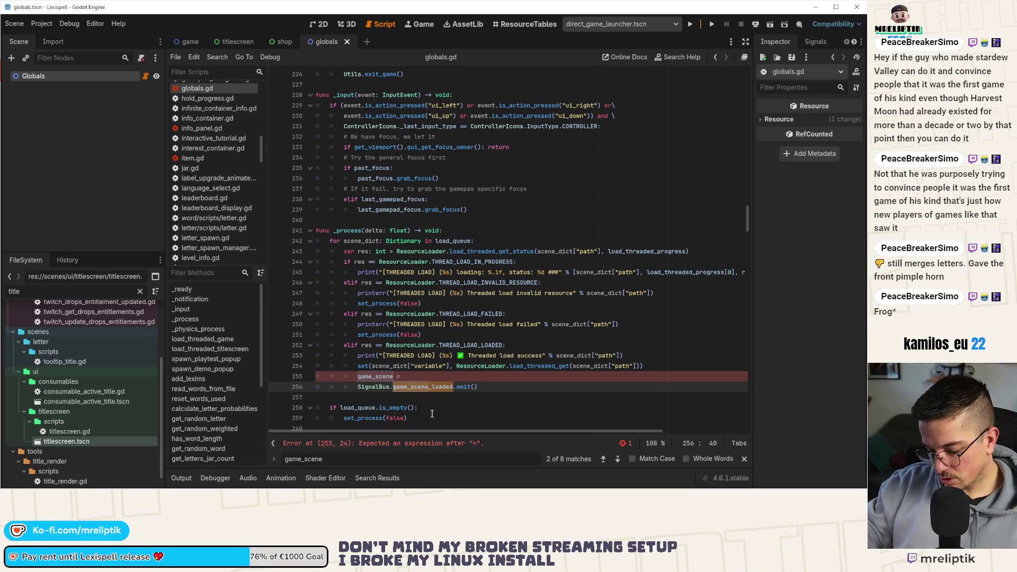
key(ctrl+shift+f)
click(344, 288)
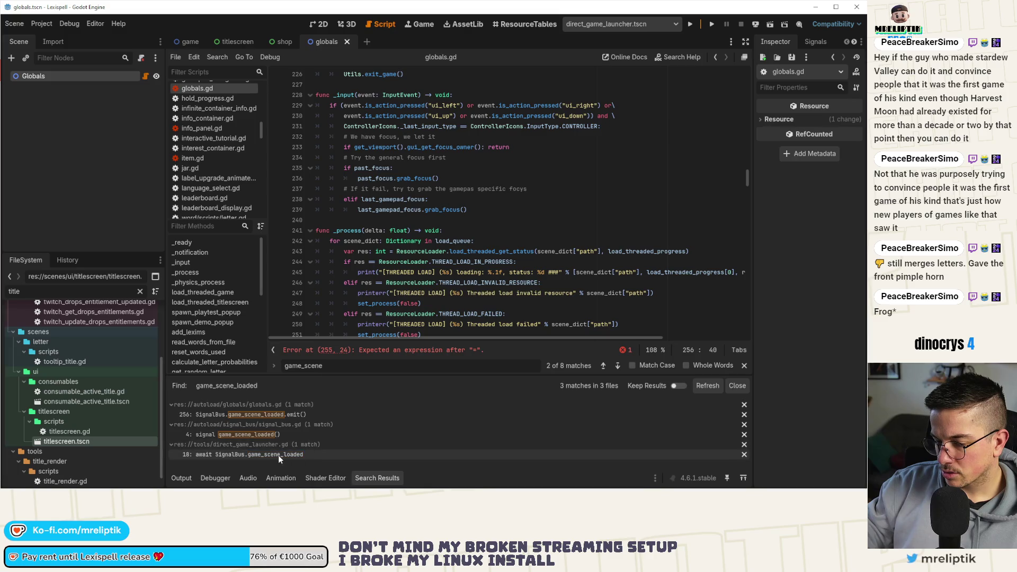
- Replace 'game_scene =' on line 255 with if scene_dict["variable"] and save the script
scroll(530, 317, down, 3)
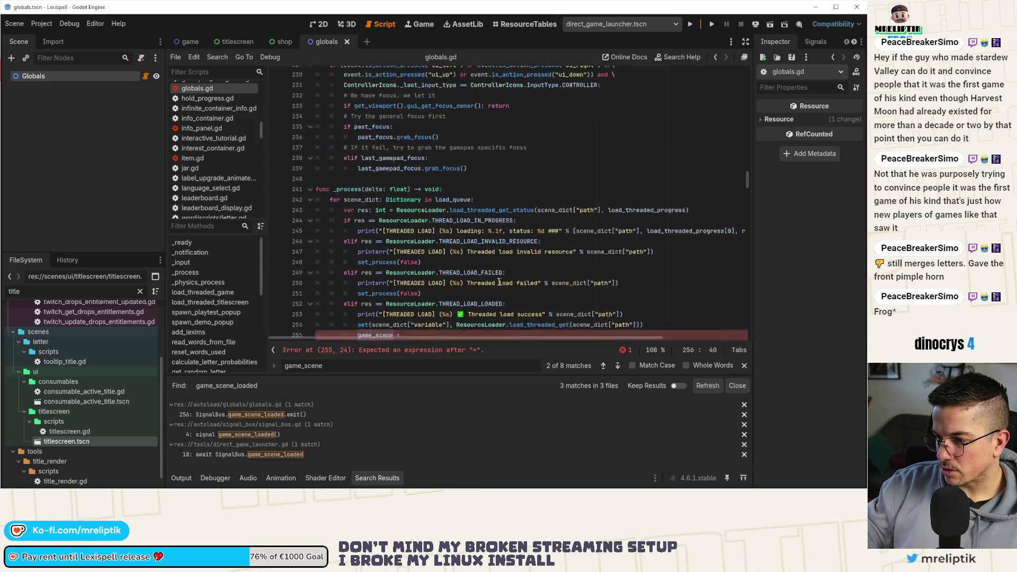
click(742, 366)
drag(419, 283, 356, 284)
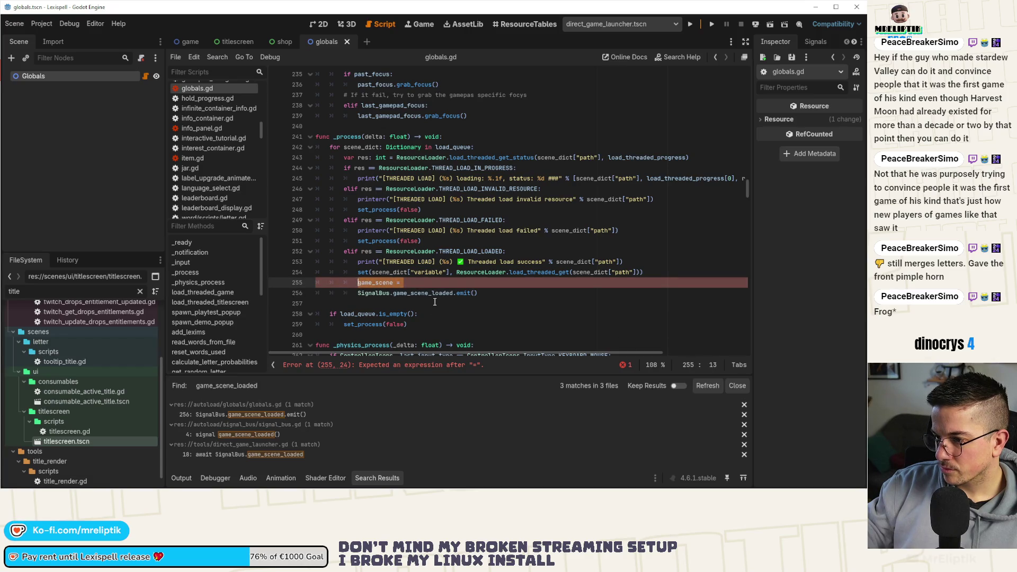
text(i)
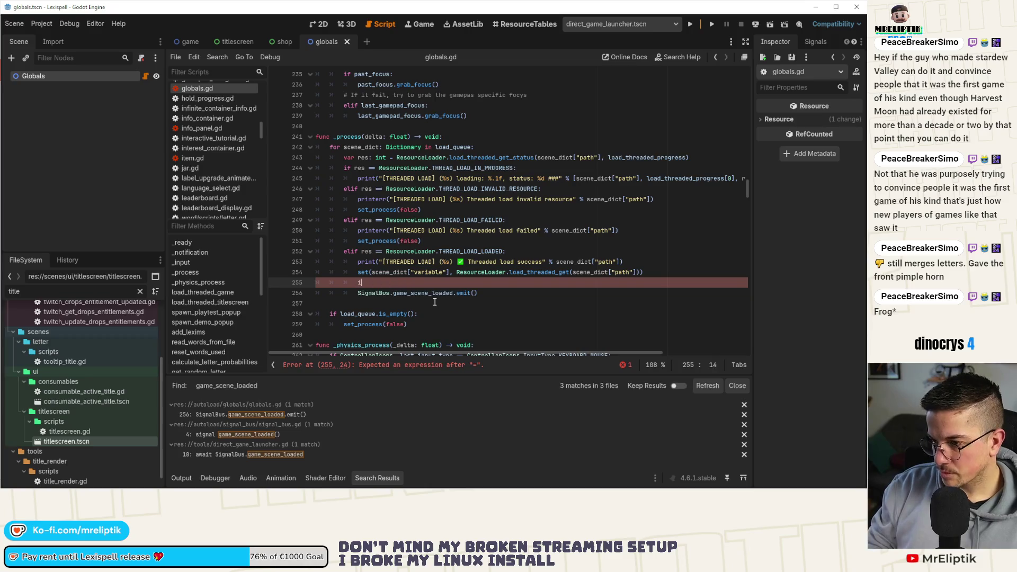
text(f scene_d)
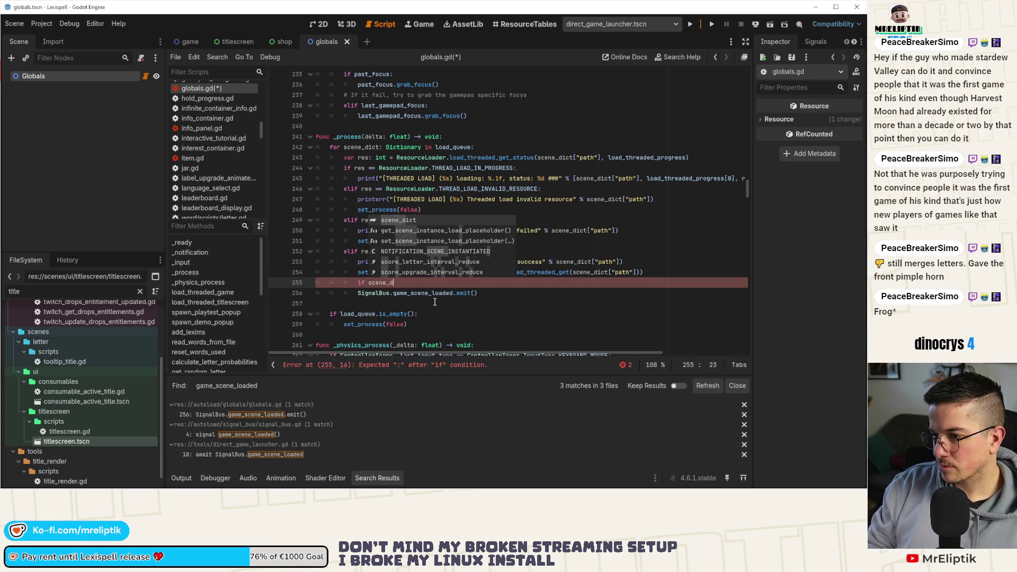
text(ict["via)
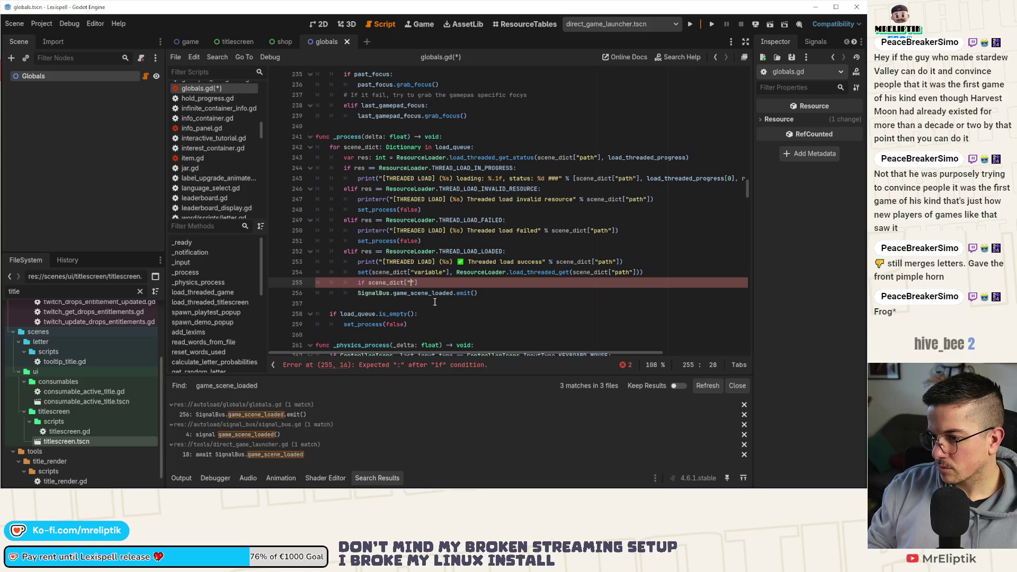
key(BackSpace)
key(BackSpace)
text(ab)
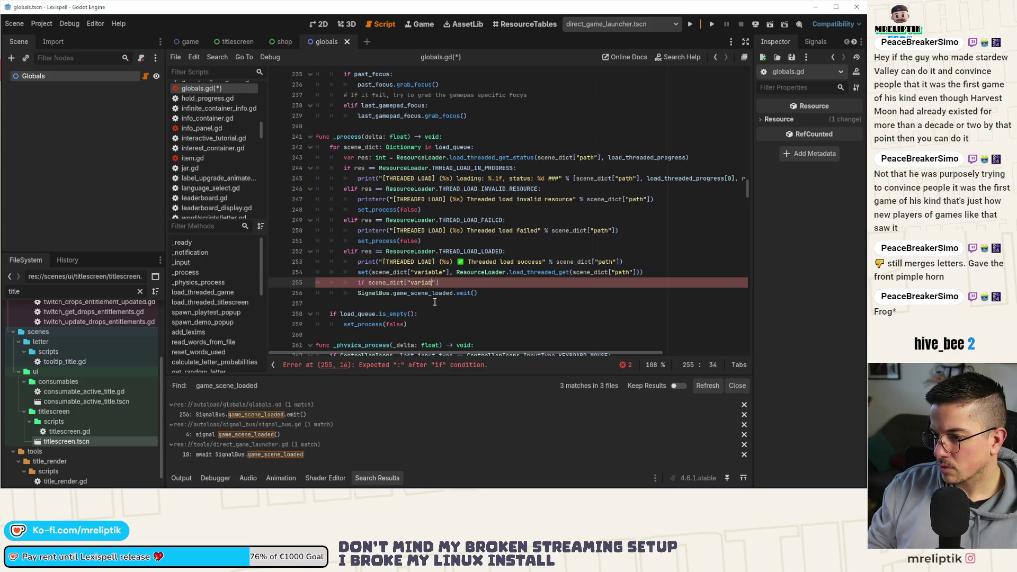
text(l)
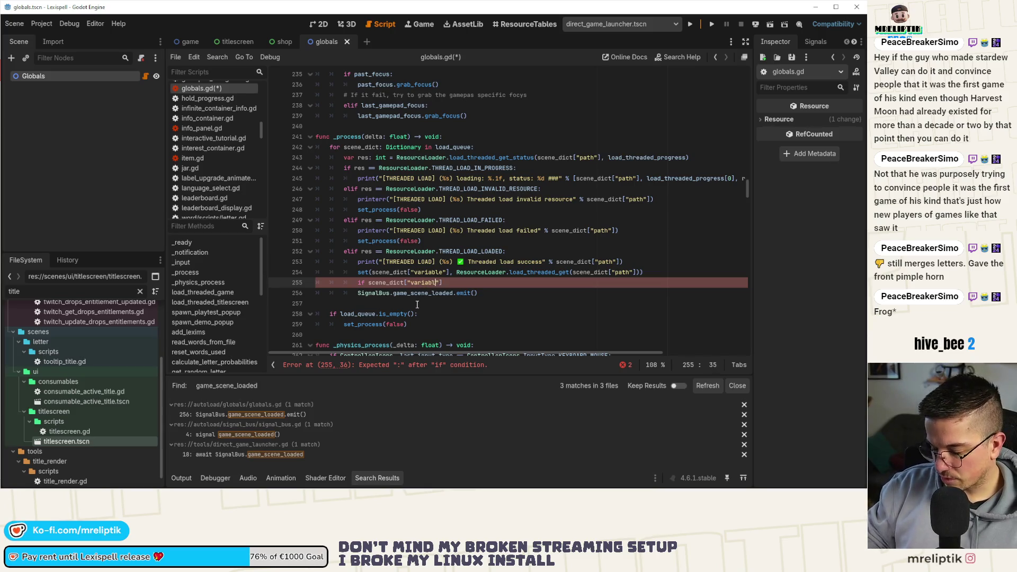
text(e)
key(ctrl+s)
- Find every load_queue occurrence in globals.gd, starting from line 242
scroll(415, 170, up, 3)
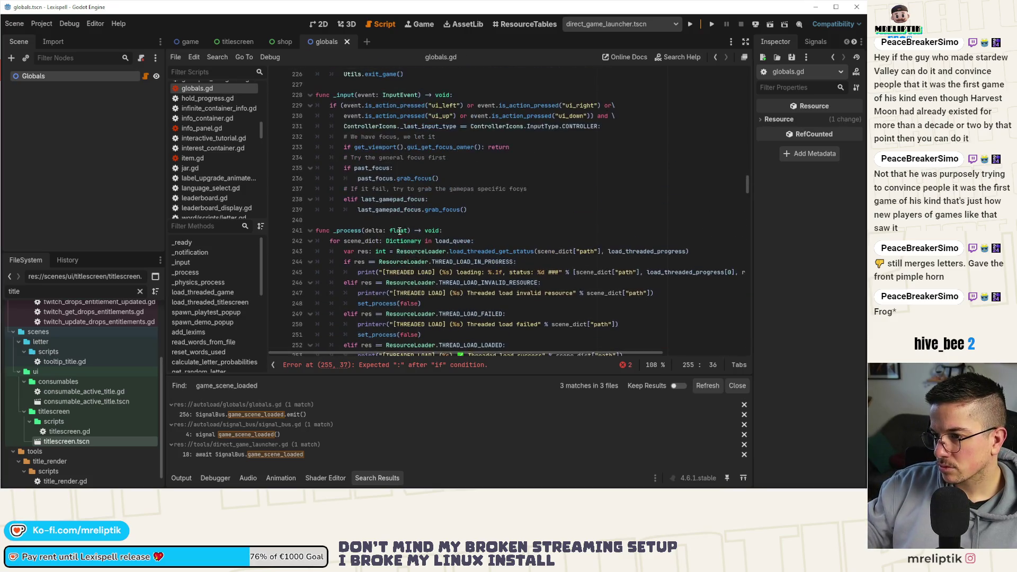
double_click(460, 245)
key(ctrl+f)
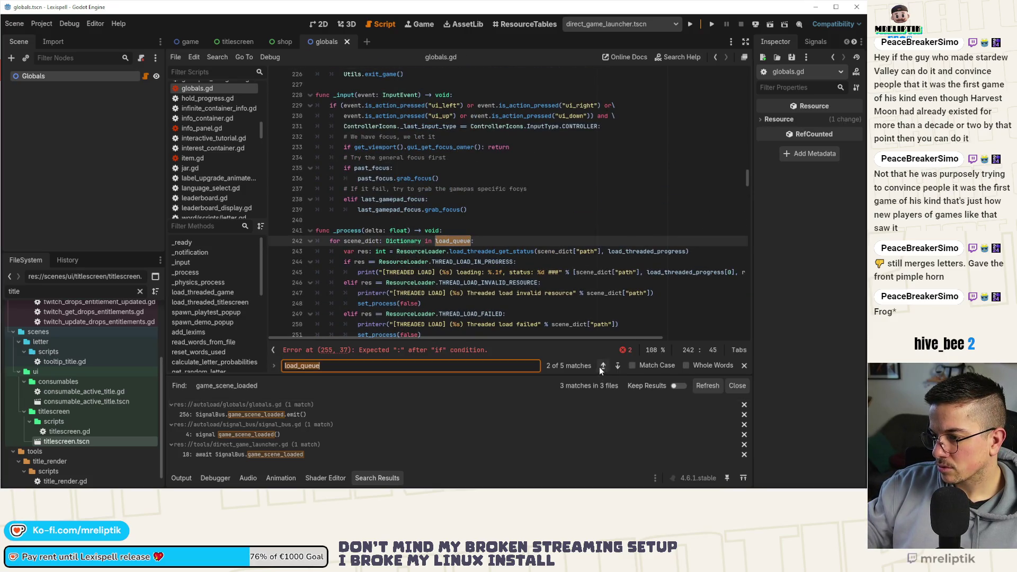
- Quote "titlescreen_scene" (line 289) and "game_scene" (line 281) in the load_queue appends, then save
click(602, 366)
click(602, 366)
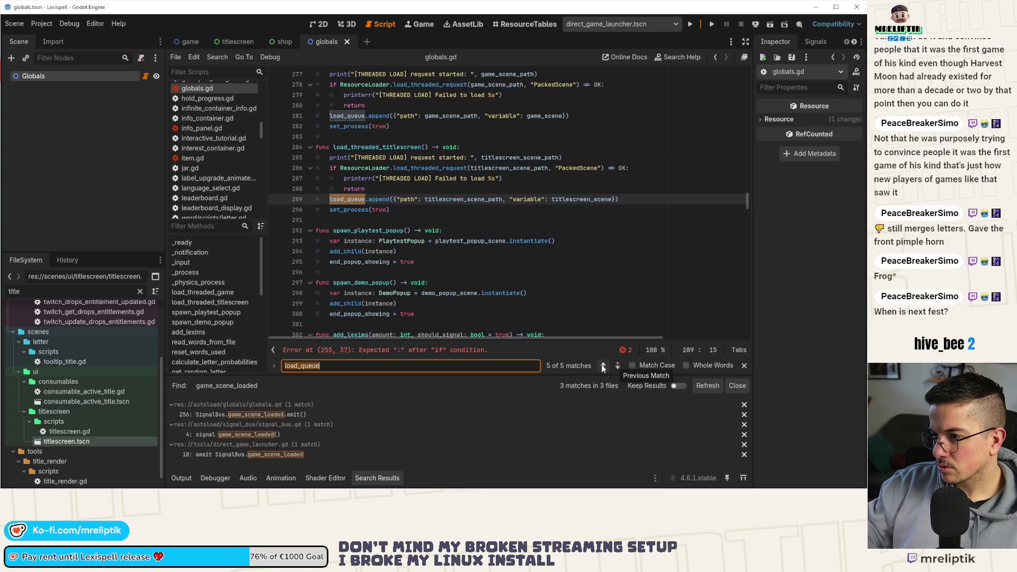
double_click(581, 199)
text(")
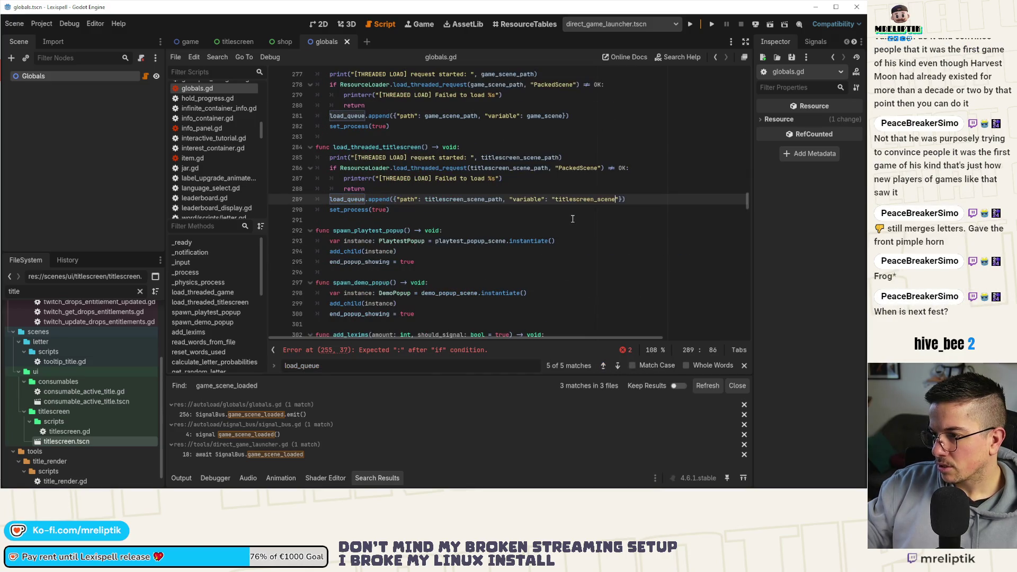
key(Up)
key(Up)
key(Up)
key(End)
key(Left)
key(Left)
key(ctrl+shift+Left)
text(")
key(ctrl+s)
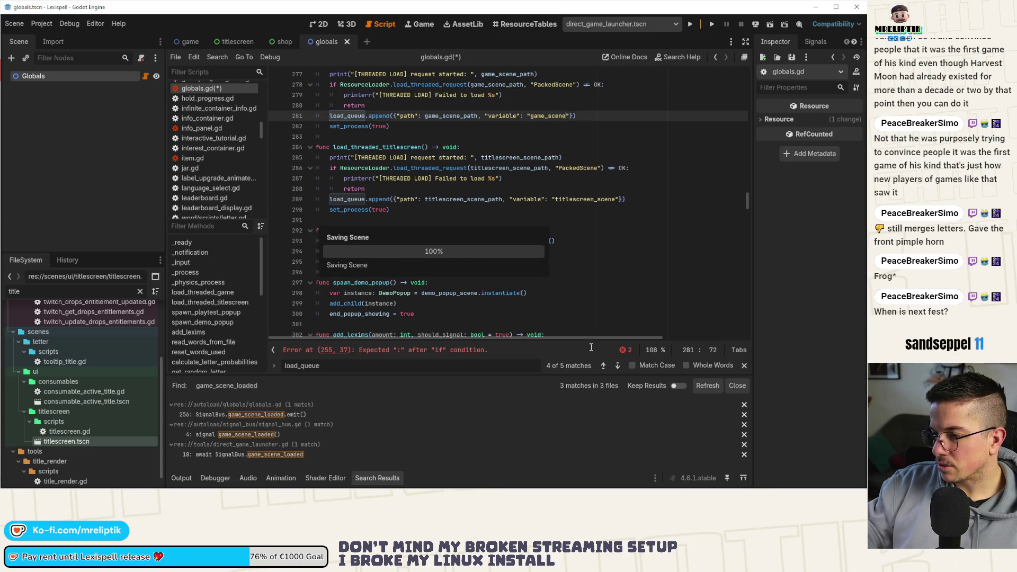
- Return to the load_queue loop in _process and place the caret after the line 255 condition
click(618, 366)
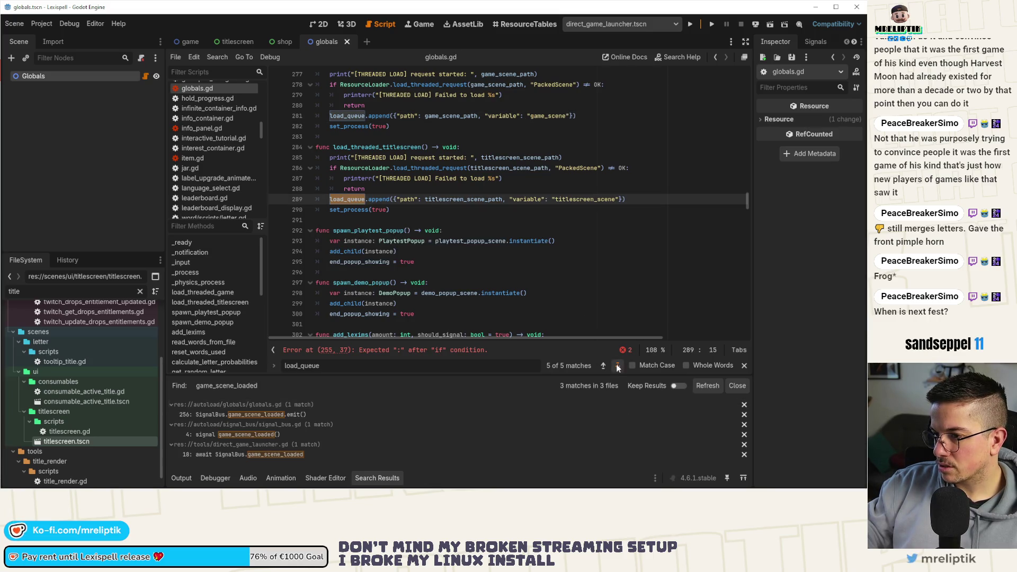
click(618, 366)
click(618, 366)
scroll(463, 281, down, 3)
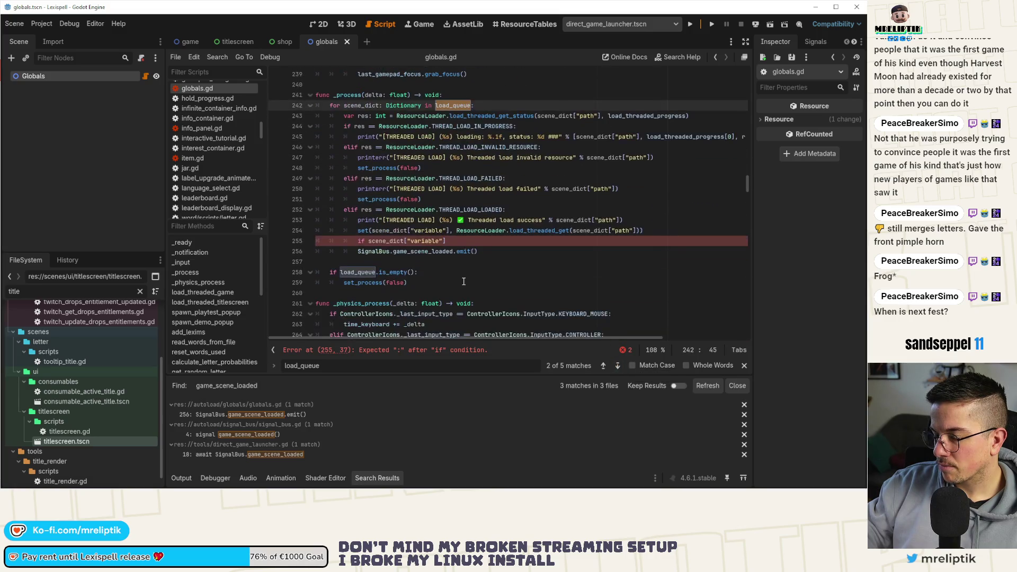
click(454, 242)
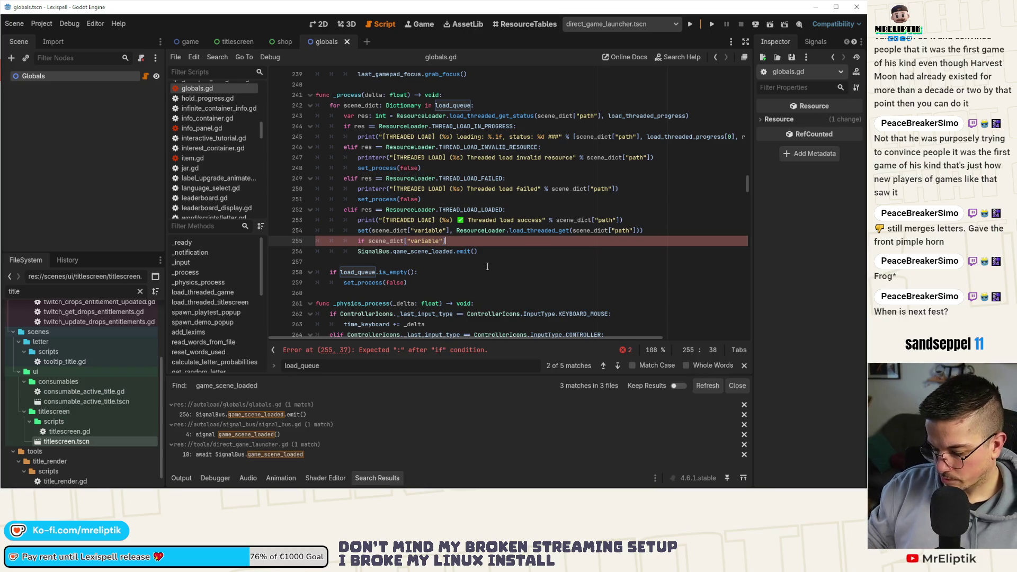
- Make line 255 check == "game_scene" and indent the game_scene_loaded emit under it
text( == scene_dict["path)
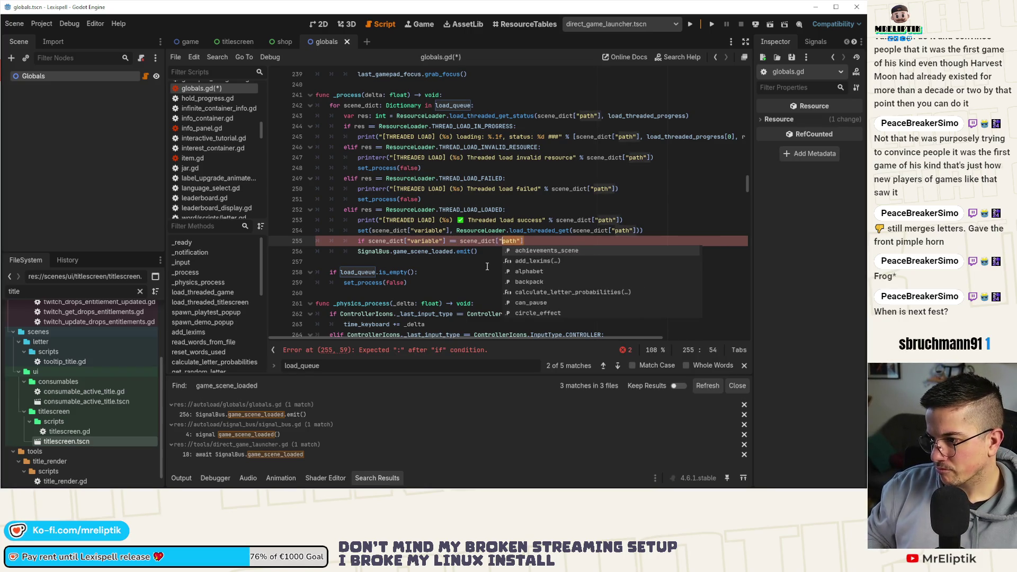
key(BackSpace)
key(BackSpace)
key(BackSpace)
text(gale)
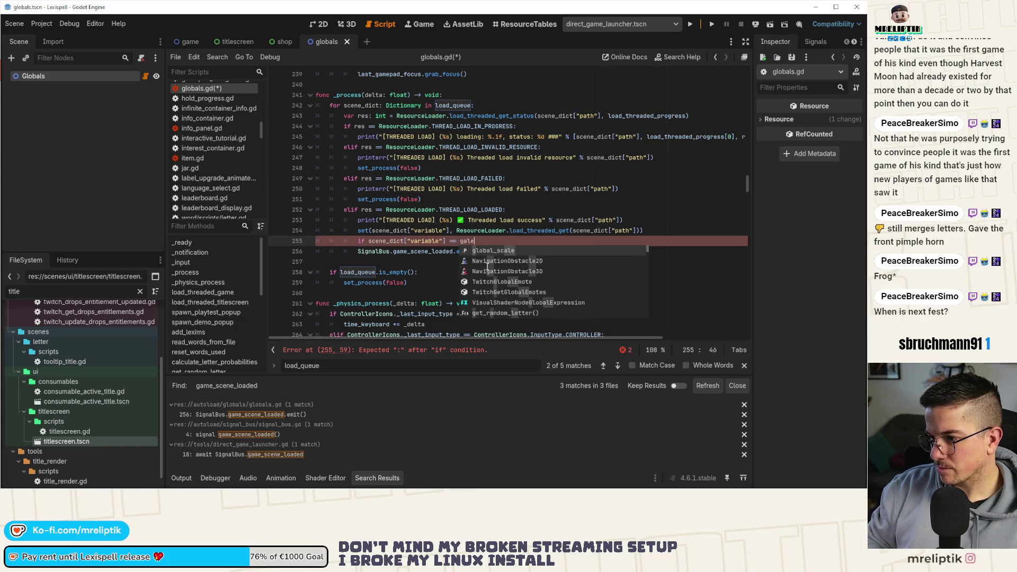
key(BackSpace)
key(BackSpace)
text(me)
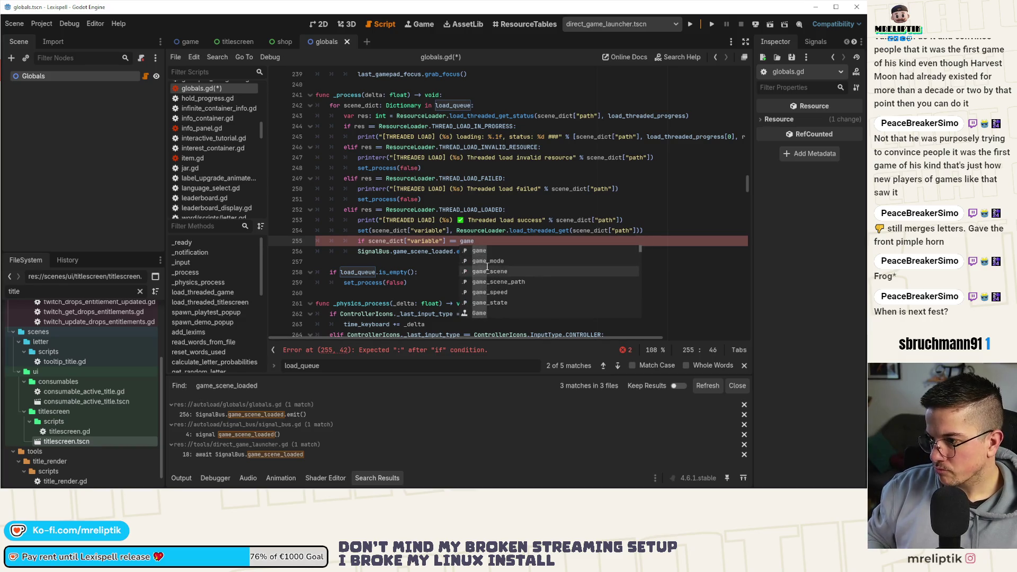
key(Escape)
key(BackSpace)
key(BackSpace)
key(BackSpace)
text("game_scene)
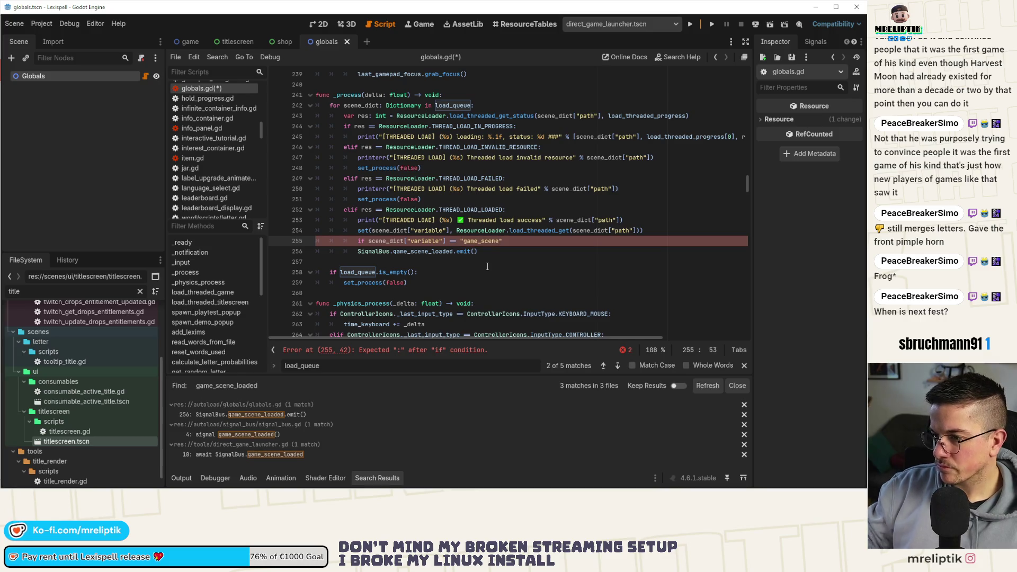
click(356, 251)
key(Tab)
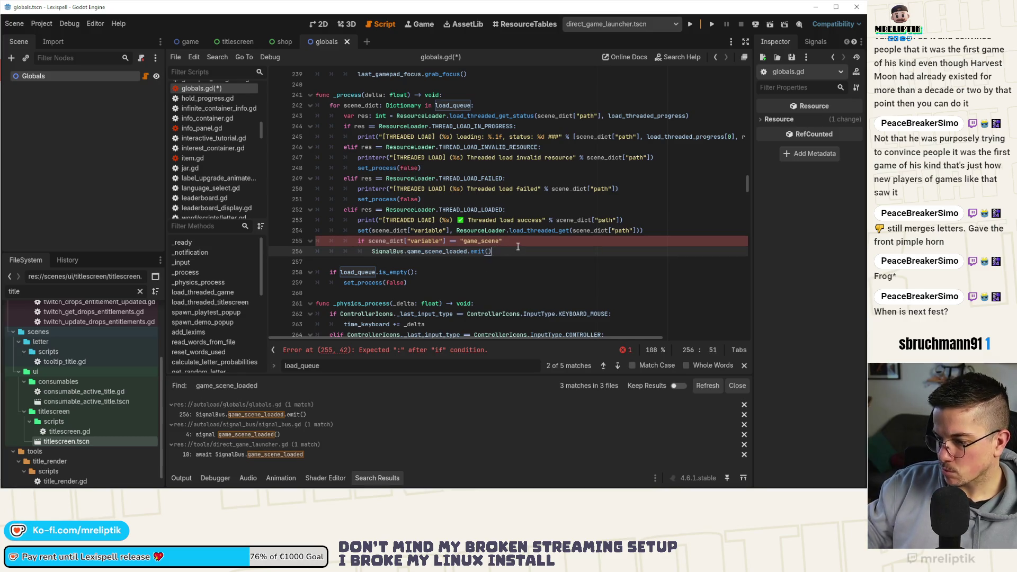
key(Up)
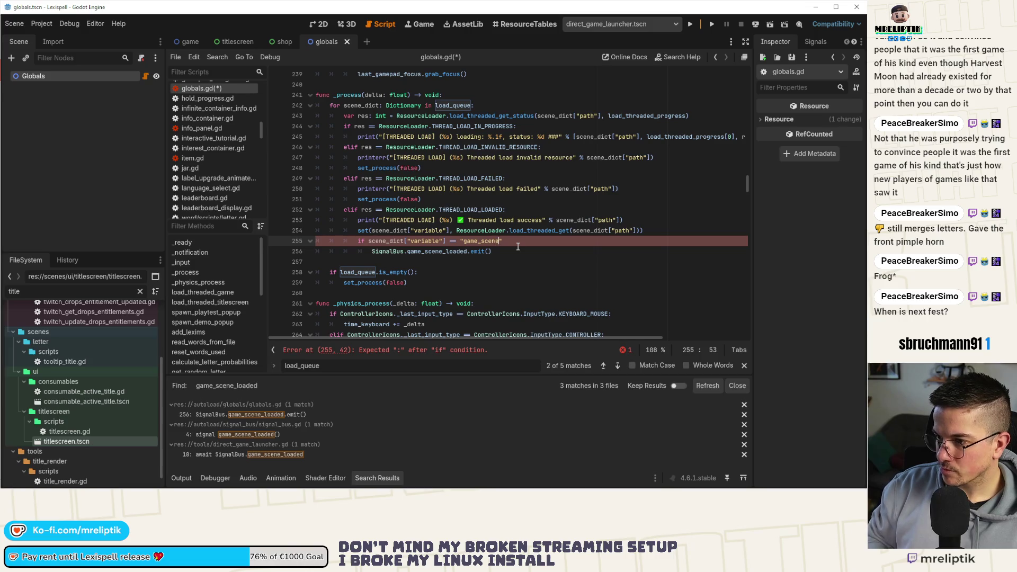
- Add an elif branch for "titlescreen_scene" that also emits game_scene_loaded
key(Down)
key(Return)
key(BackSpace)
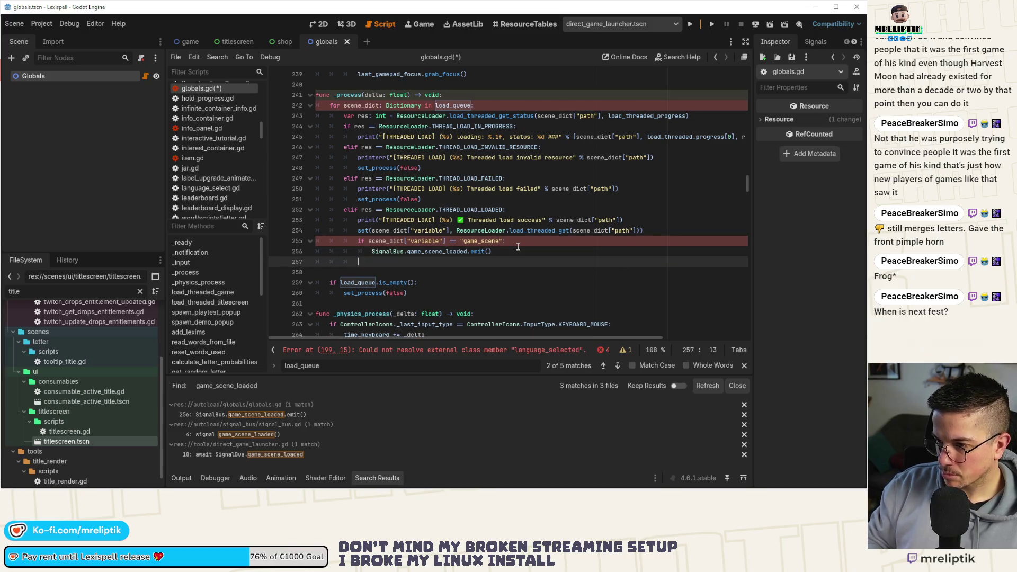
text(elif)
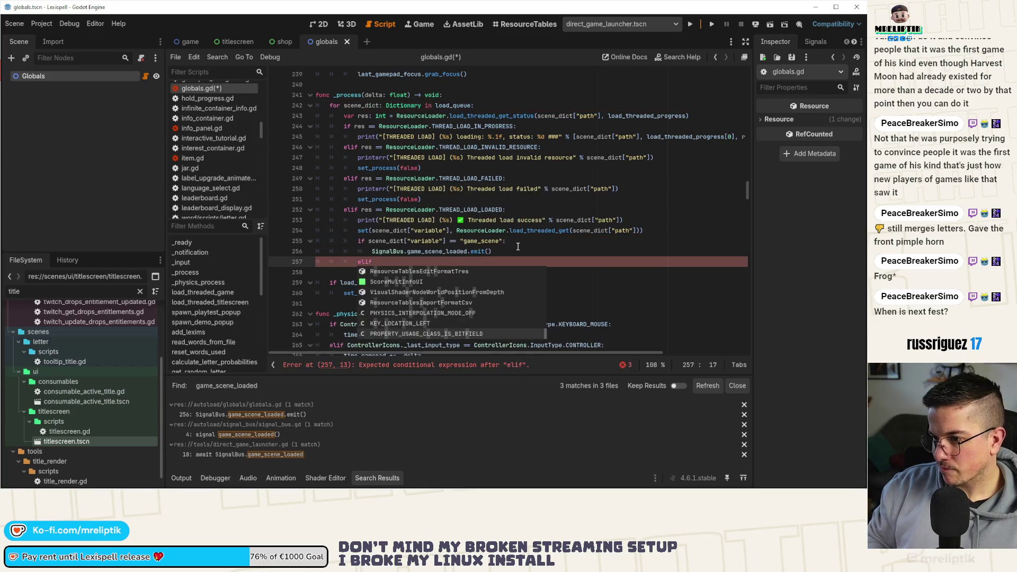
key(Escape)
key(Up)
key(Up)
key(ctrl+shift+d)
key(alt+Down)
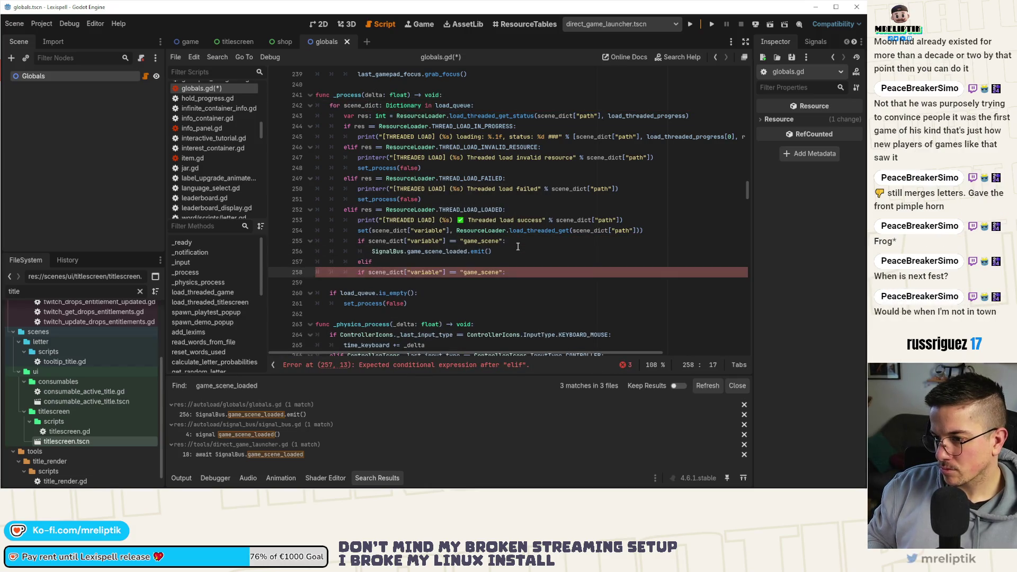
key(Down)
key(ctrl+shift+k)
text(el)
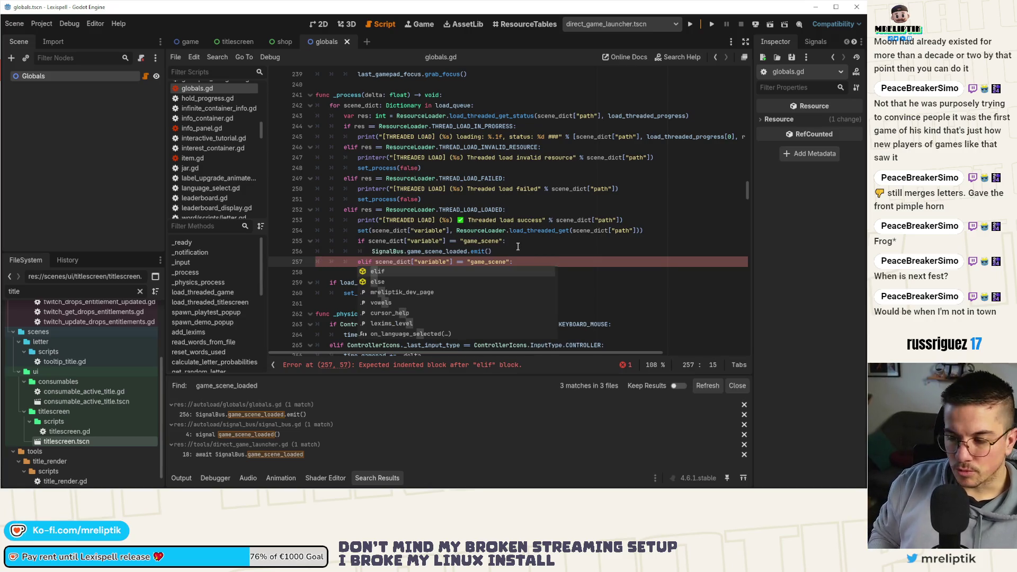
key(Right)
key(Right)
key(Right)
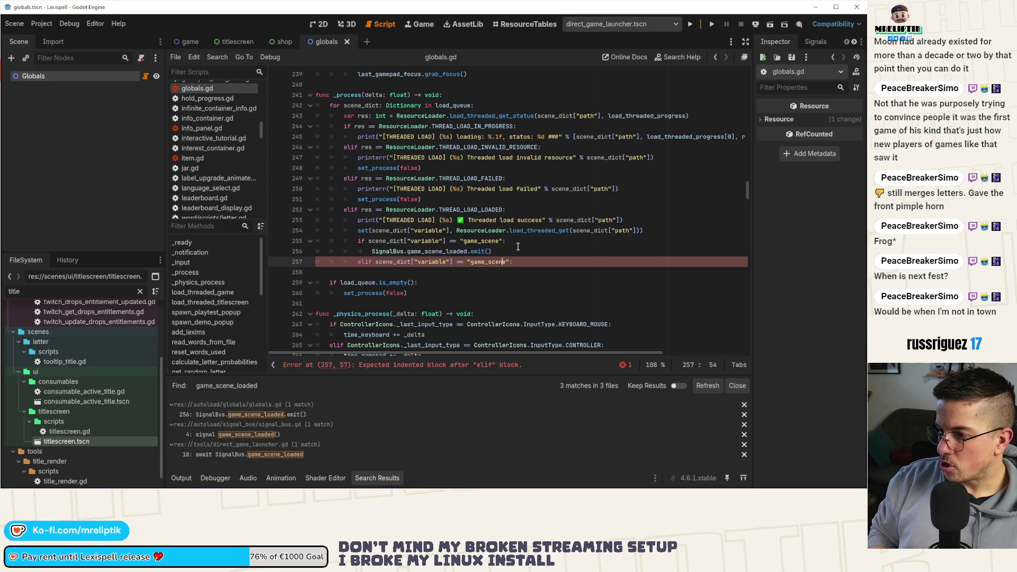
key(BackSpace)
key(BackSpace)
key(BackSpace)
text(titlescreen)
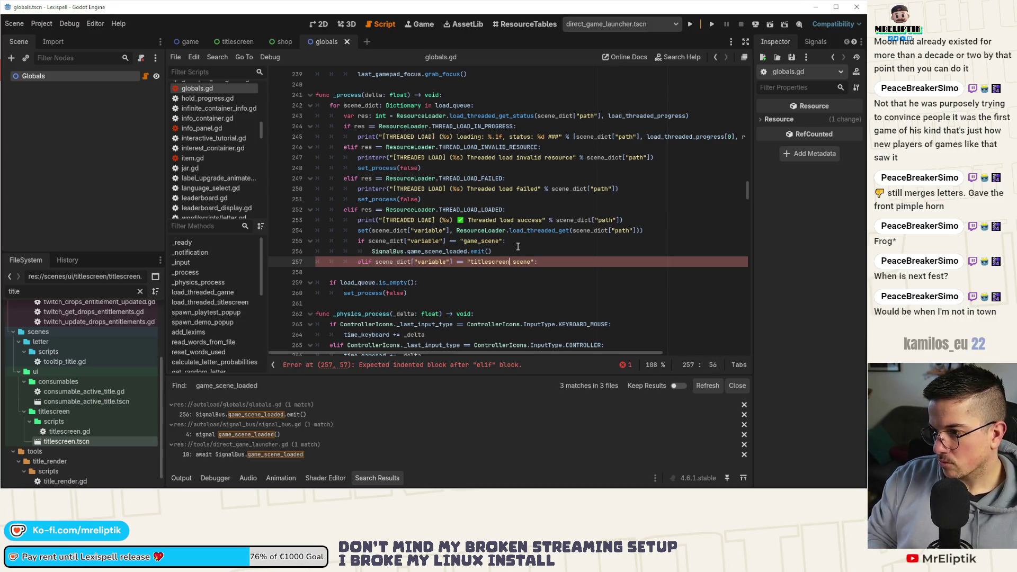
key(End)
key(Return)
text(SignalBus.game_scene_loaded.emit())
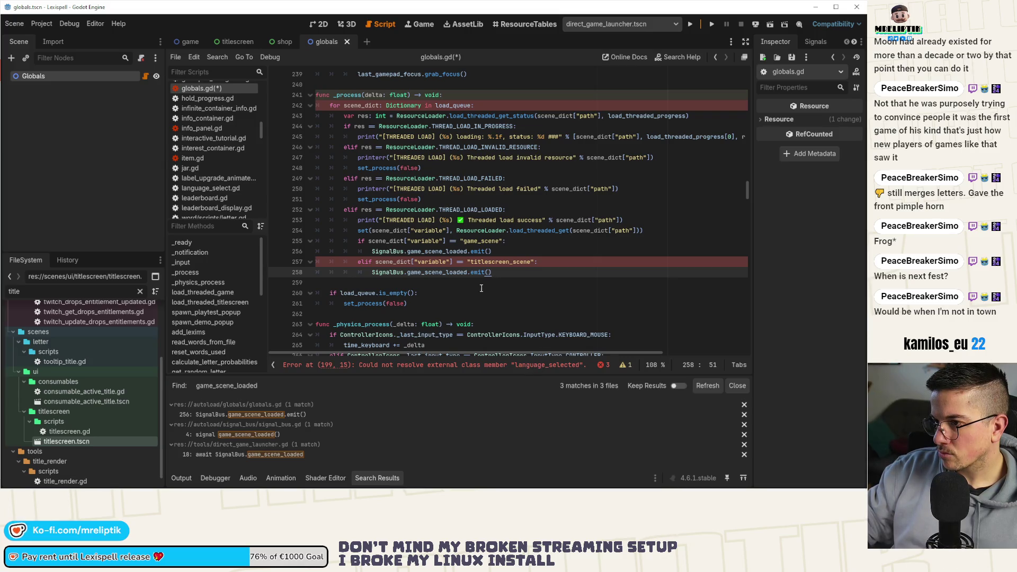
- Review the new branch's identifiers, check the line 199 error, and save globals.gd
double_click(437, 271)
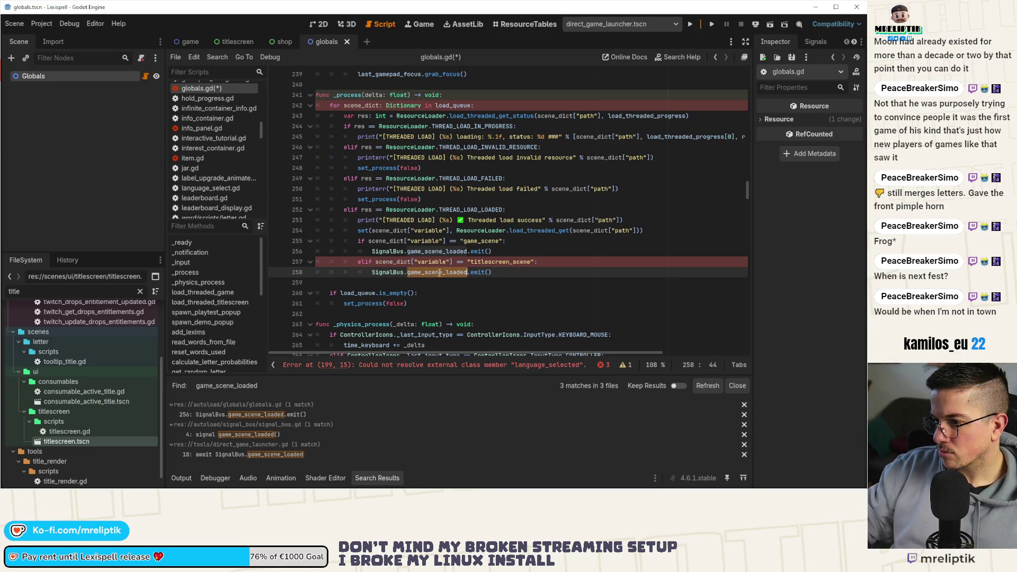
double_click(381, 262)
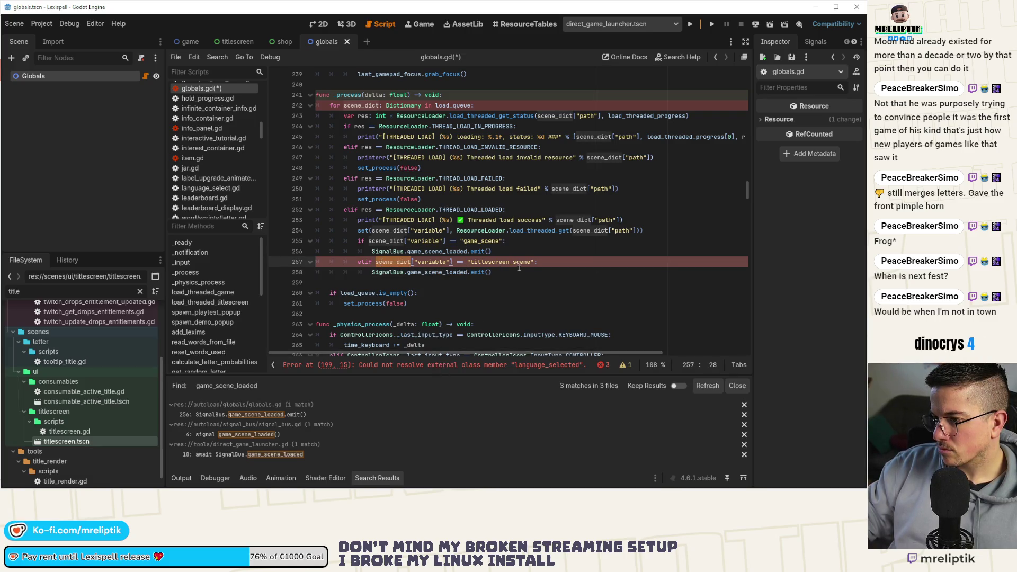
click(498, 265)
double_click(492, 260)
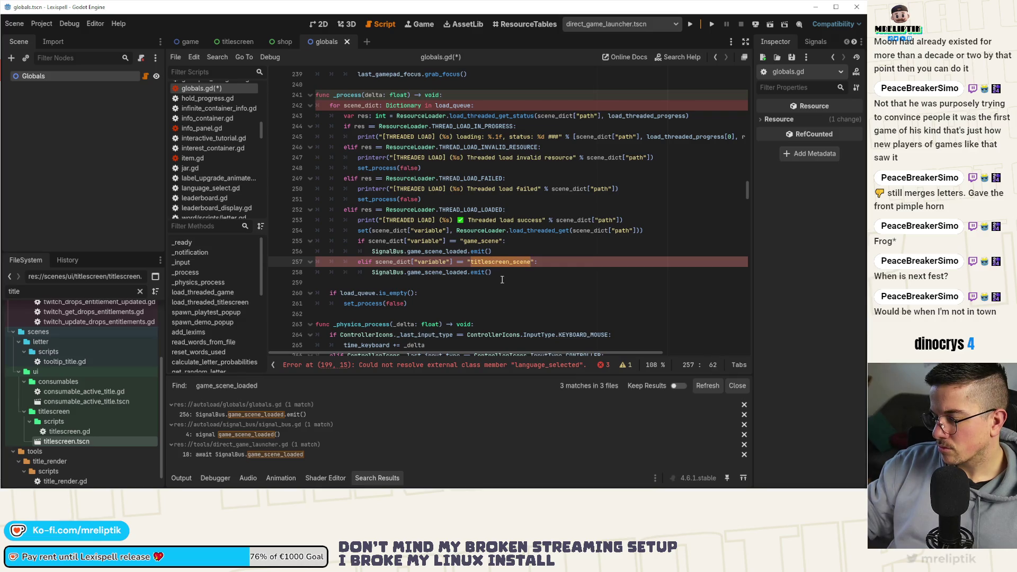
click(457, 273)
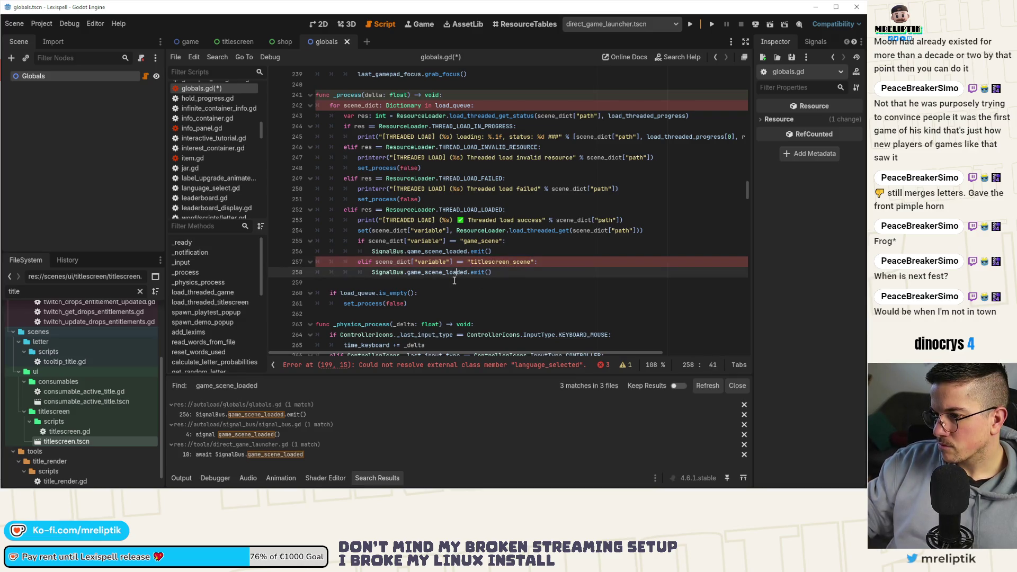
click(457, 284)
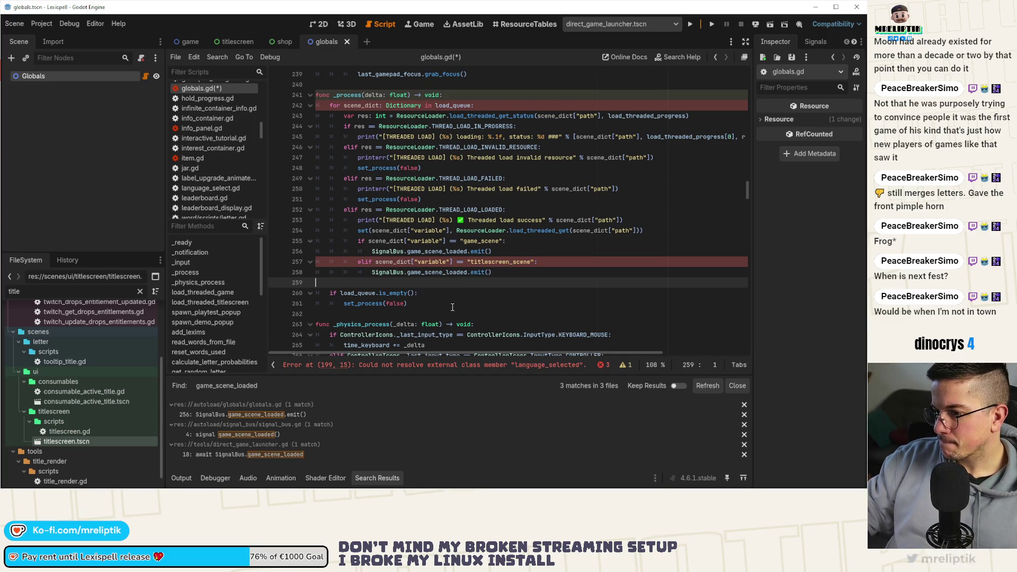
click(418, 370)
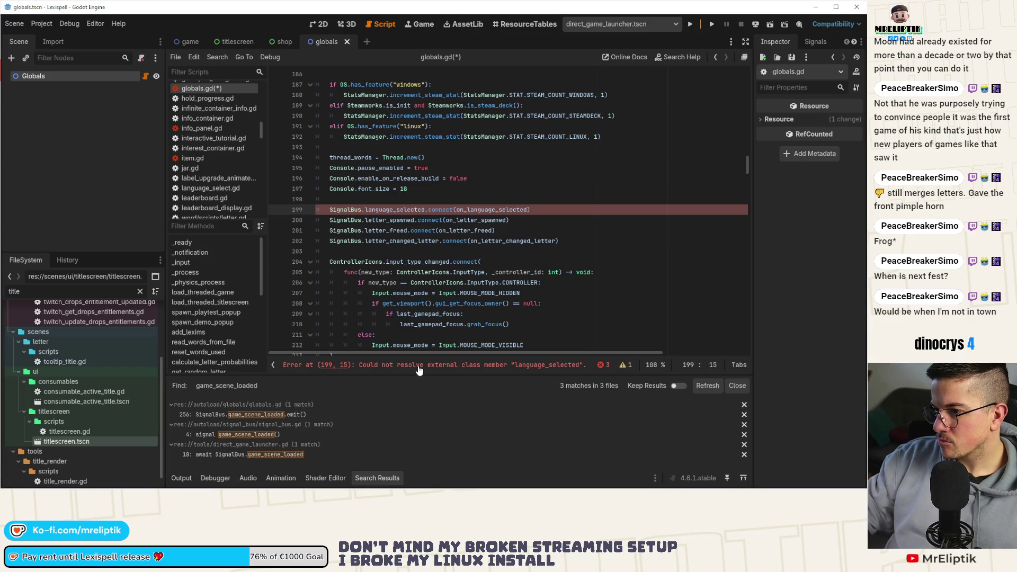
key(ctrl+s)
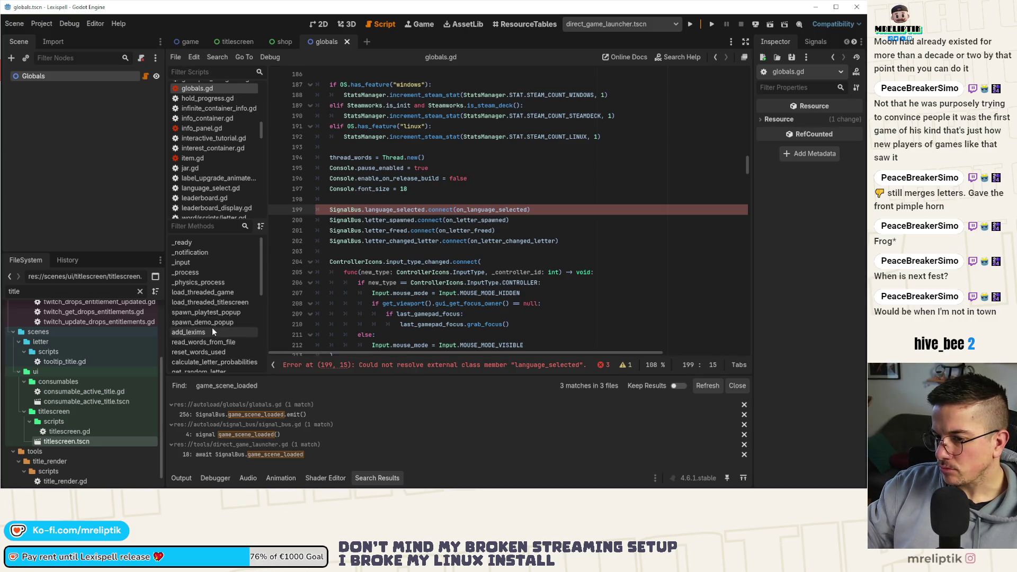
click(206, 270)
scroll(398, 283, down, 4)
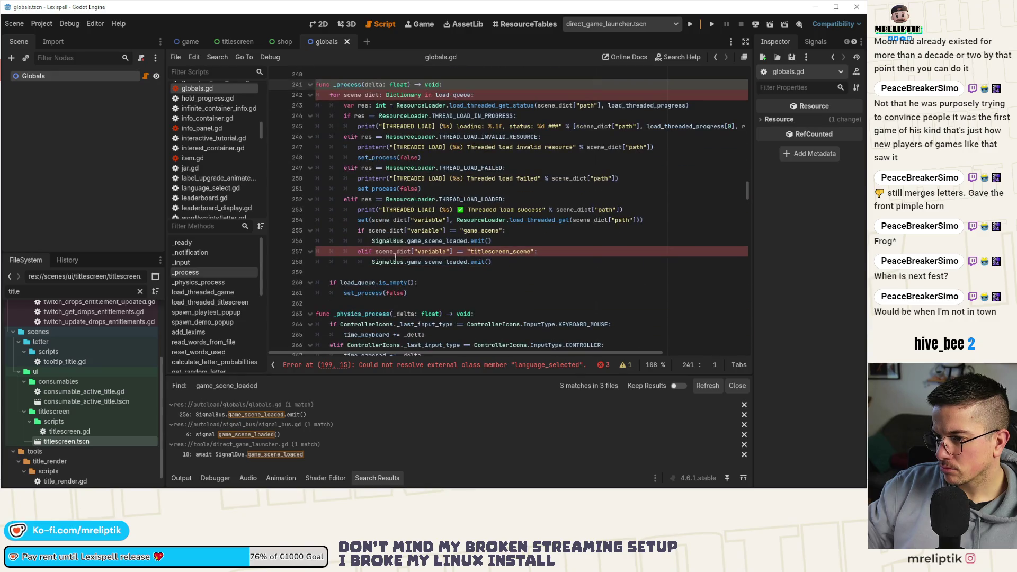
double_click(443, 262)
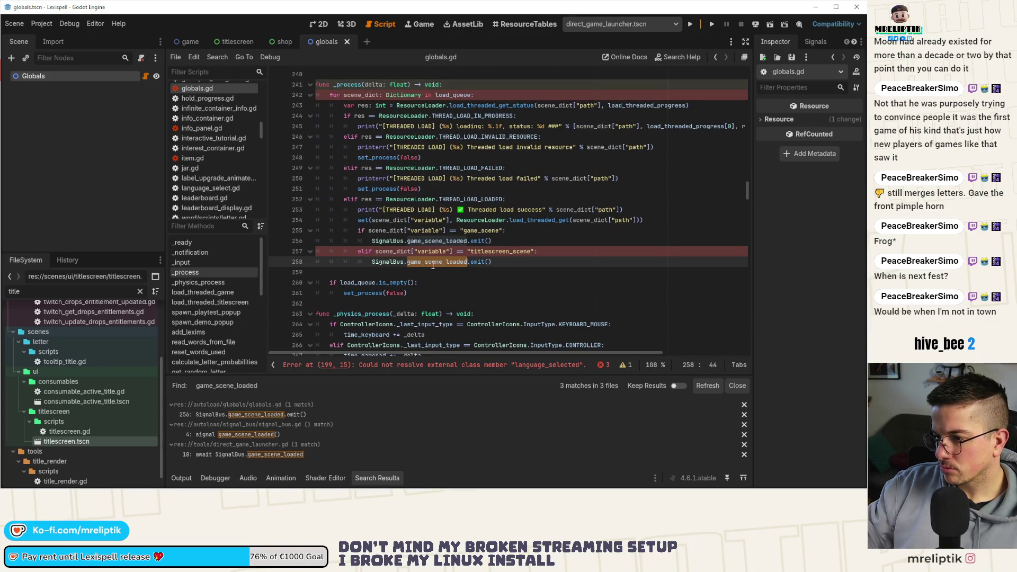
- Change line 258 in globals.gd to emit titlescreen_scene_loaded and save
click(422, 263)
key(BackSpace)
key(BackSpace)
key(BackSpace)
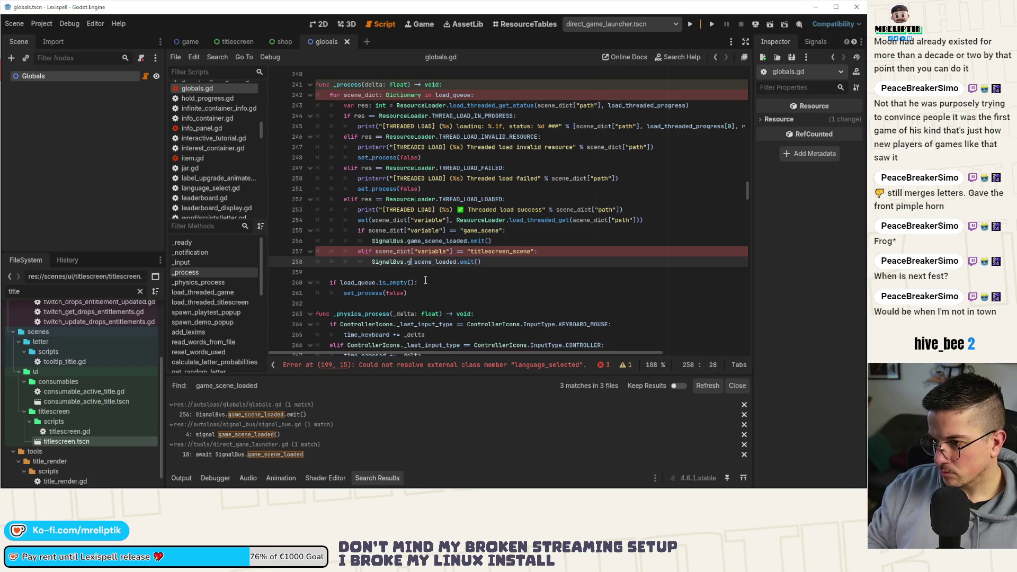
text(titlescreen)
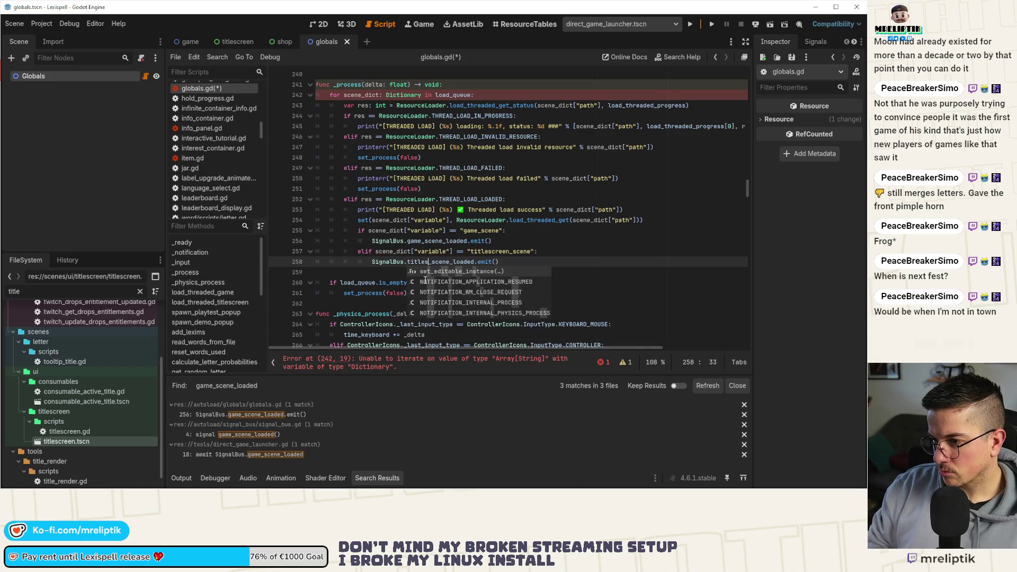
key(ctrl+s)
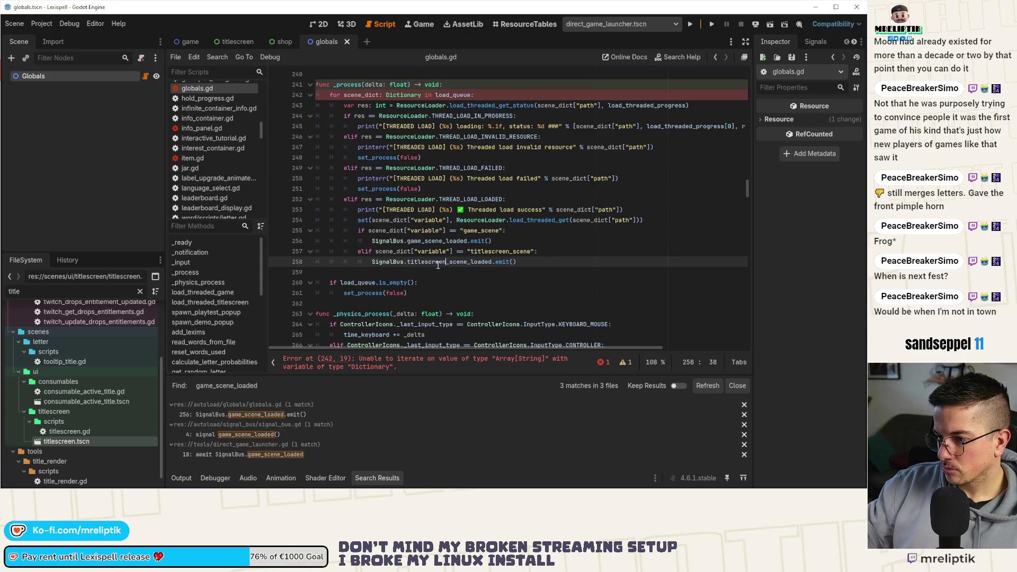
double_click(436, 262)
key(ctrl+c)
- Declare a titlescreen_scene_loaded signal in signal_bus.gd beside game_scene_loaded and save
click(427, 241)
ctrl+click(428, 264)
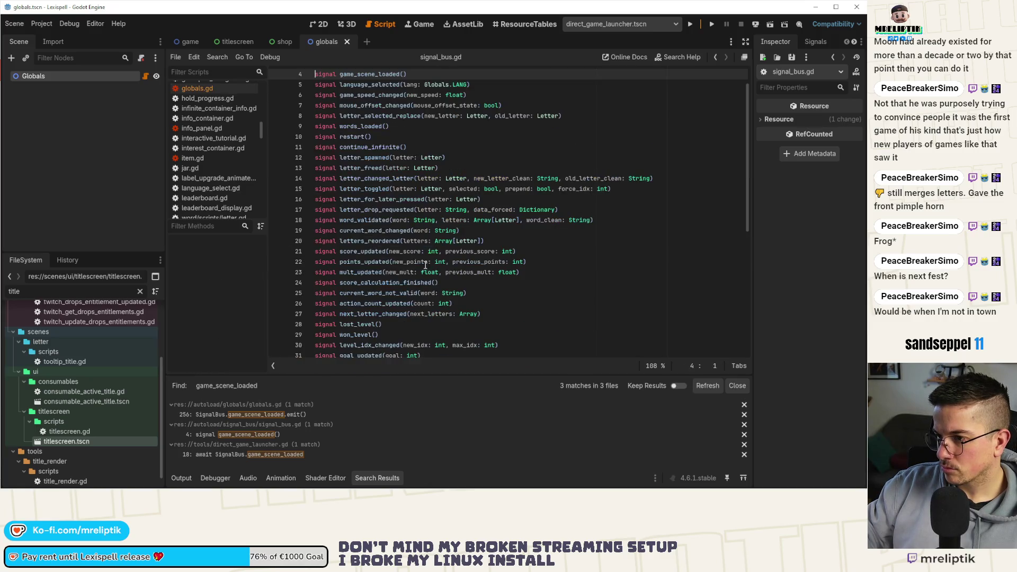
key(ctrl+shift+d)
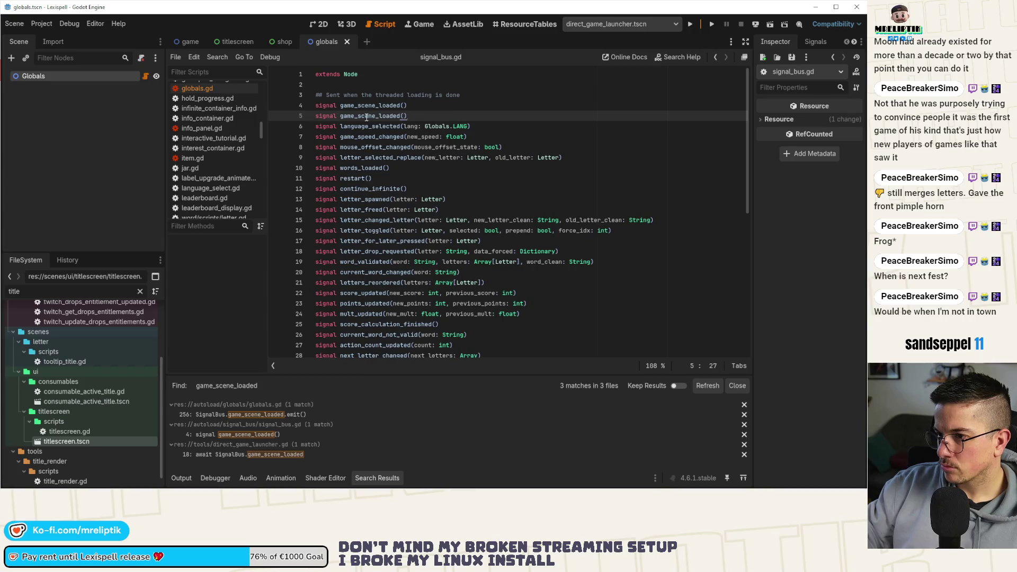
double_click(371, 116)
key(ctrl+v)
key(ctrl+s)
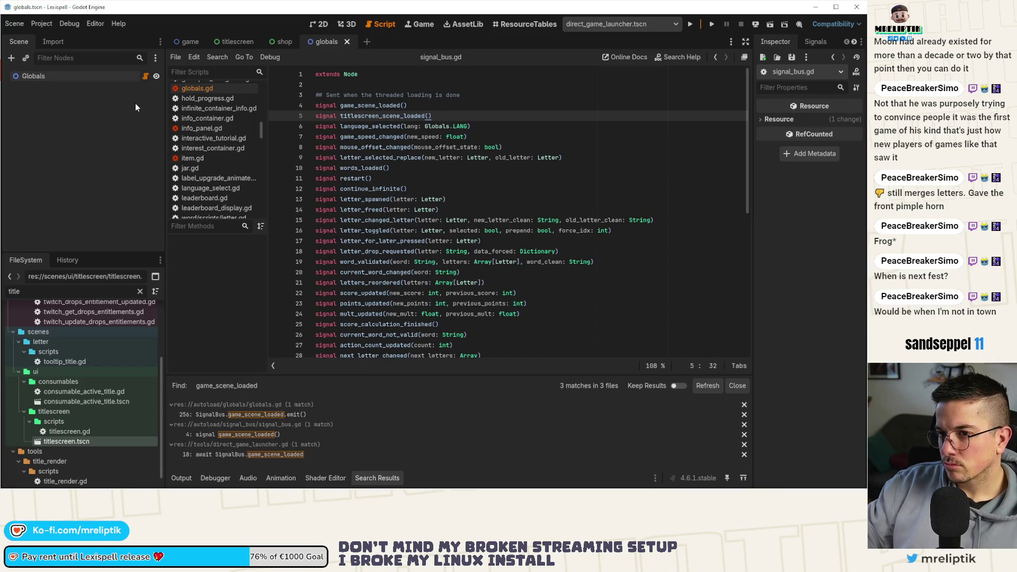
click(145, 75)
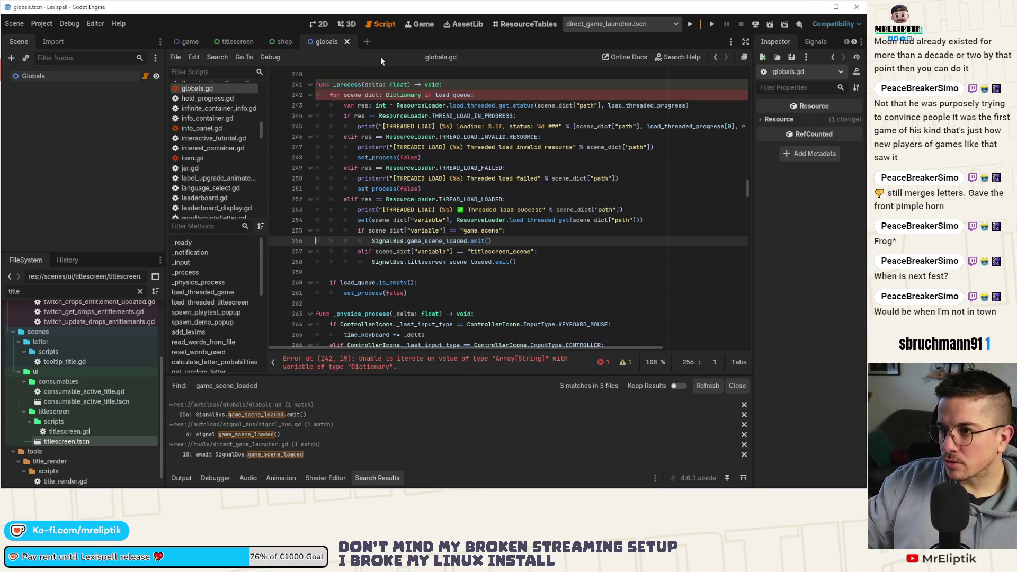
- Search all files for load_threaded_game and open its call in entry_point.gd
scroll(407, 258, down, 4)
scroll(407, 258, down, 5)
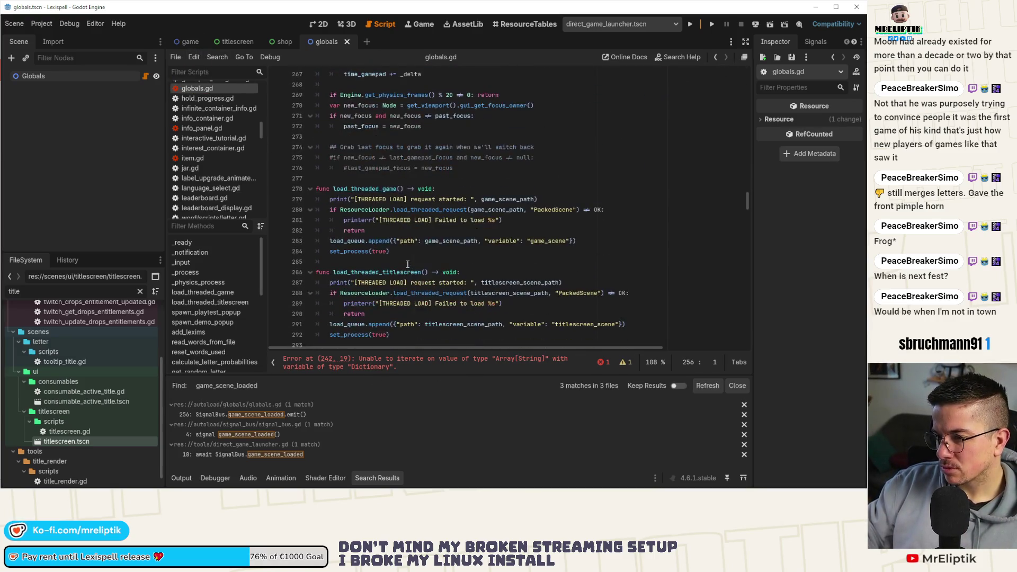
double_click(365, 189)
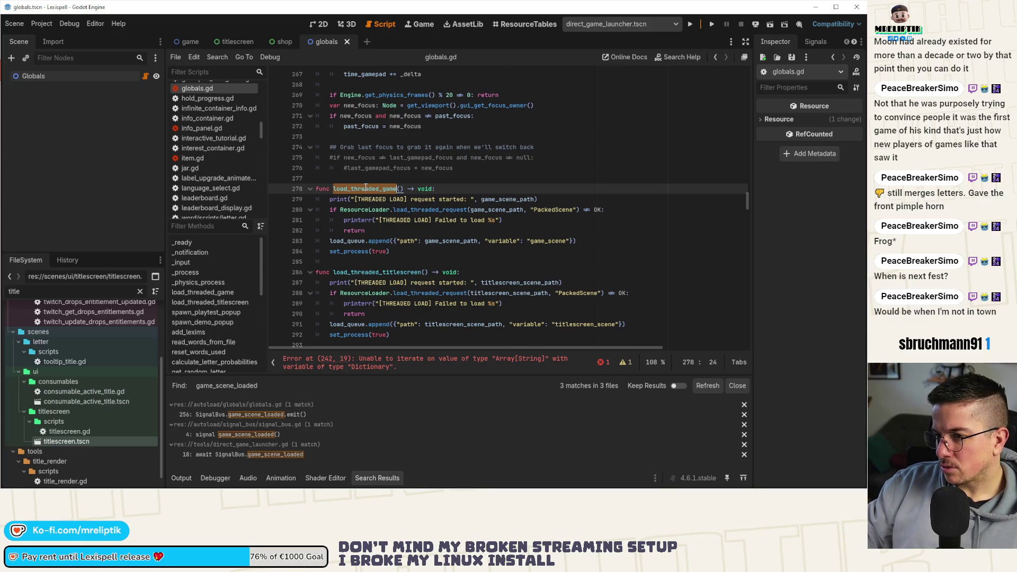
double_click(363, 272)
double_click(366, 189)
key(ctrl+shift+f)
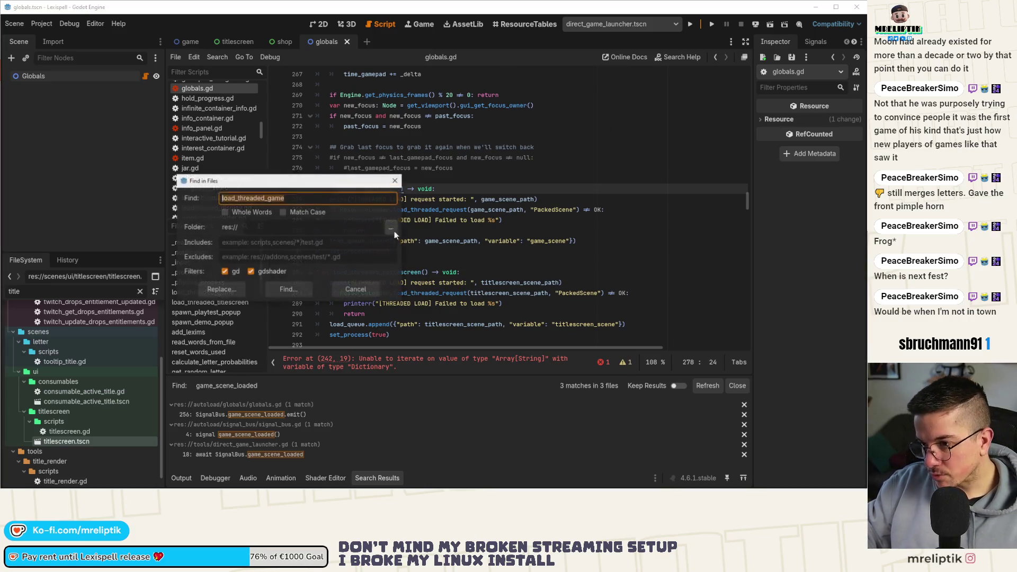
click(291, 290)
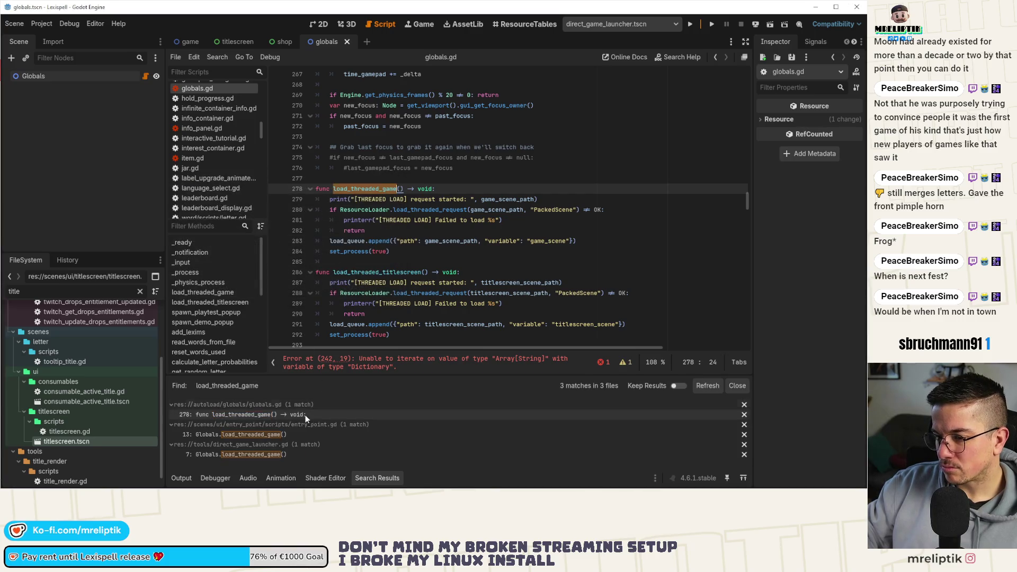
click(229, 436)
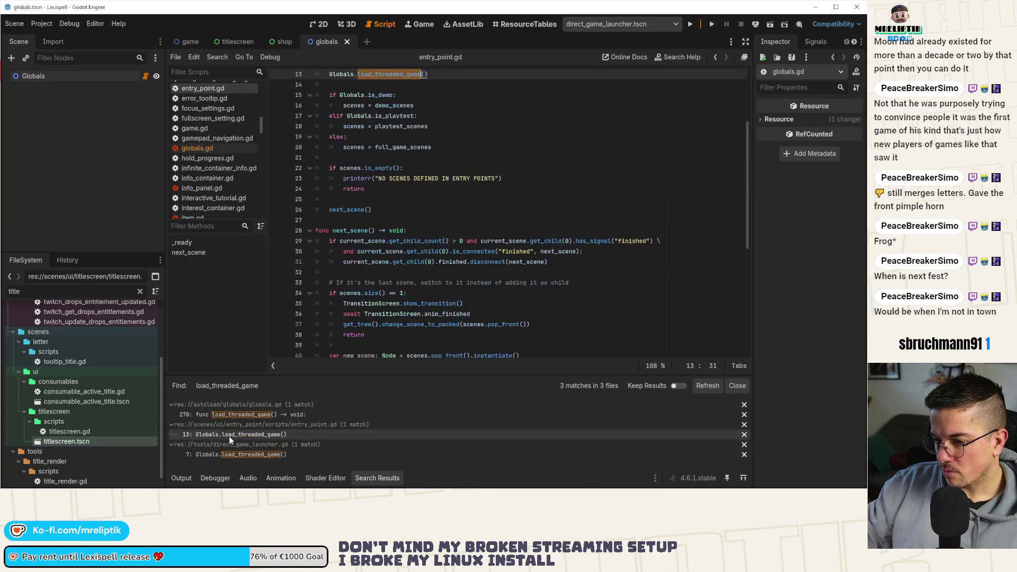
- Add Globals.load_threaded_titlescreen() on line 14 after the game load call and save
scroll(449, 139, up, 2)
click(450, 137)
key(Return)
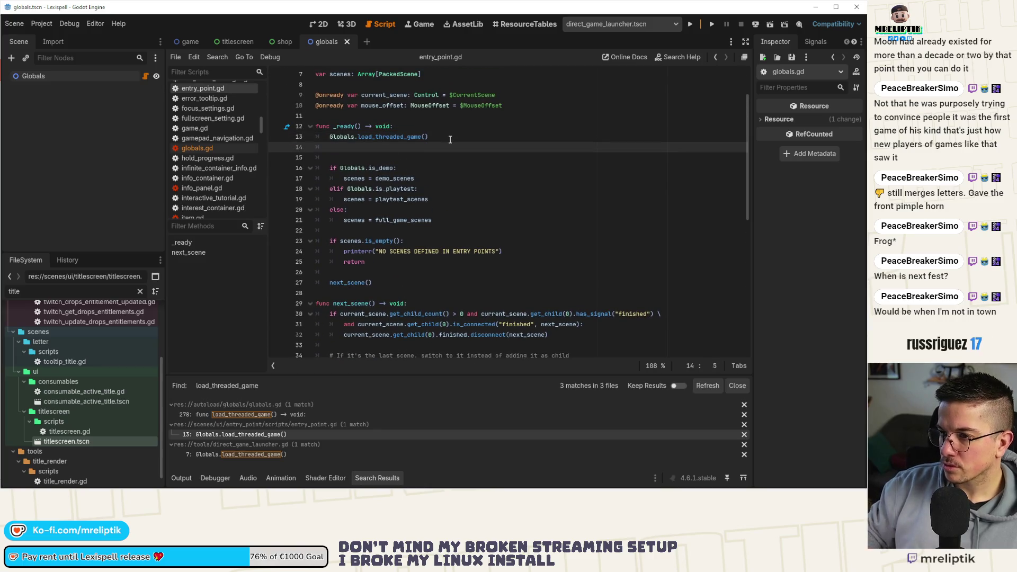
text(load_threaded_titlescreenGlobals?)
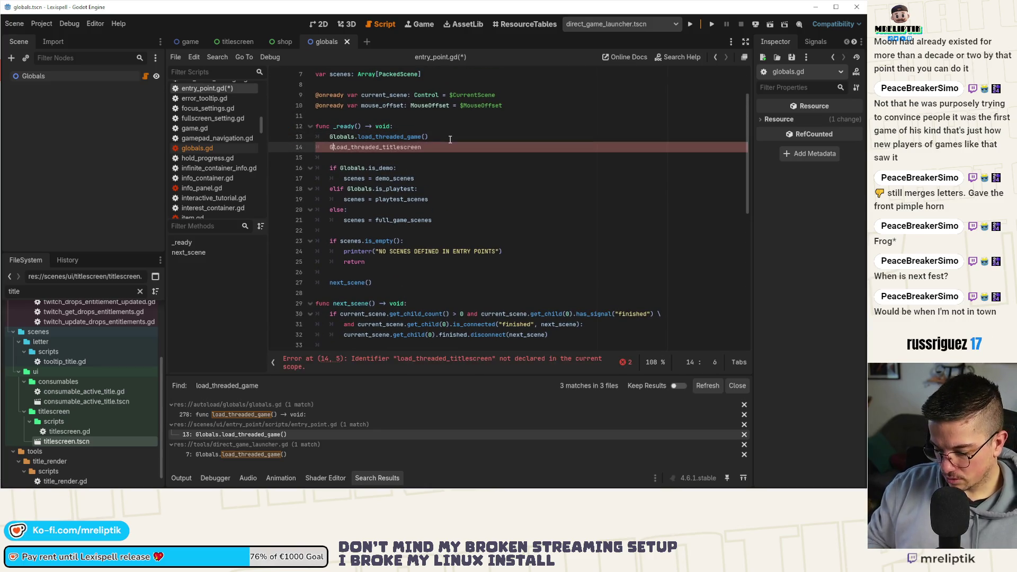
key(BackSpace)
text(.)
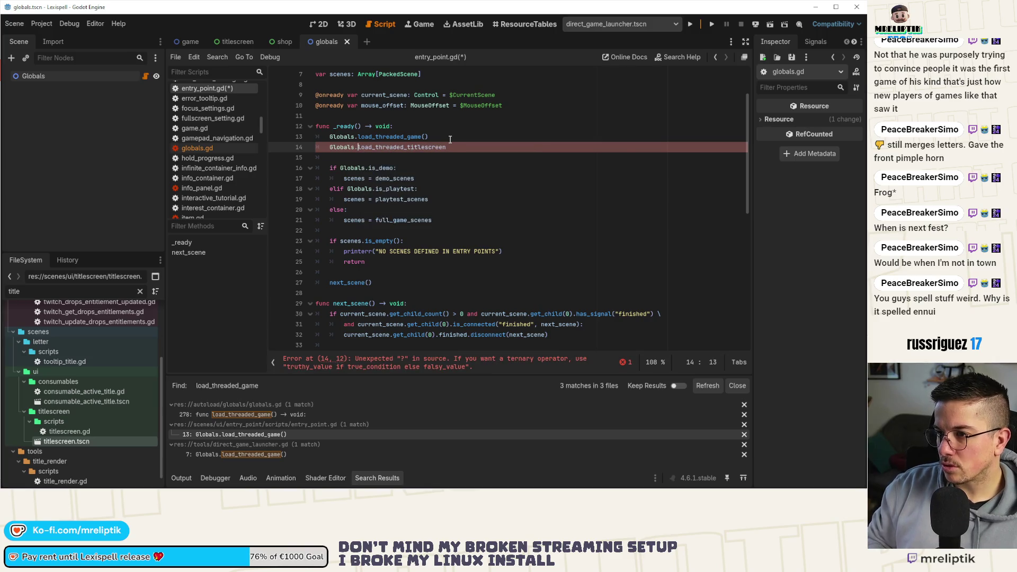
key(Tab)
key(ctrl+s)
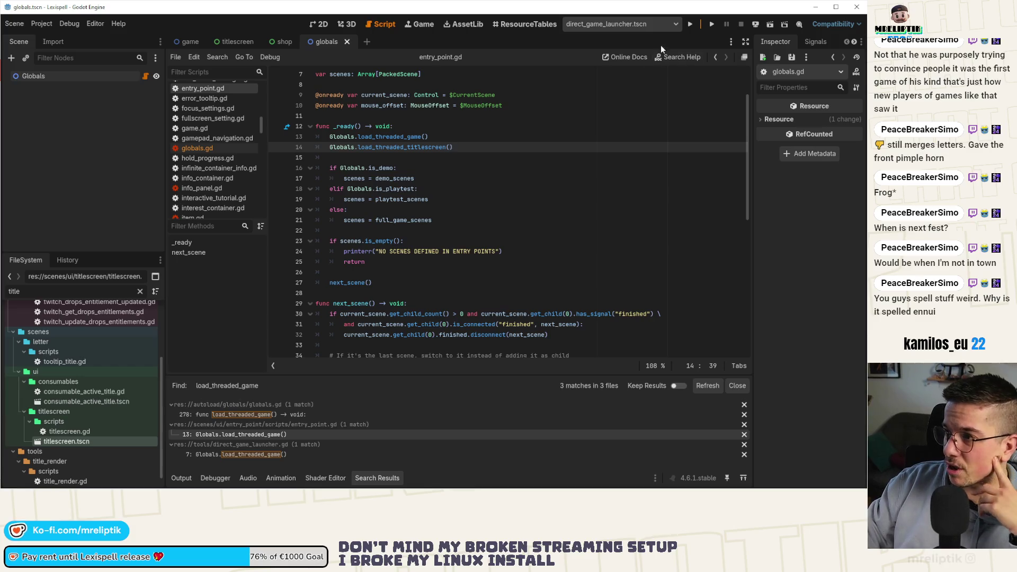
- Run the project to test the new scene loading
click(689, 24)
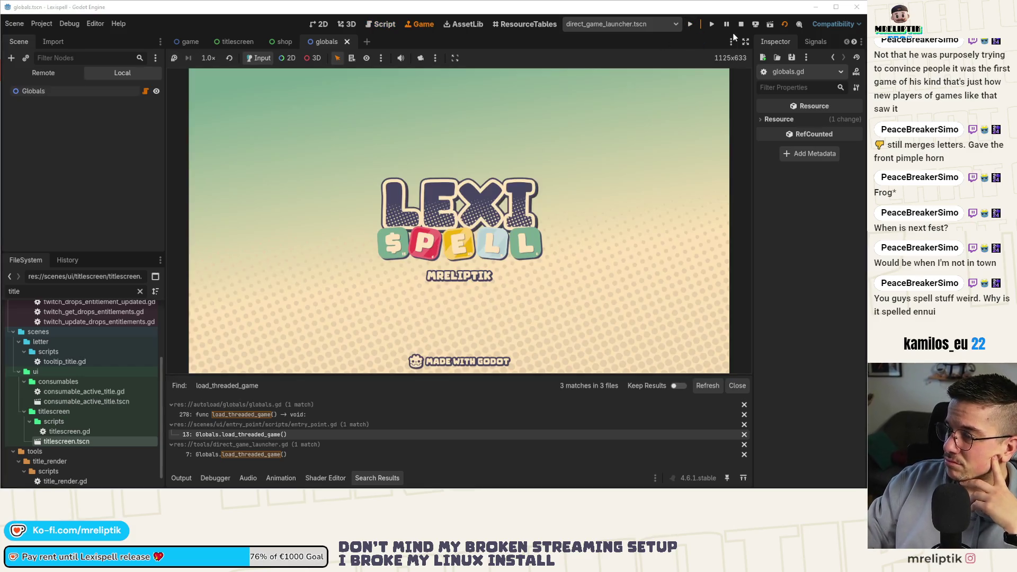
click(709, 25)
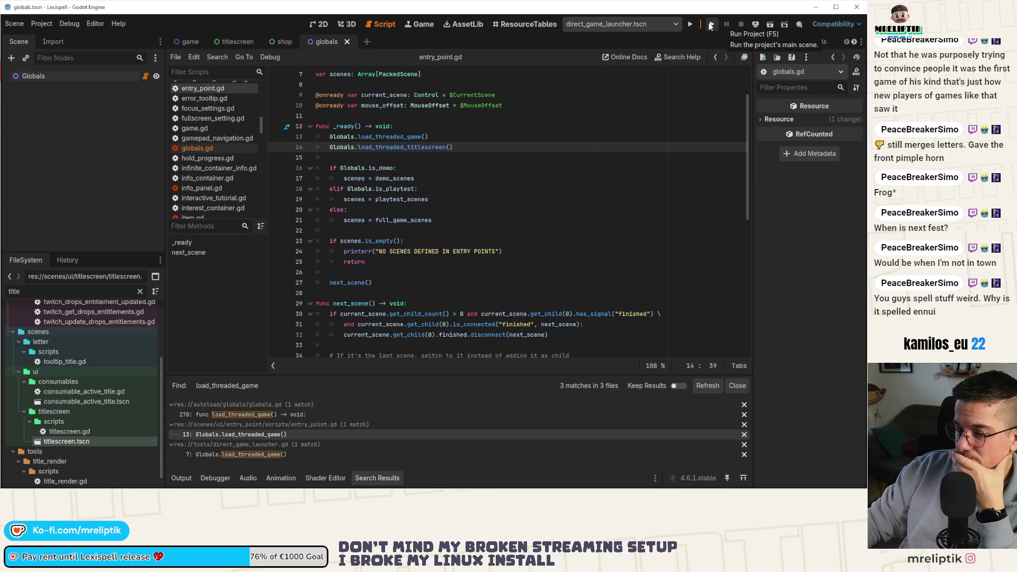
click(709, 24)
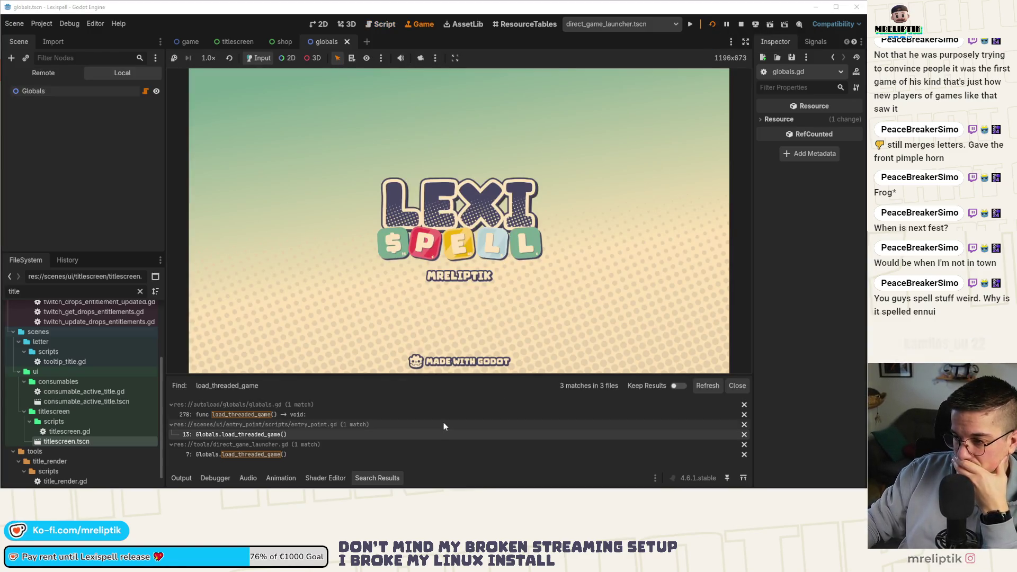
click(181, 478)
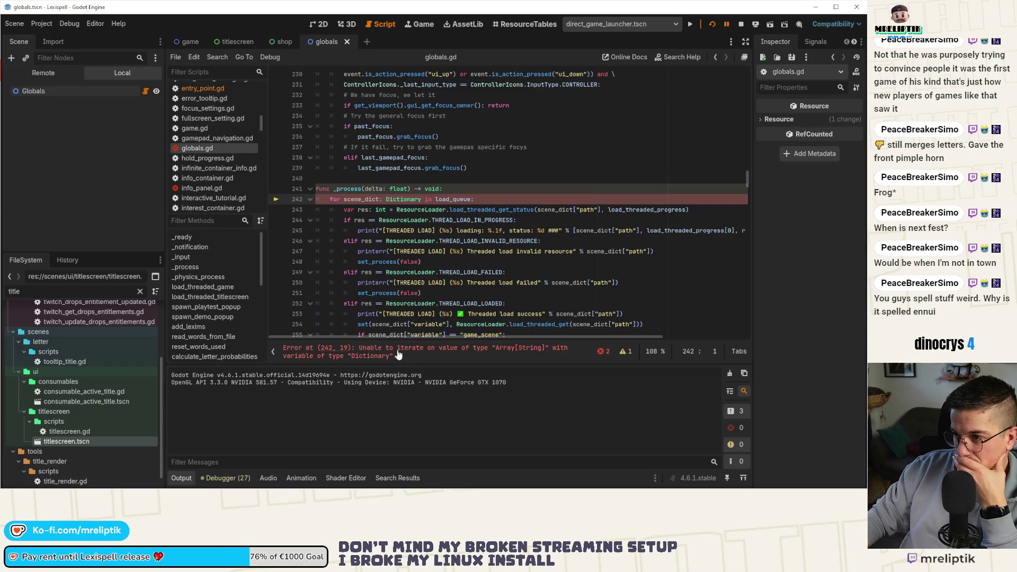
- Retype load_queue on line 157 as Array[Dictionary], save, and rerun the game
ctrl+click(444, 202)
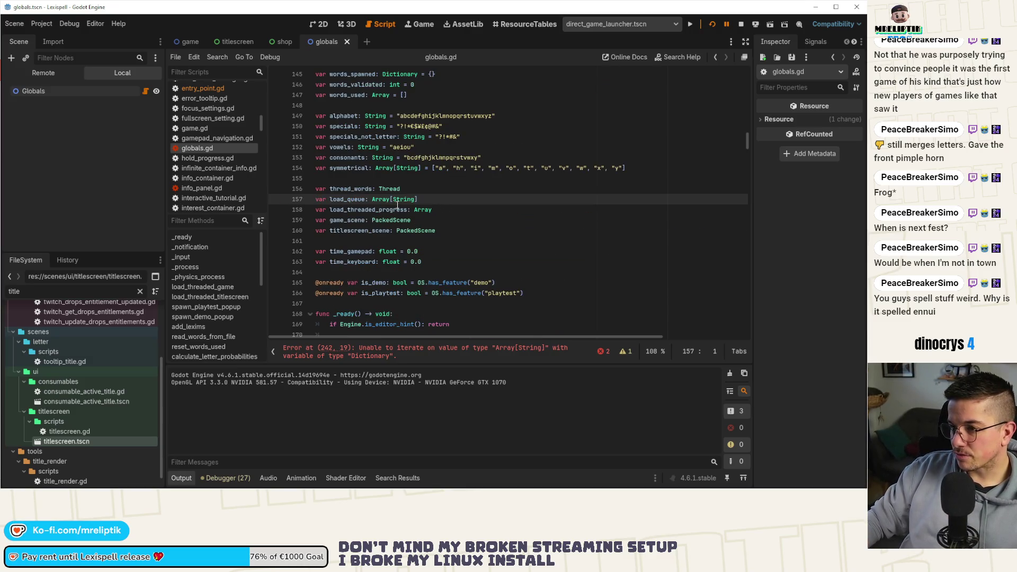
mouse_move(418, 199)
mouse_down()
mouse_move(339, 199)
mouse_move(372, 200)
mouse_up()
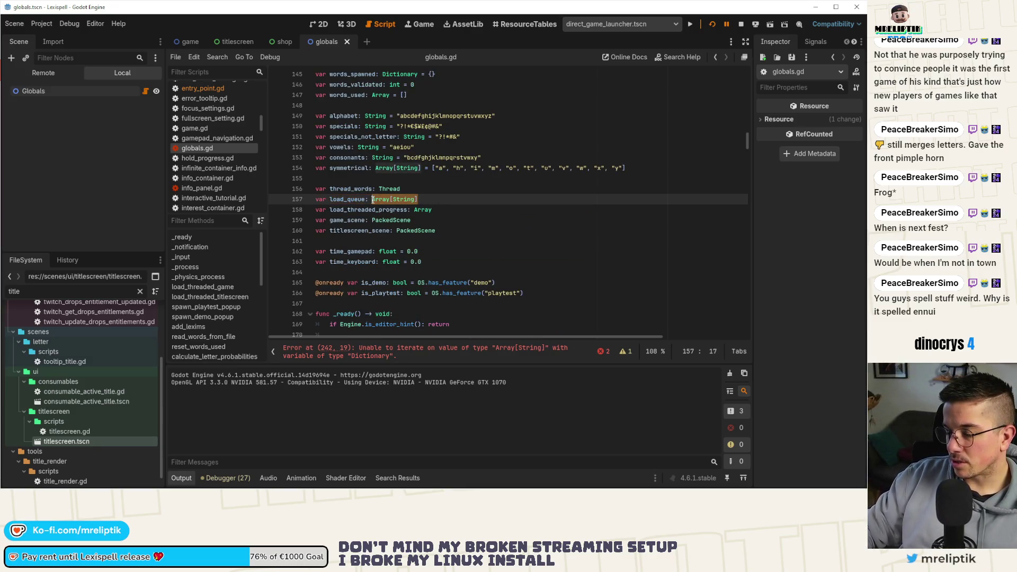
text(Array[Dict)
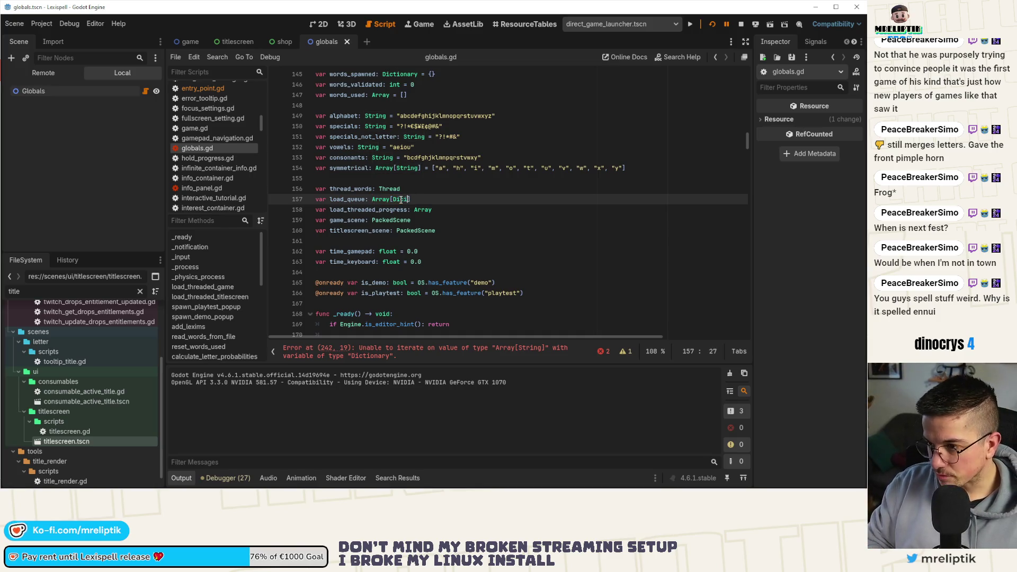
key(Down)
key(Down)
key(Down)
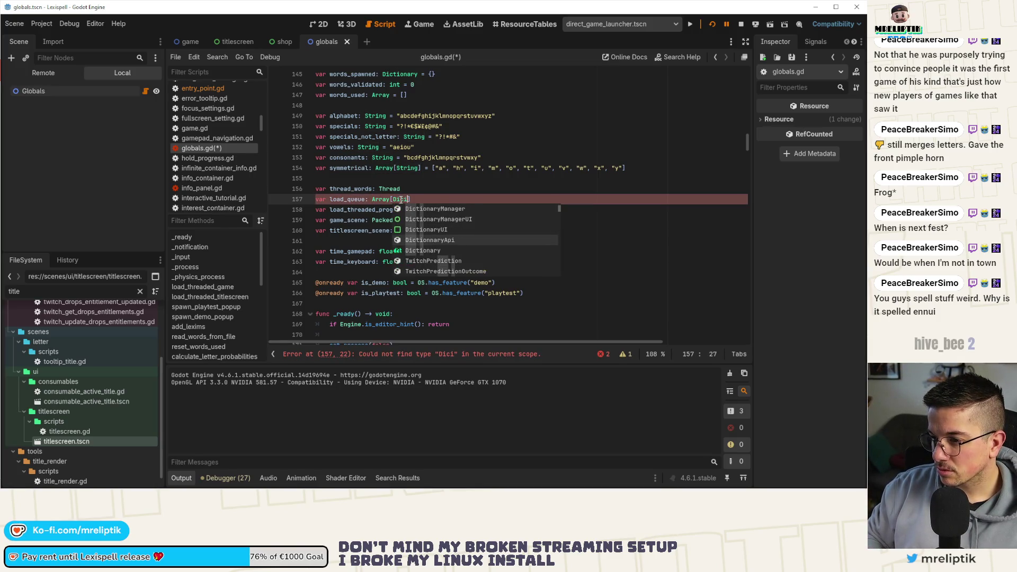
key(Down)
key(Return)
key(ctrl+s)
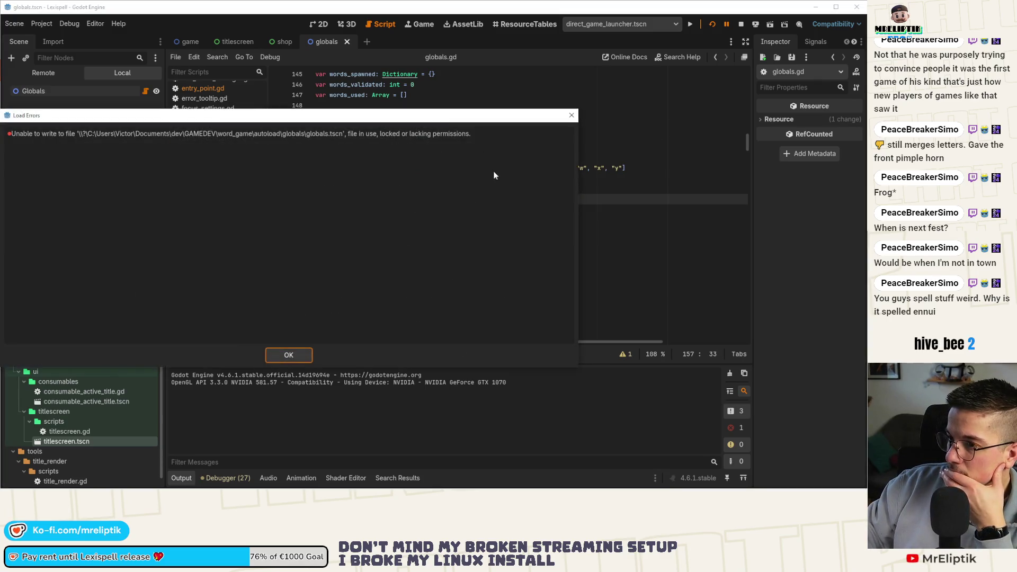
click(296, 351)
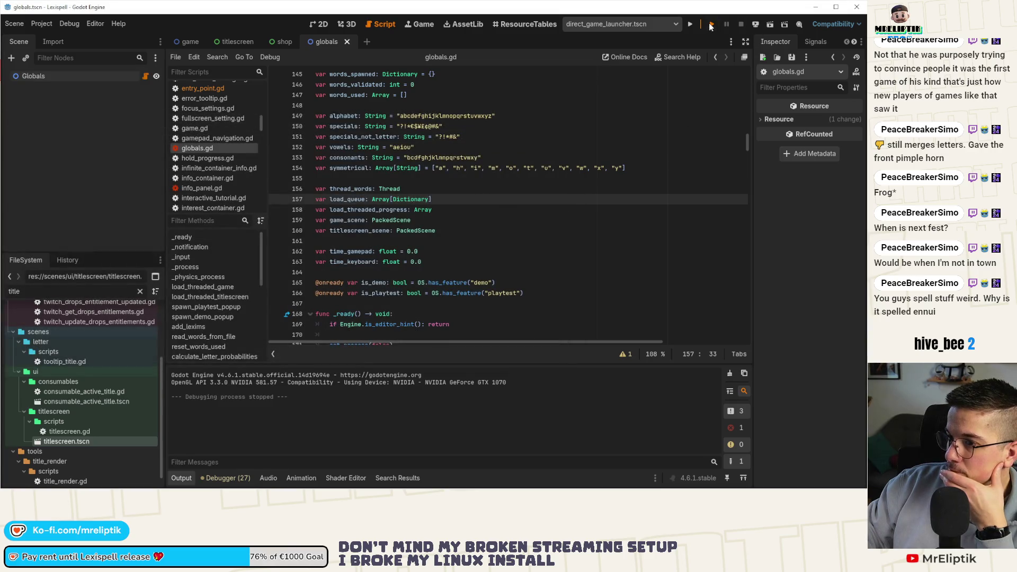
click(712, 24)
- Discard the leftover globals.tscn temp file in VS Code, moving it to the Recycle Bin
key(alt+Tab)
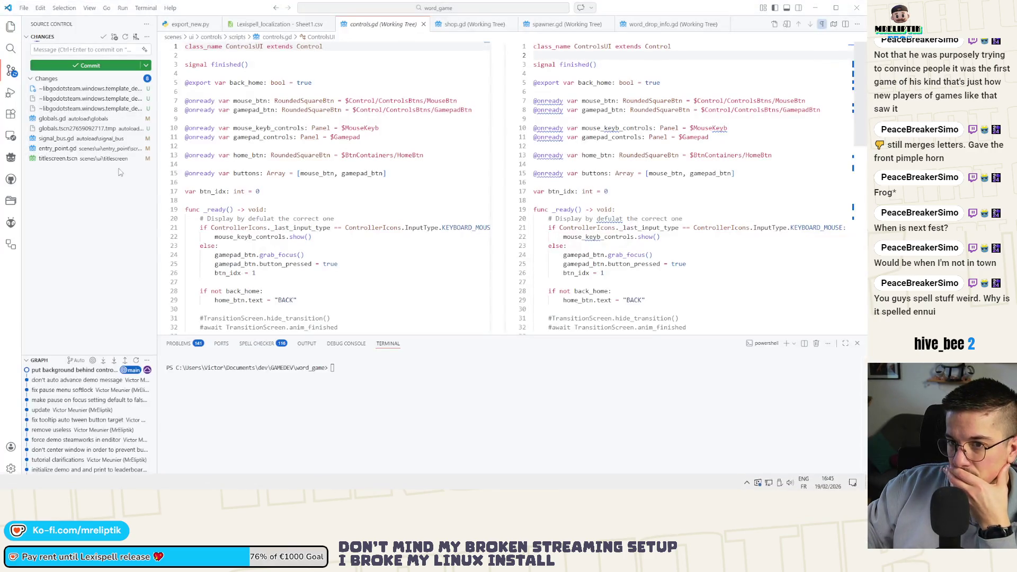
click(130, 128)
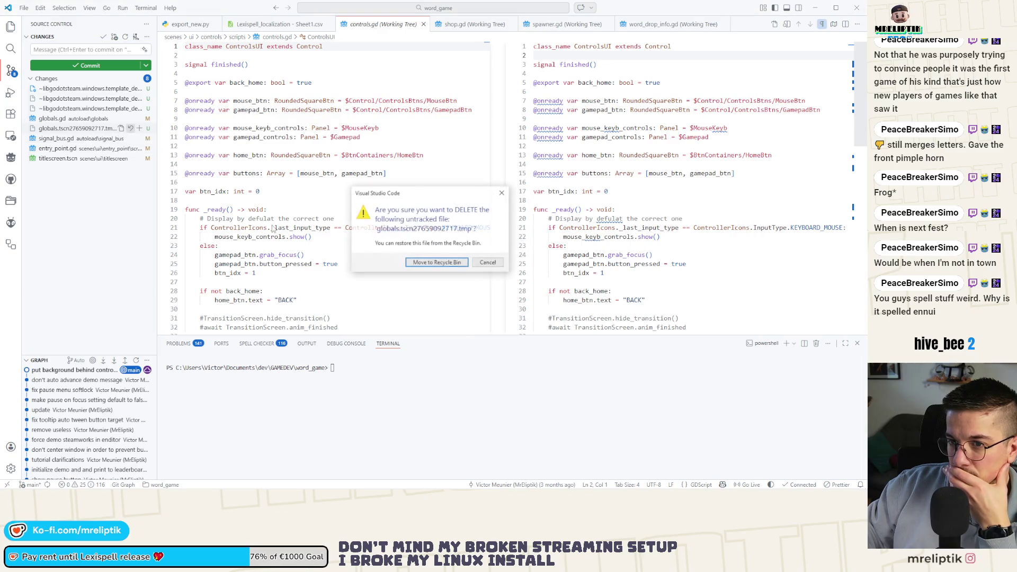
click(436, 264)
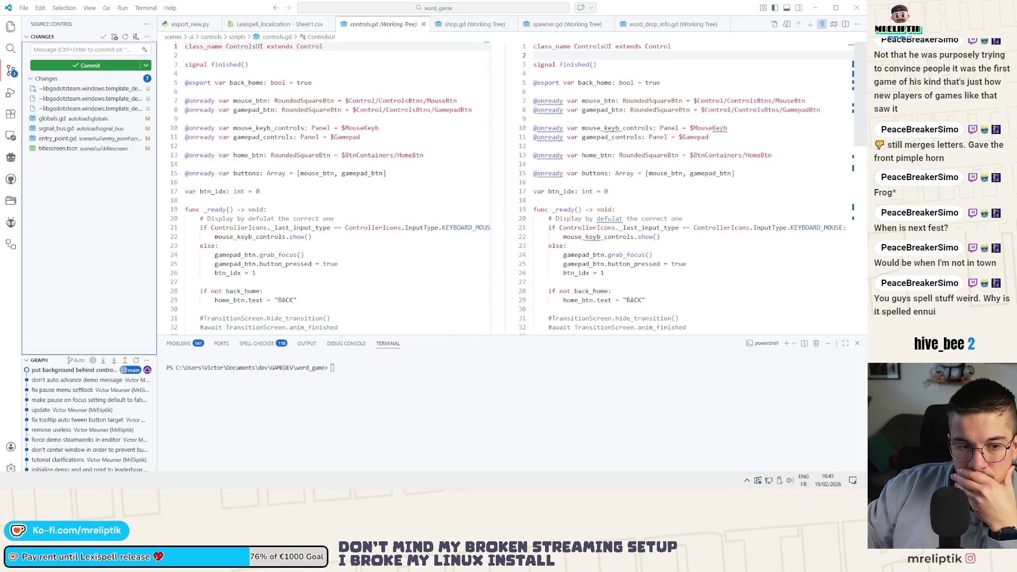
key(alt+Tab)
click(648, 336)
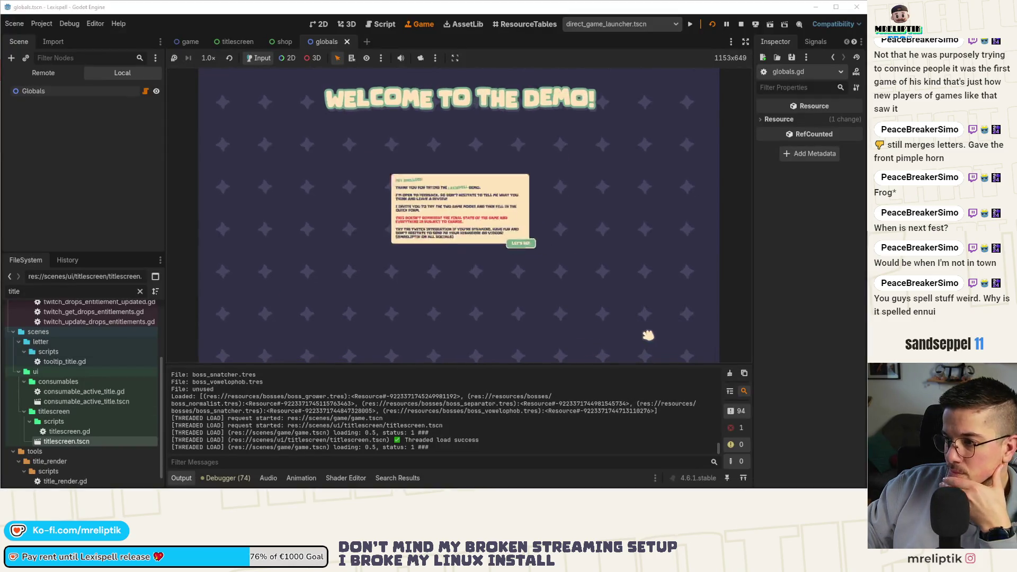
- Dismiss the demo welcome message and review the Output log
click(571, 274)
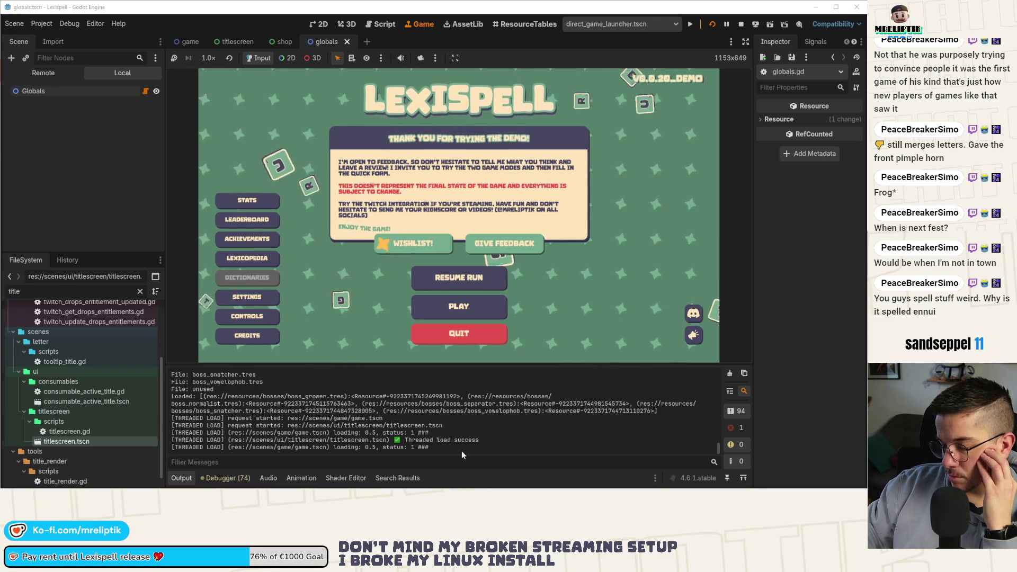
scroll(450, 435, up, 5)
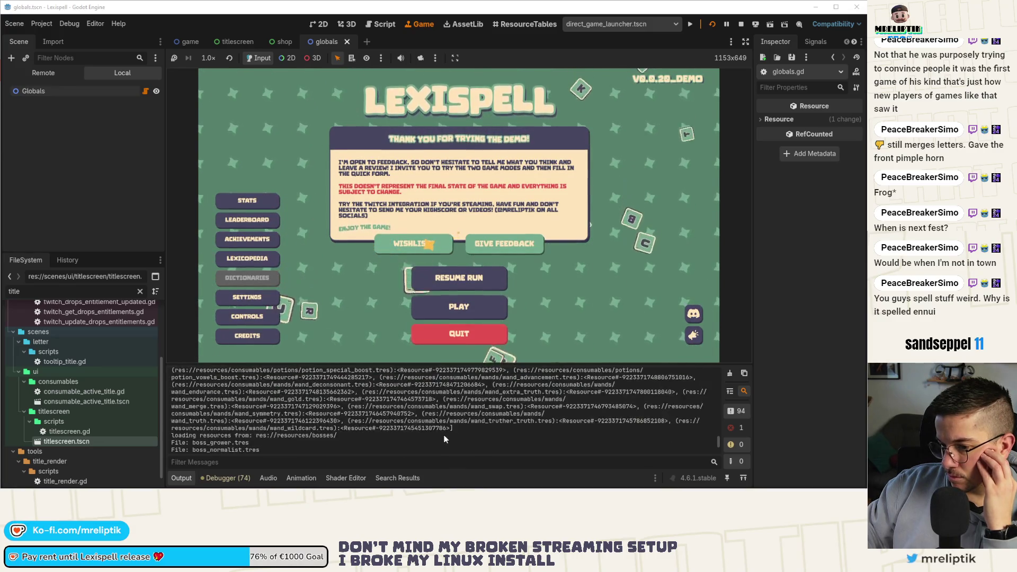
scroll(444, 432, up, 10)
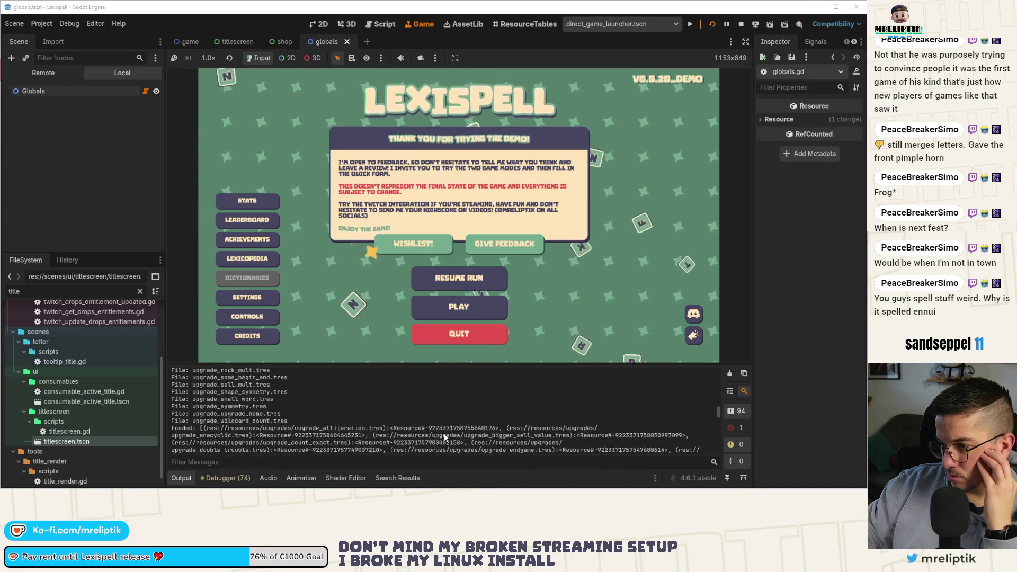
scroll(443, 432, down, 5)
scroll(423, 428, down, 5)
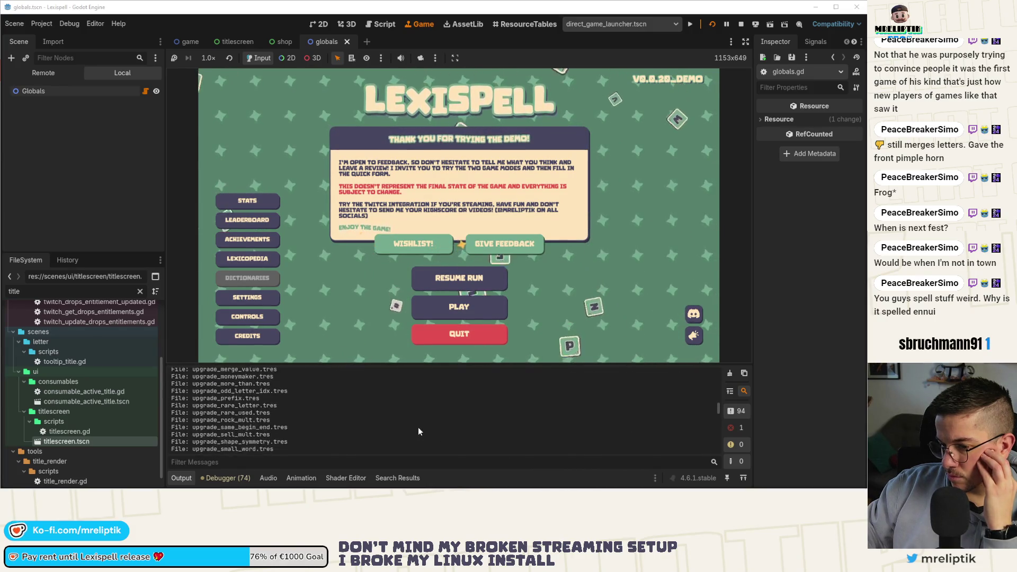
scroll(418, 427, down, 15)
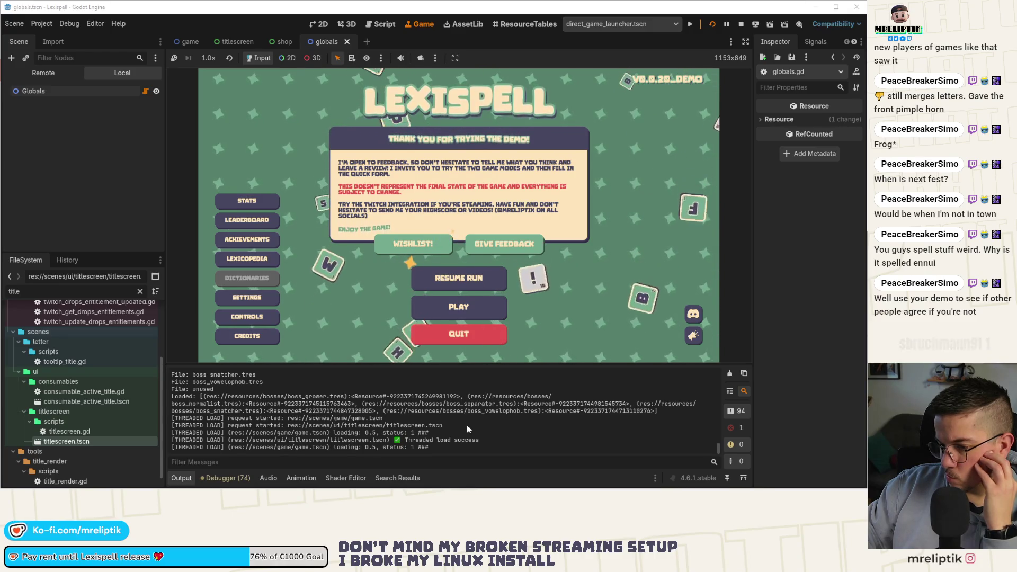
- Press PLAY, then choose Classic Craft mode and English
click(446, 296)
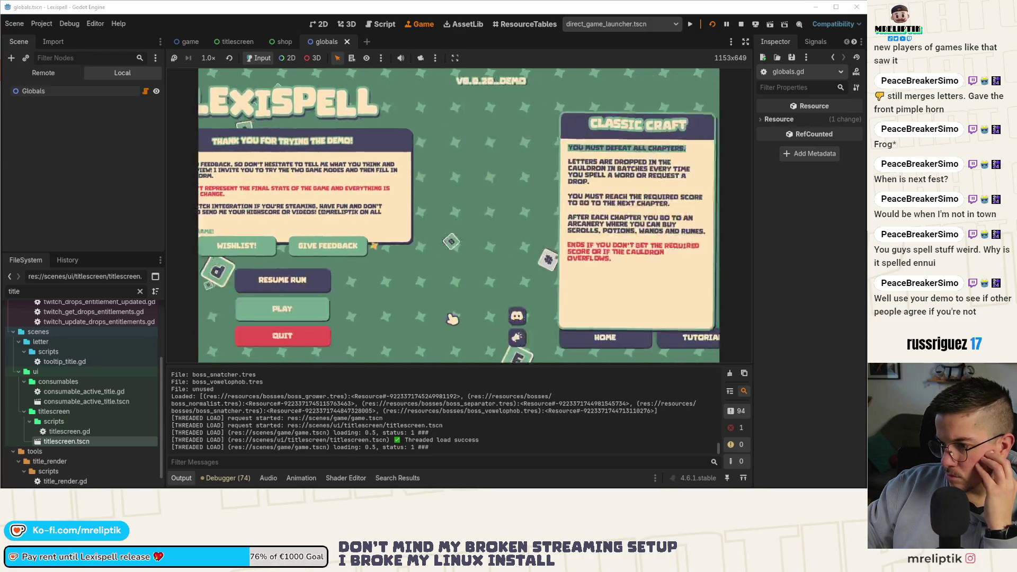
click(306, 227)
click(485, 244)
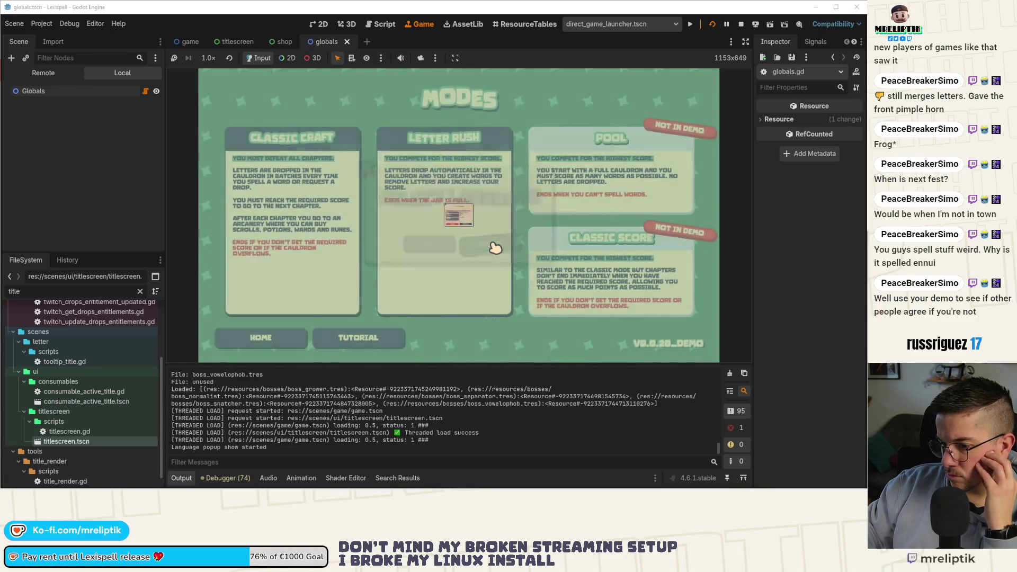
- Start a new run, inspect the switch_to_game error in Debugger Errors, and stop the game
click(408, 287)
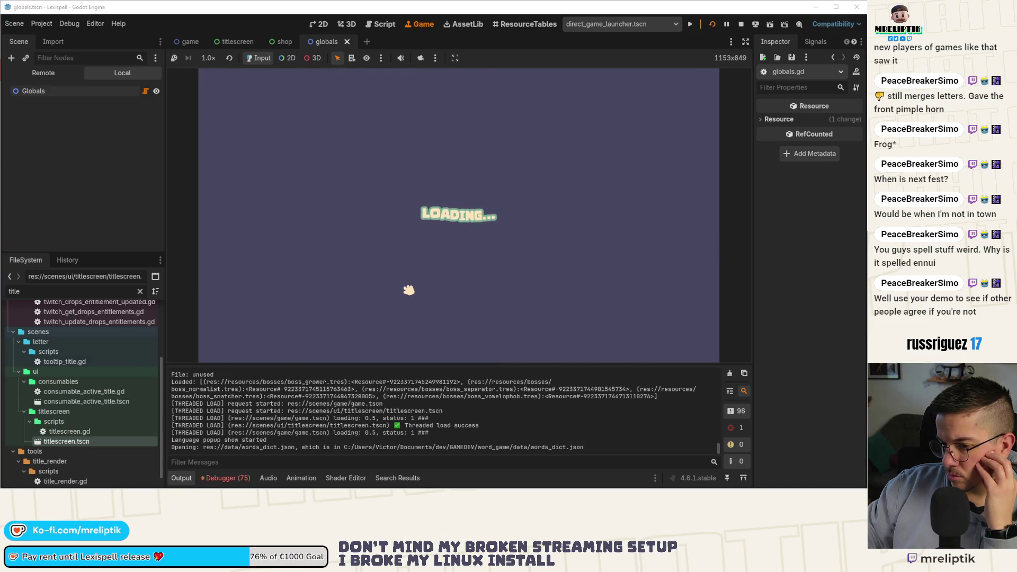
click(236, 479)
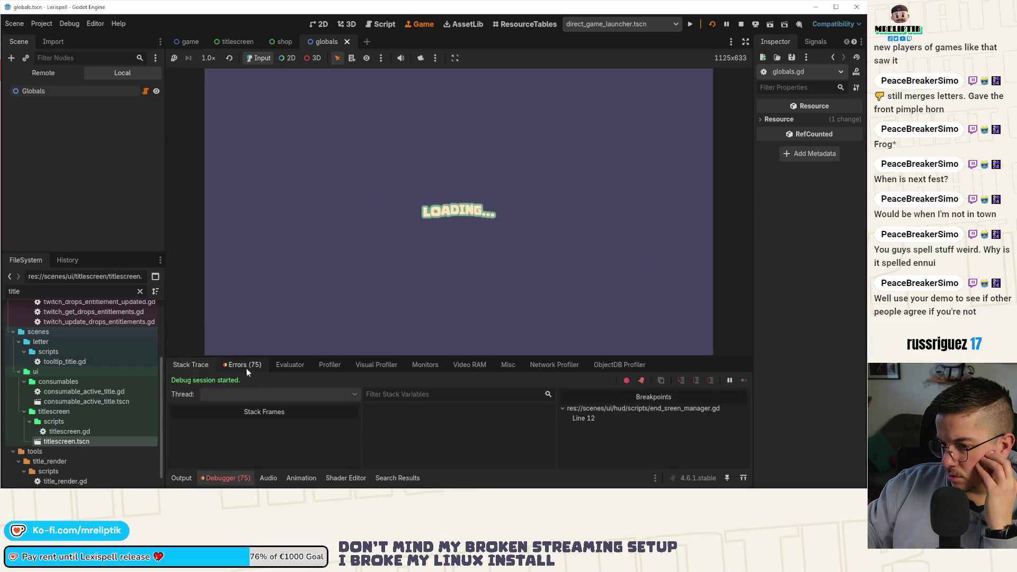
click(244, 365)
scroll(320, 431, down, 5)
scroll(741, 430, down, 10)
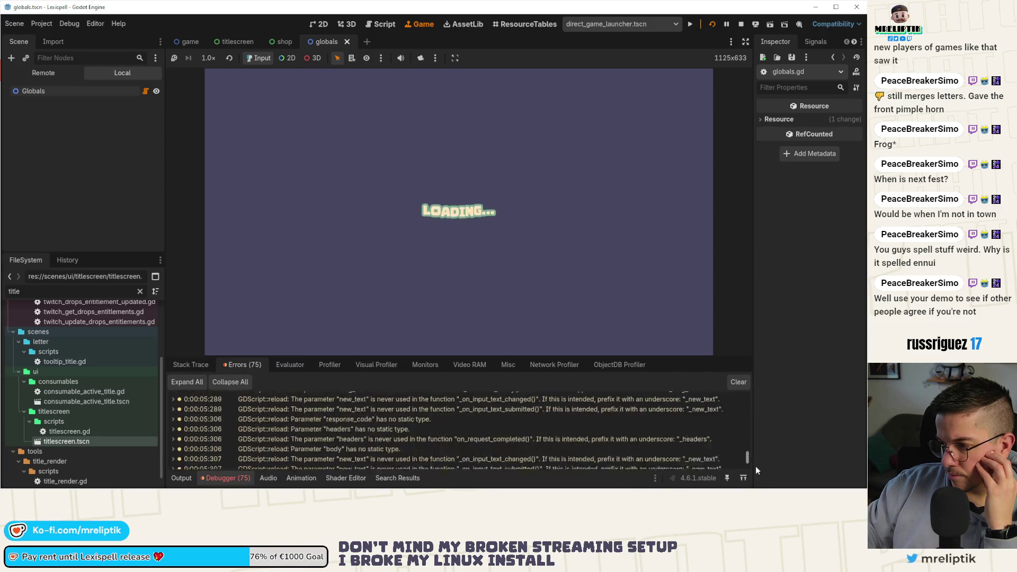
mouse_move(449, 462)
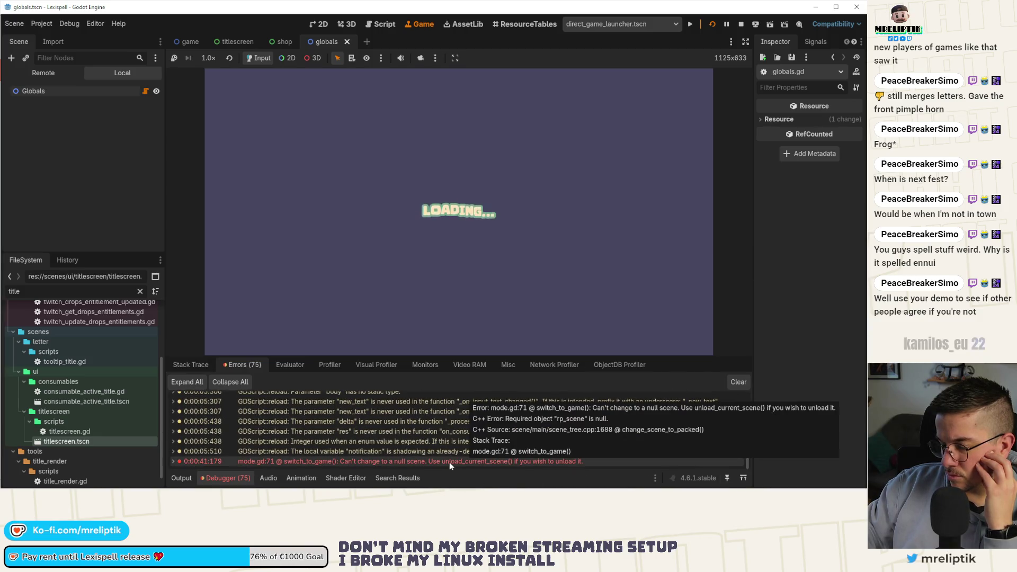
click(741, 27)
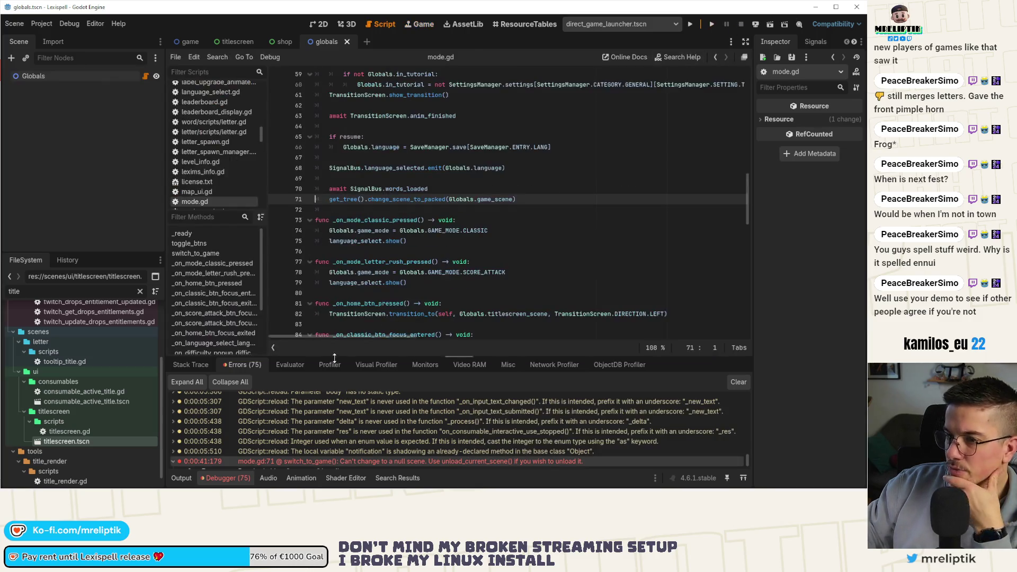
- Inspect the change_scene_to_packed call on mode.gd line 71, then return to globals.gd
click(225, 479)
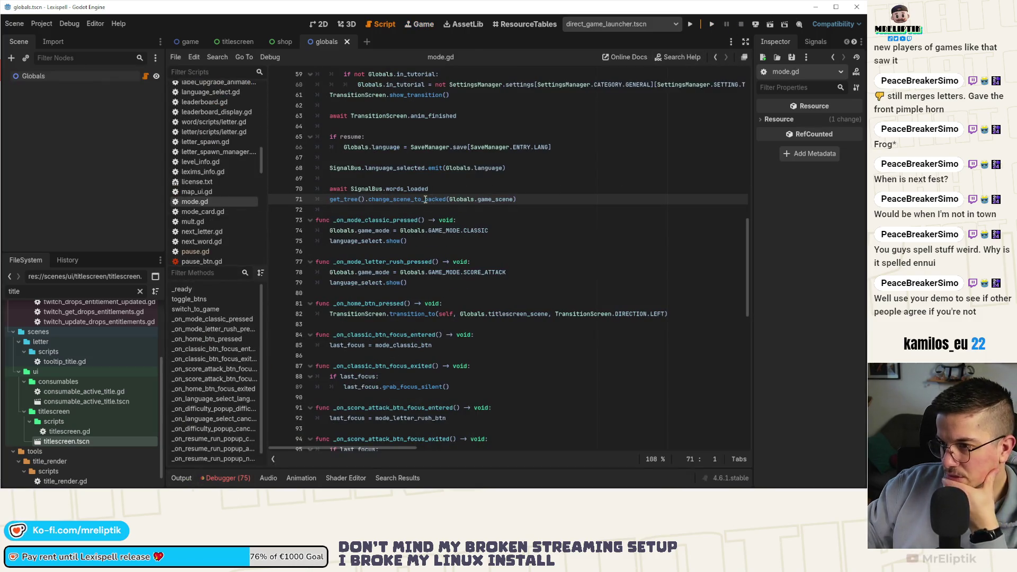
scroll(402, 217, up, 3)
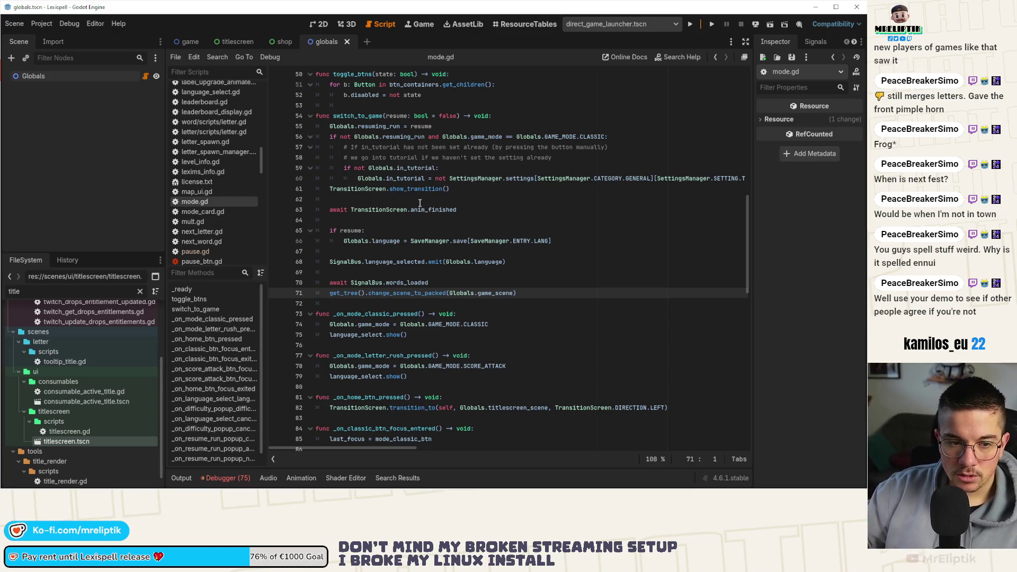
double_click(415, 294)
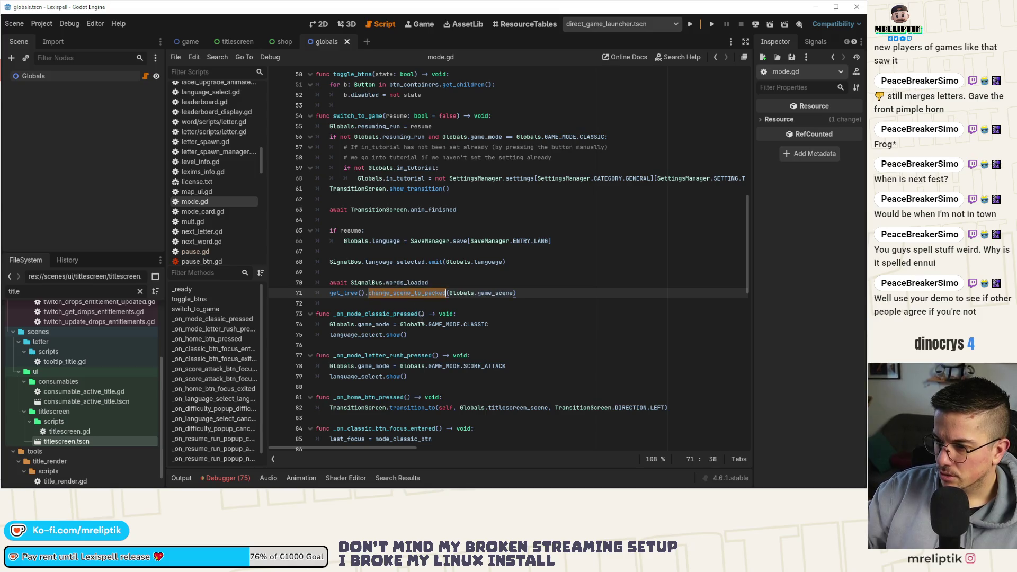
scroll(430, 336, up, 2)
double_click(364, 179)
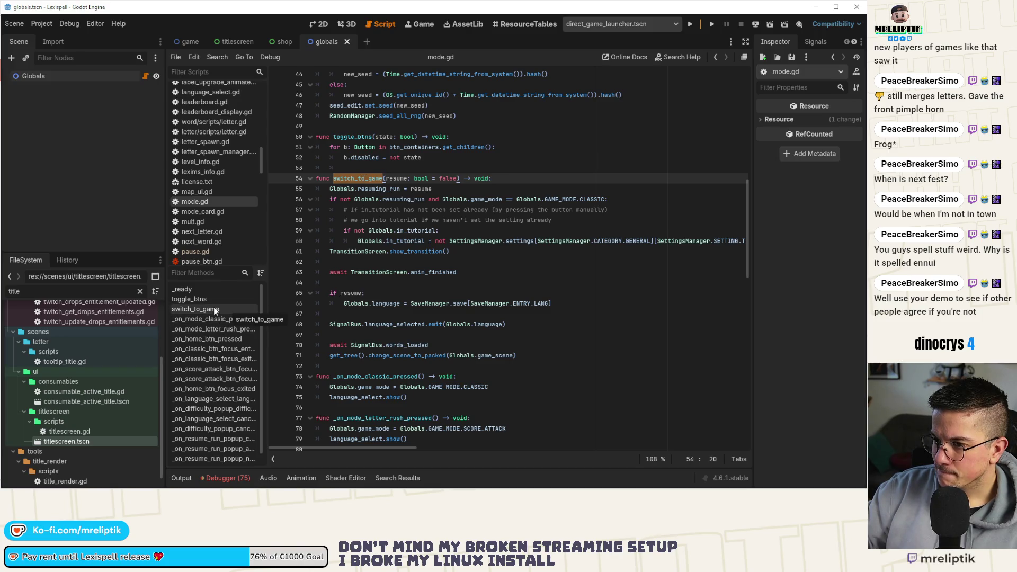
click(233, 42)
click(331, 42)
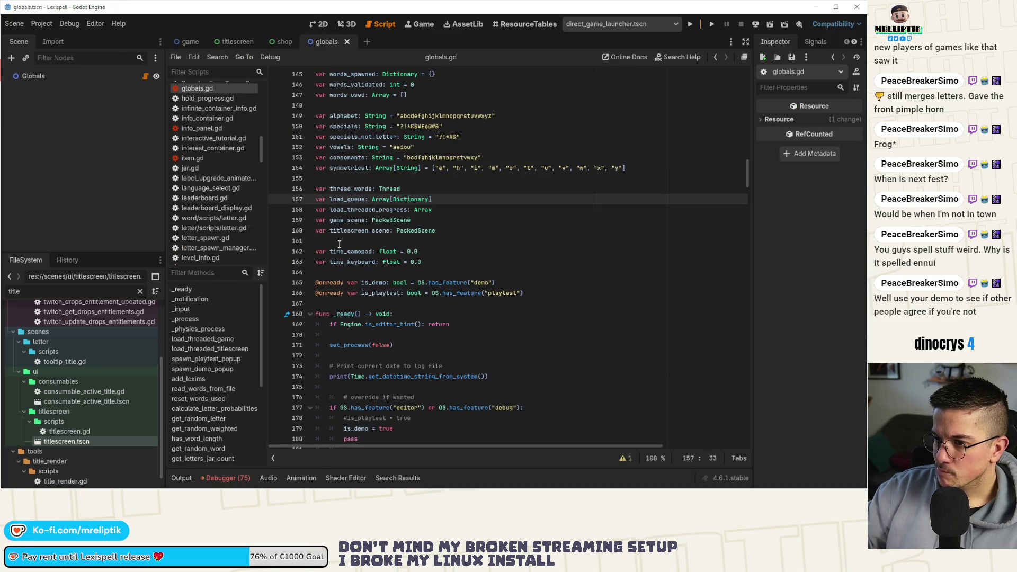
- Delete the set_process(false) lines under INVALID_RESOURCE and FAILED in _process and save
key(ctrl+f)
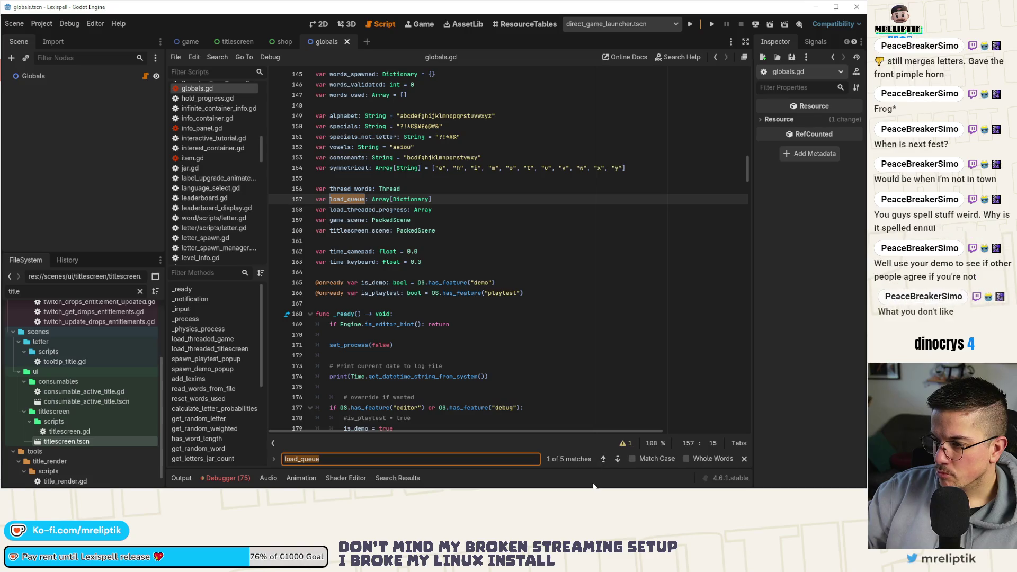
click(619, 458)
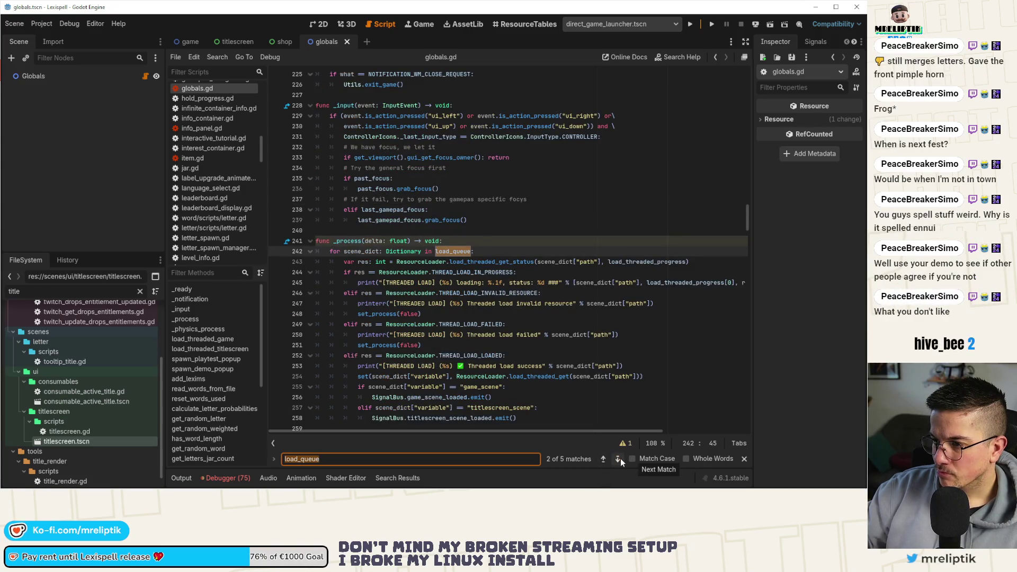
double_click(375, 314)
click(423, 314)
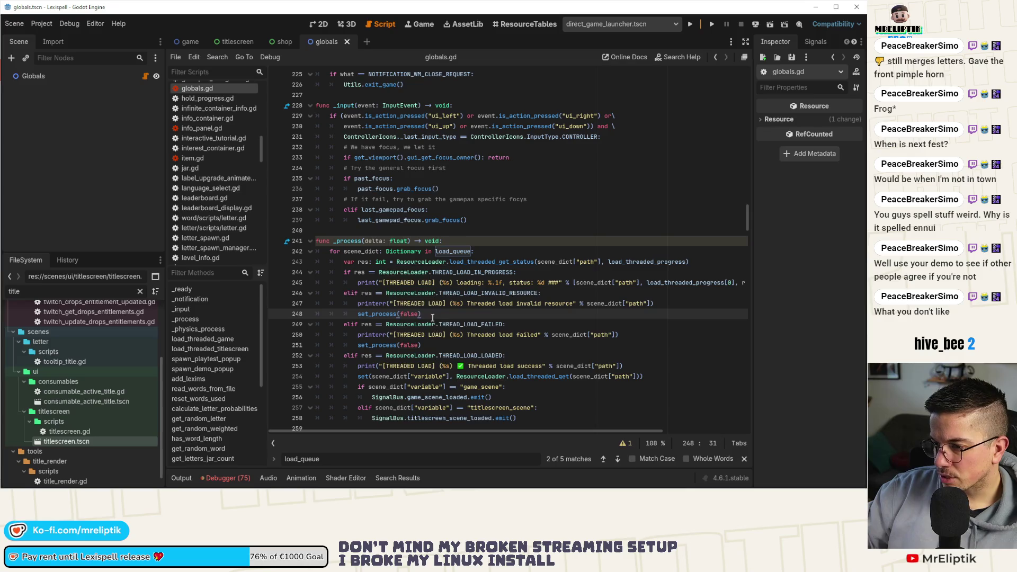
key(ctrl+shift+k)
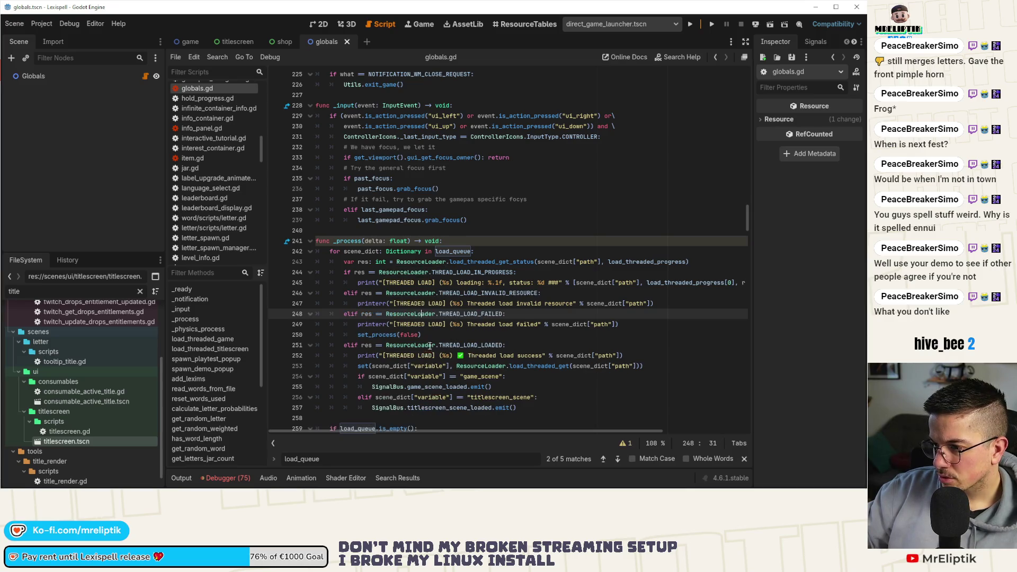
key(Down)
key(Down)
key(ctrl+shift+k)
key(ctrl+s)
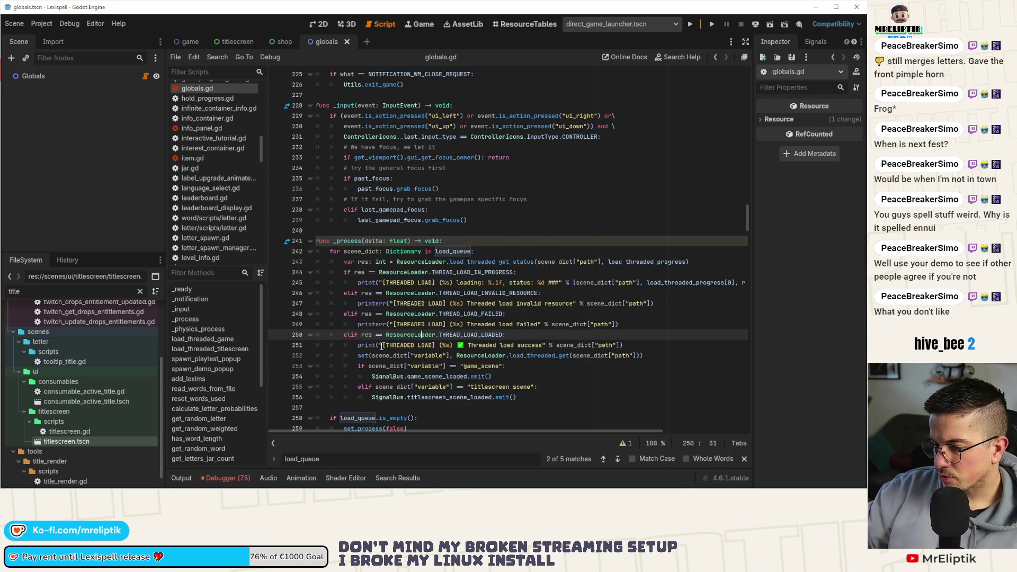
- Insert a blank line above the loaded-scene check in _process
scroll(375, 360, down, 2)
click(361, 352)
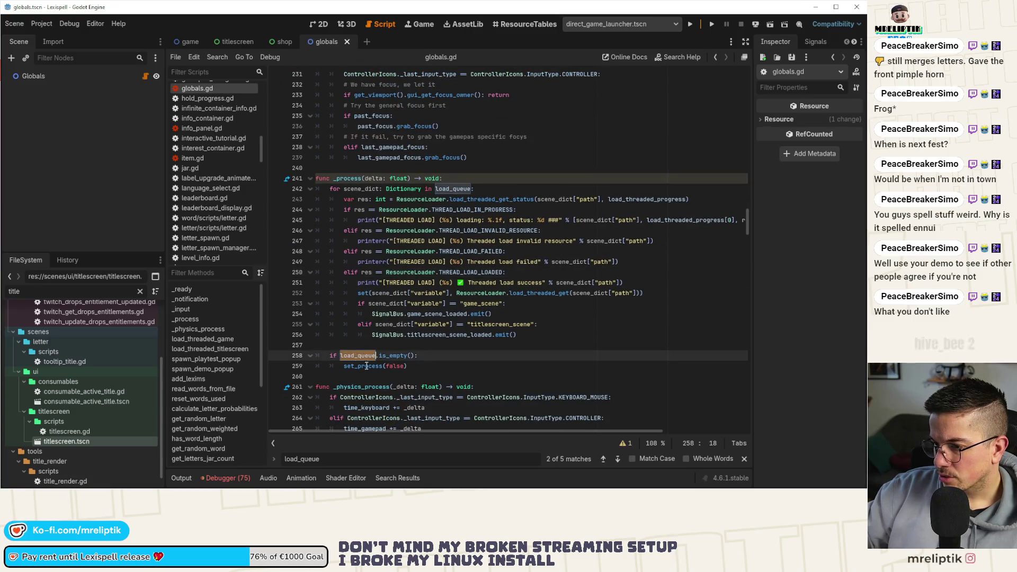
click(525, 334)
key(Up)
key(Up)
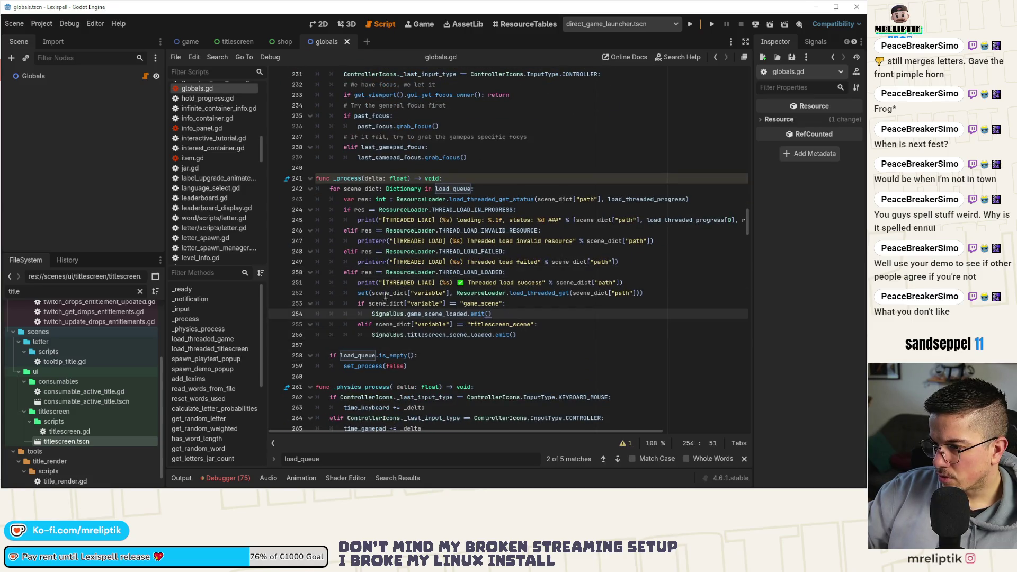
key(Up)
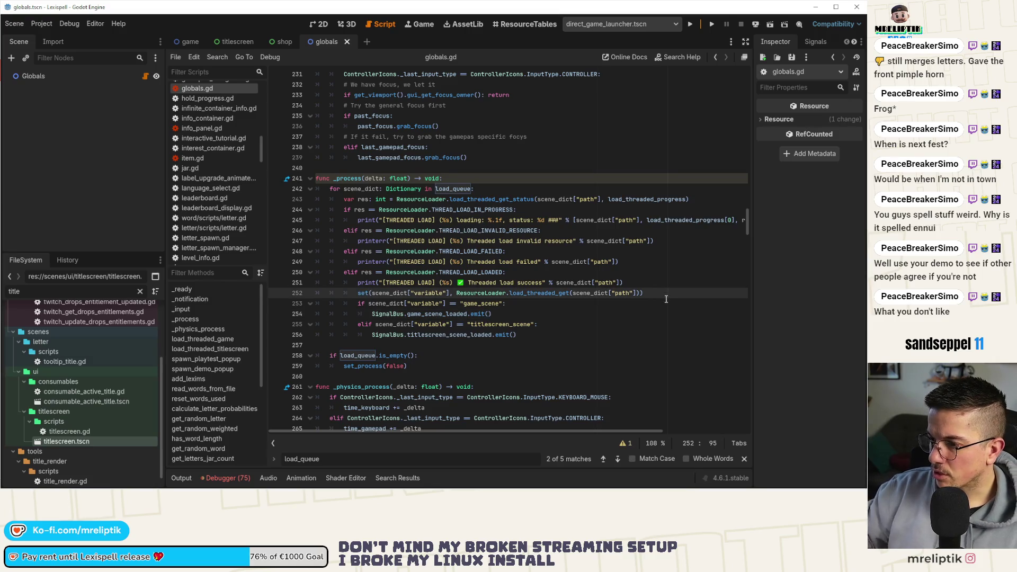
key(ctrl+shift+Return)
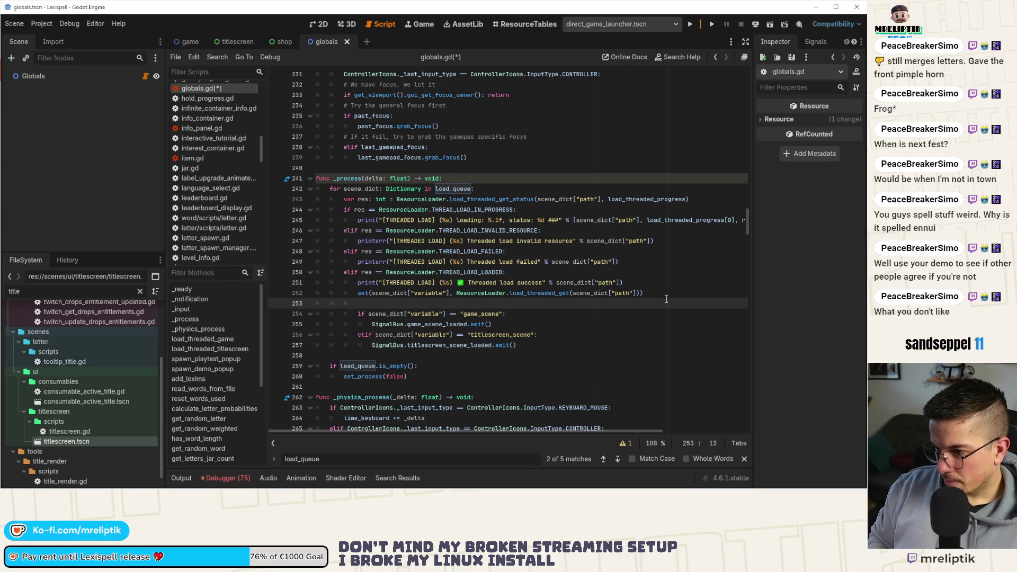
- Start a new load_queue line below the loaded branch in _process
key(Down)
key(Down)
key(Down)
key(ctrl+shift+Return)
key(ctrl+shift+Return)
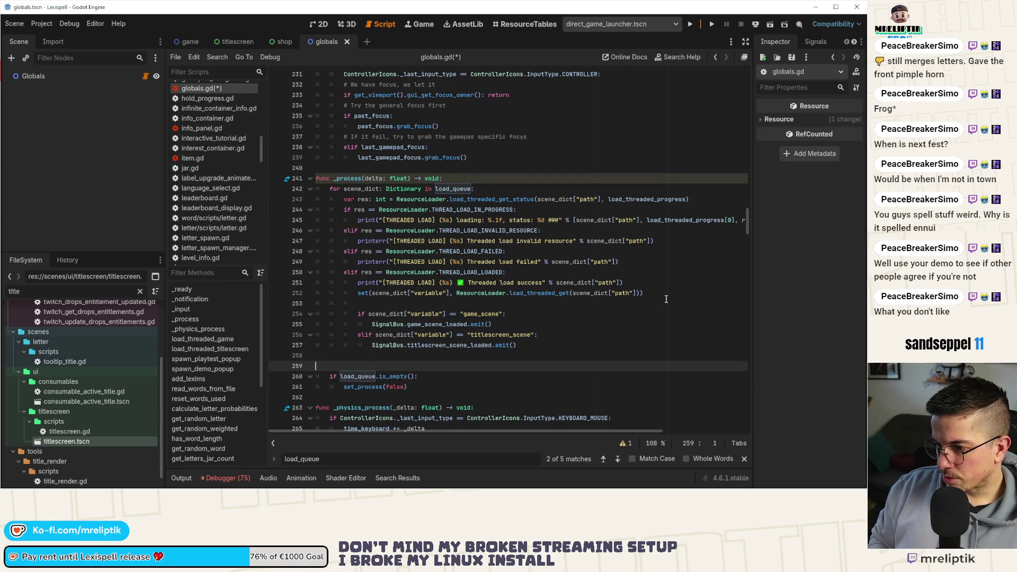
key(Return)
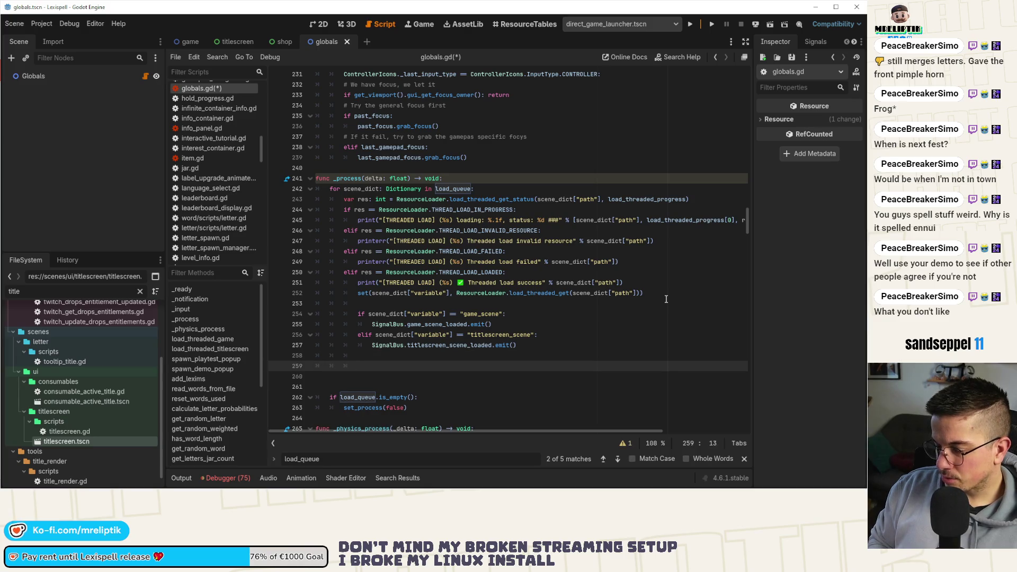
text(load)
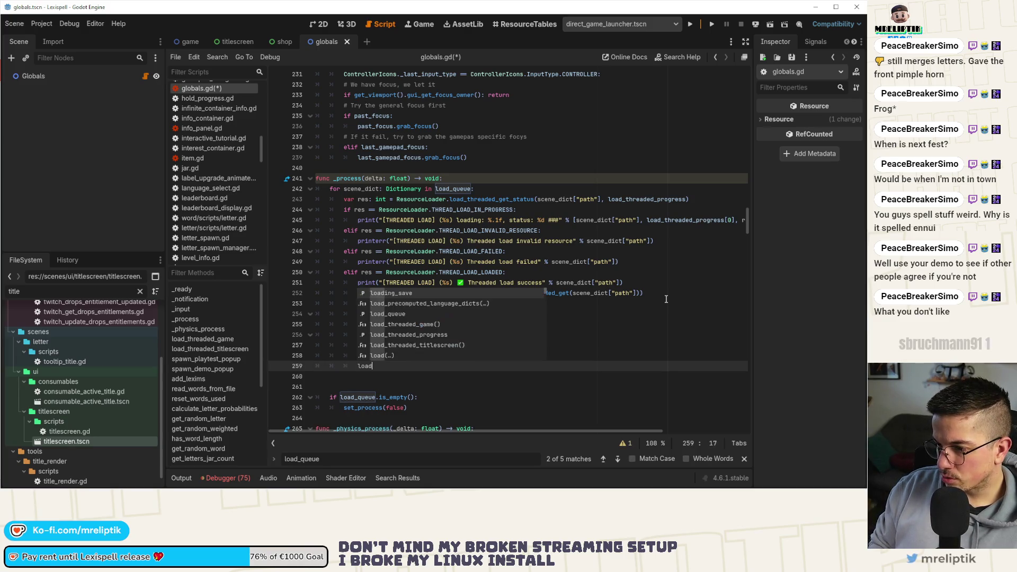
key(Down)
key(Down)
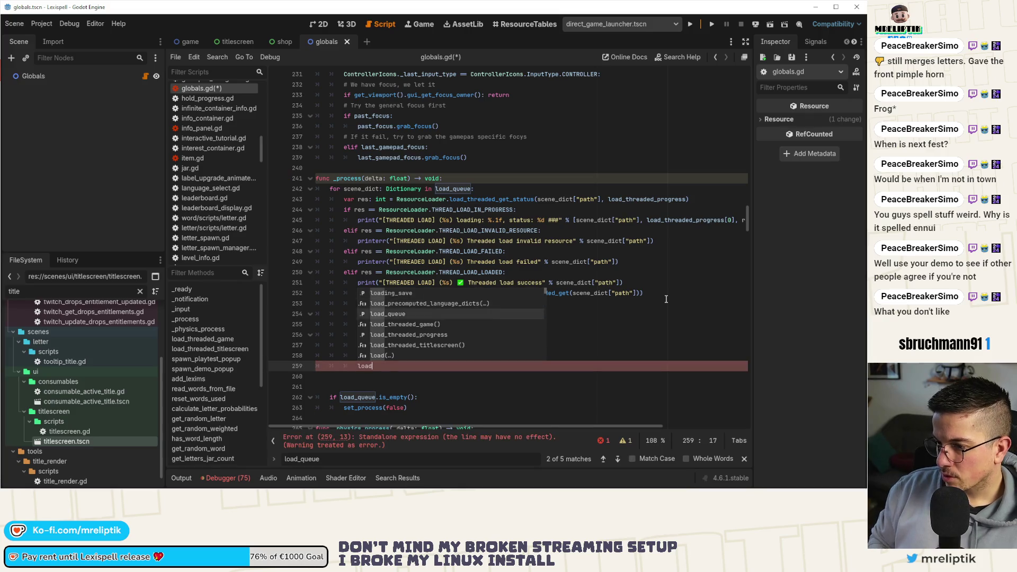
key(Return)
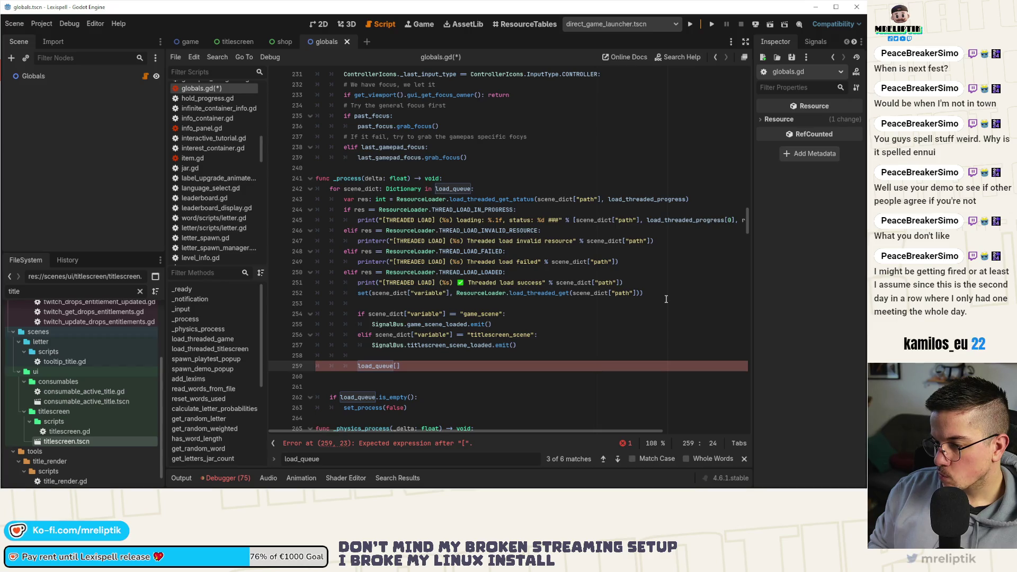
- Replace line 259 with load_queue.erase.call_deferred(scene_dict) and save globals.gd
click(477, 182)
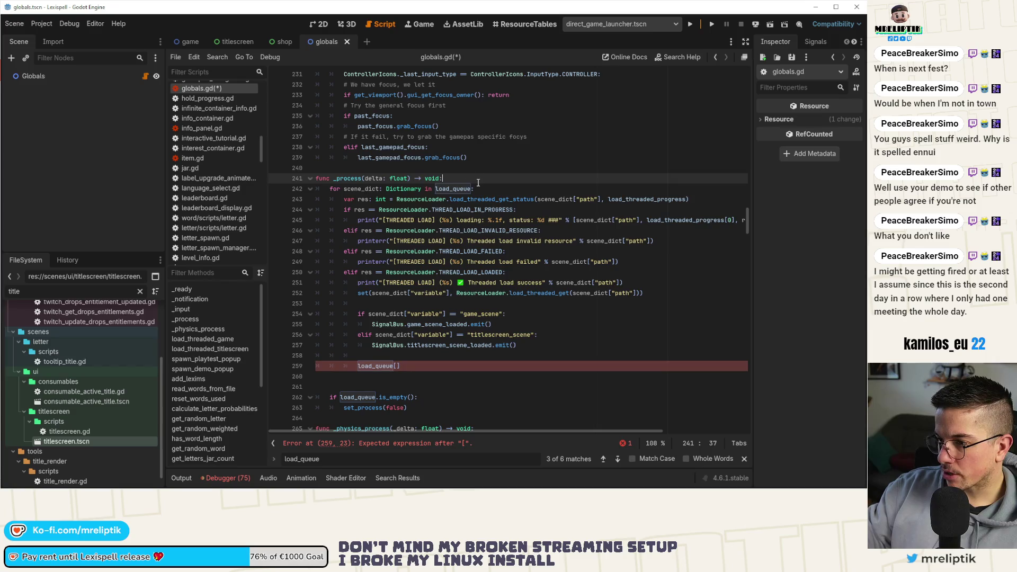
drag(408, 366, 356, 370)
text(load_queue.)
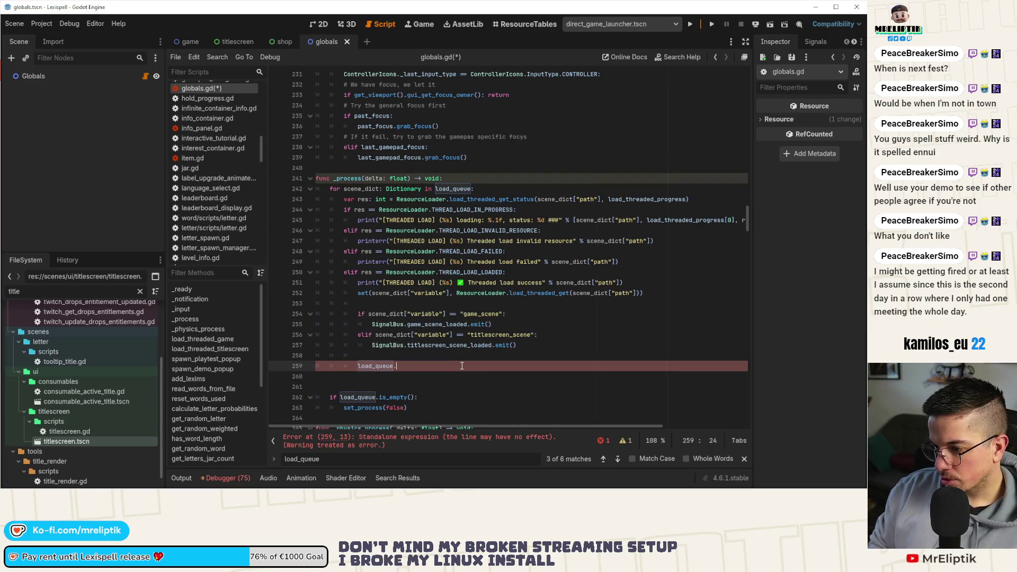
text(erase(s)
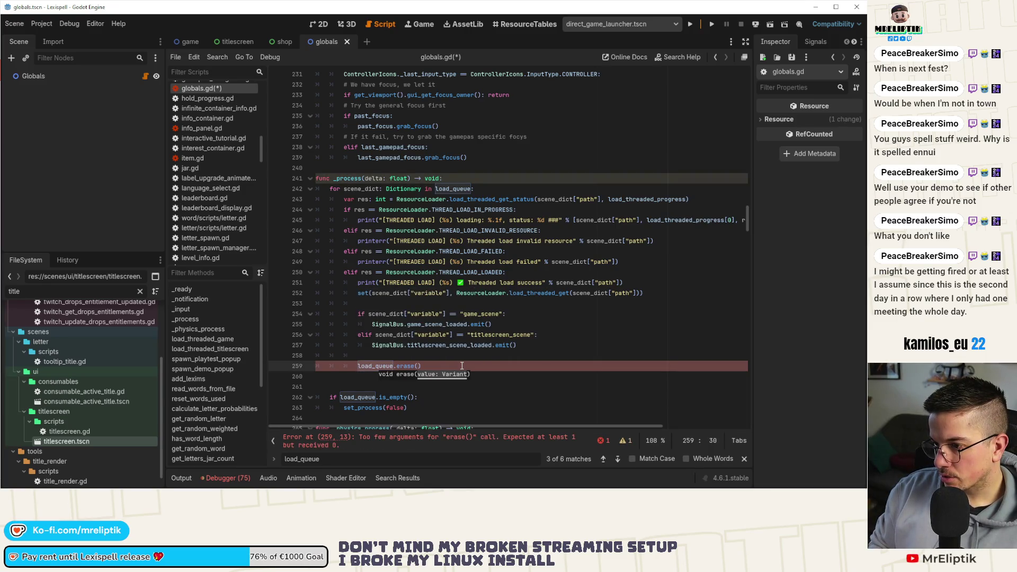
text(cene)
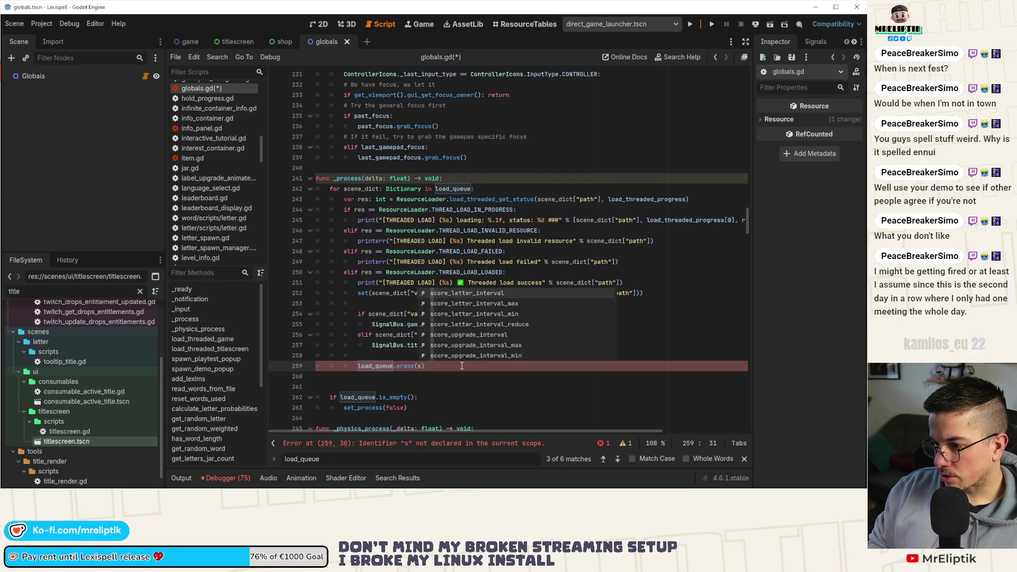
key(Down)
key(Return)
key(ctrl+Left)
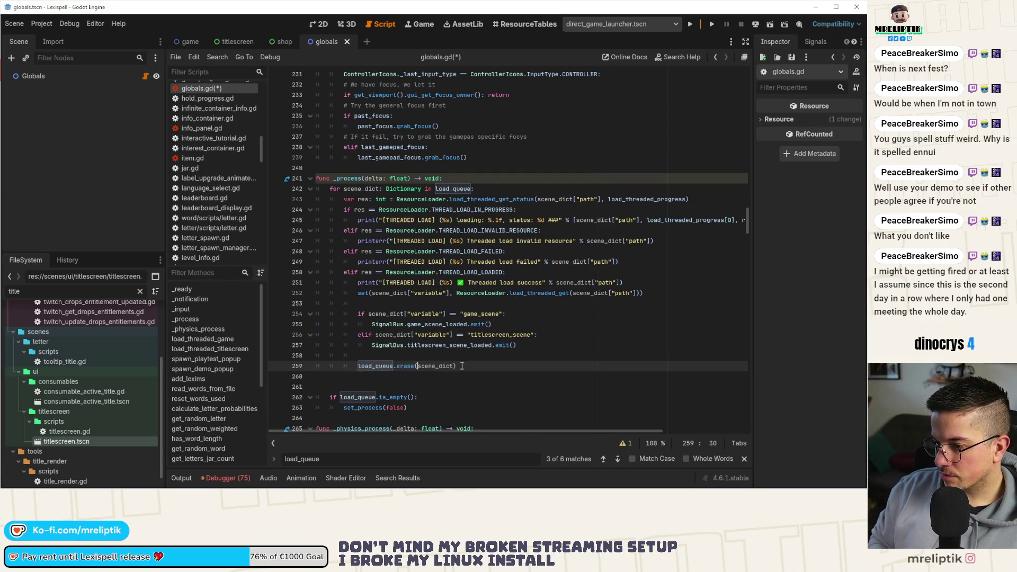
text(.call)
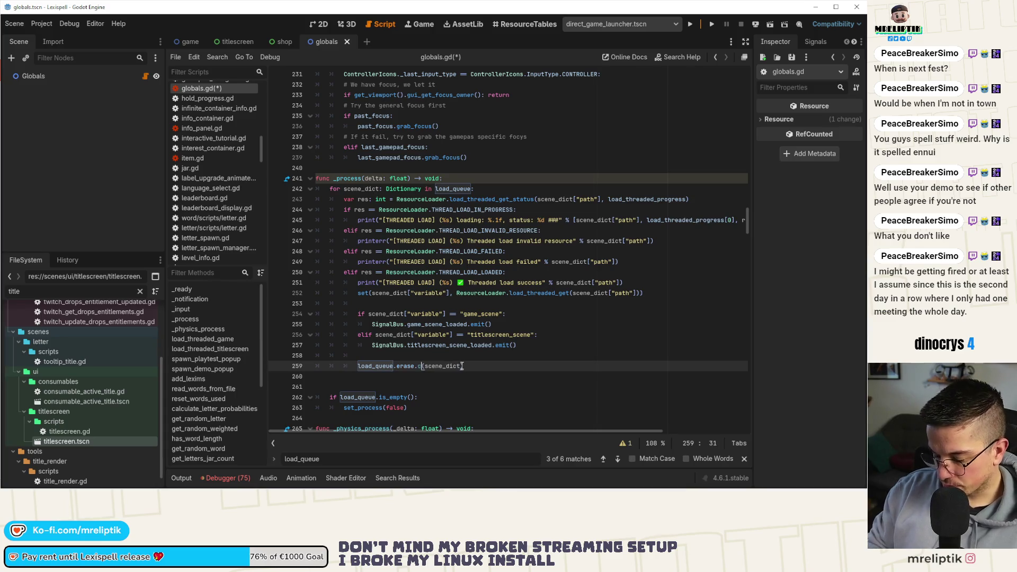
key(Down)
key(Down)
key(Return)
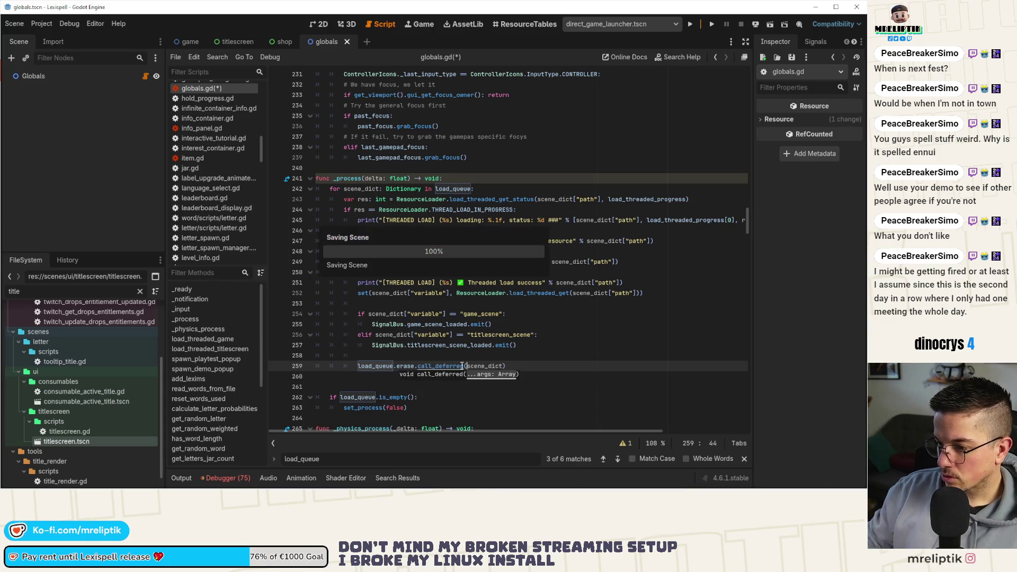
click(367, 376)
key(ctrl+s)
- Move the empty-queue set_process(false) check to the top of _process and add return
key(Delete)
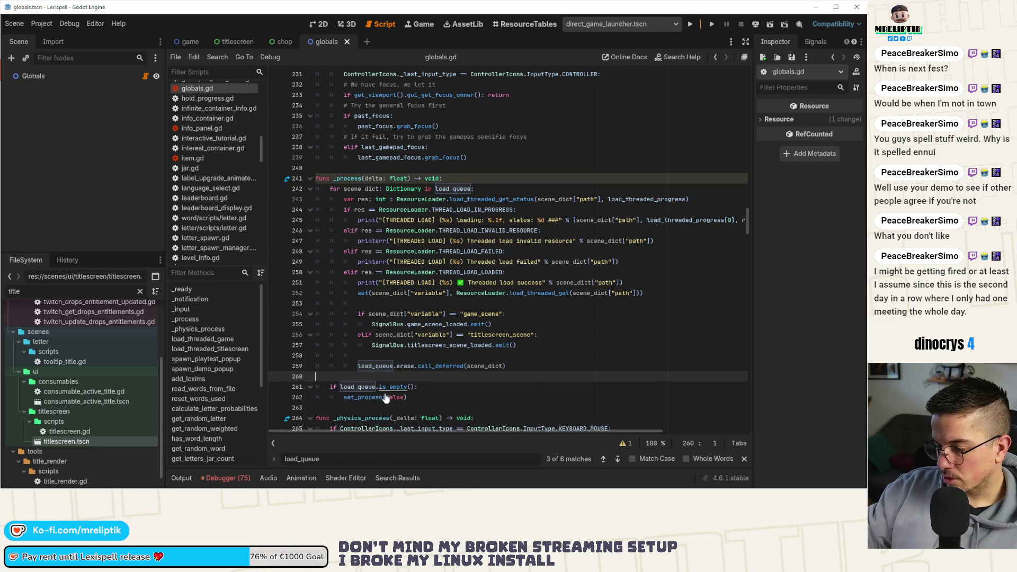
key(ctrl+s)
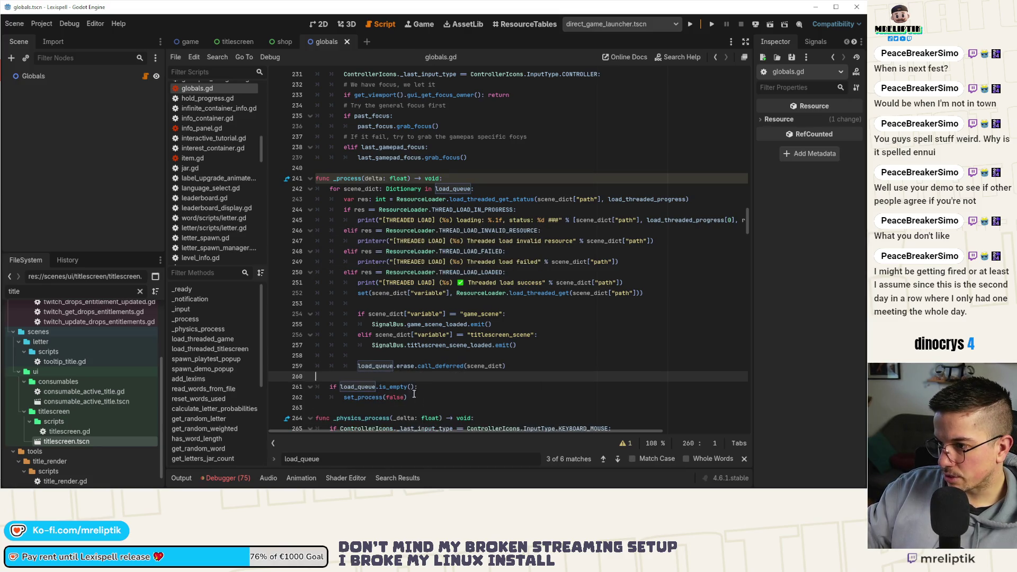
drag(407, 402, 330, 390)
key(ctrl+c)
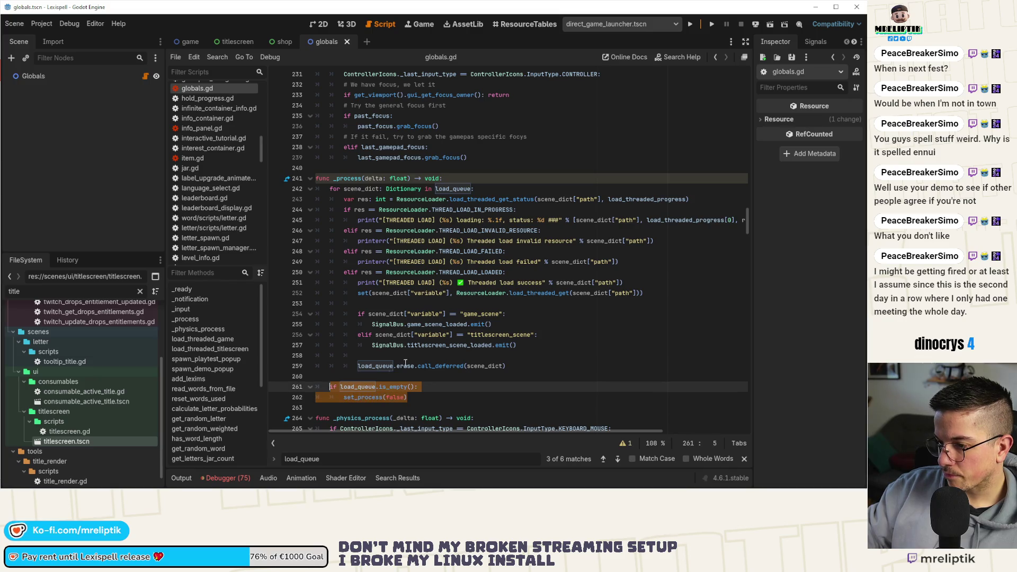
click(476, 173)
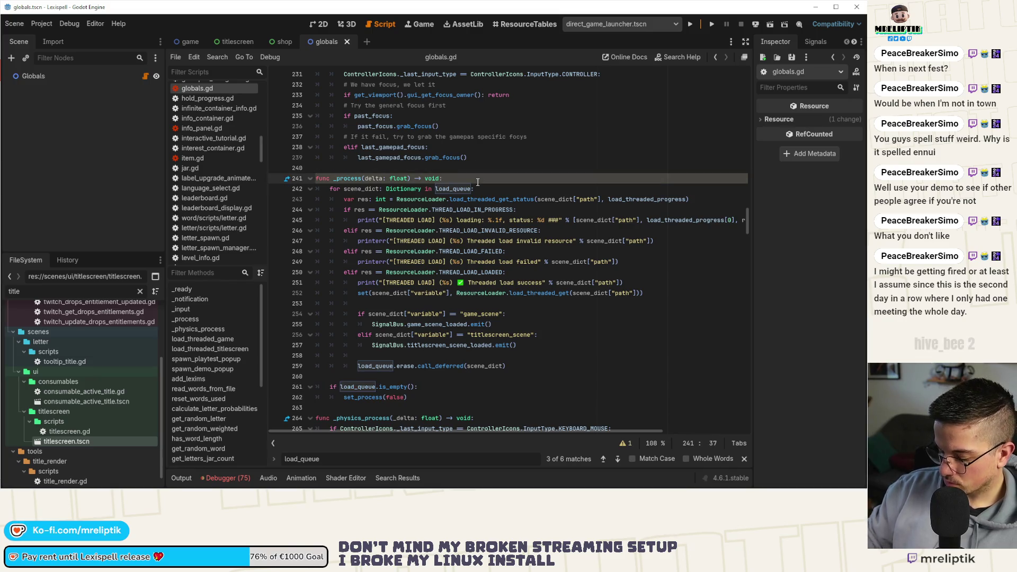
key(Return)
key(Return)
key(Up)
key(ctrl+v)
key(Return)
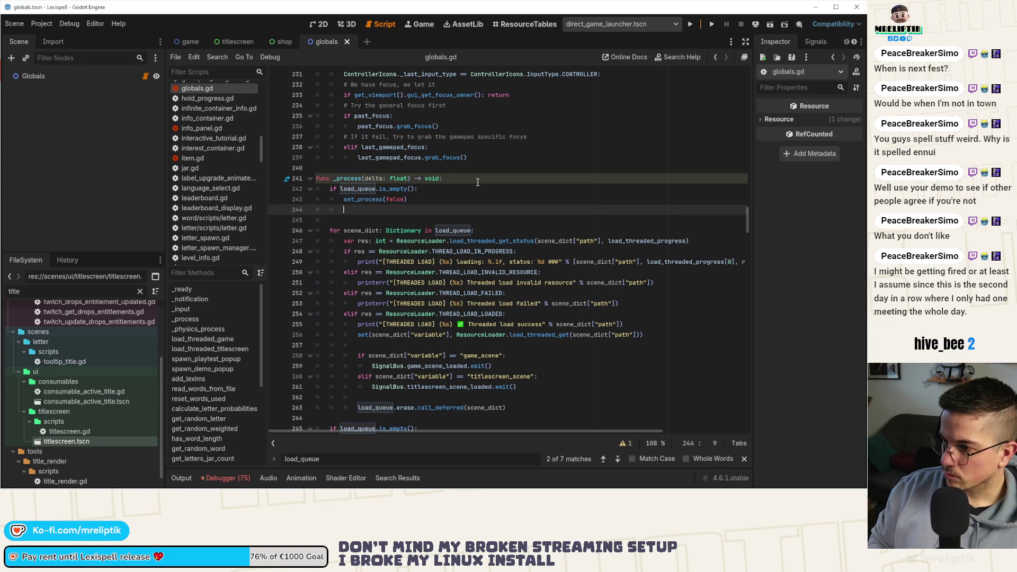
text(retu)
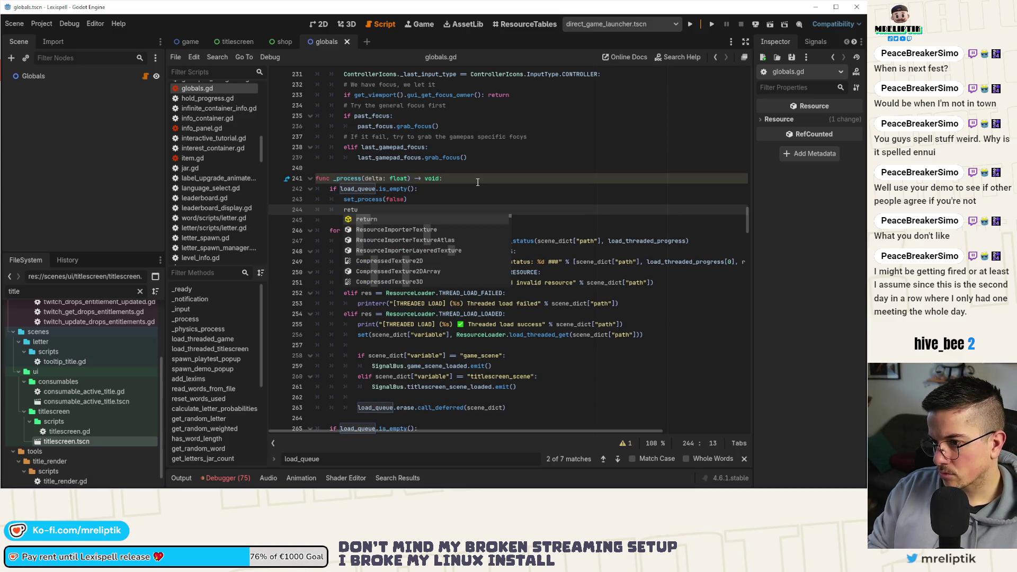
text(rn)
scroll(363, 359, down, 2)
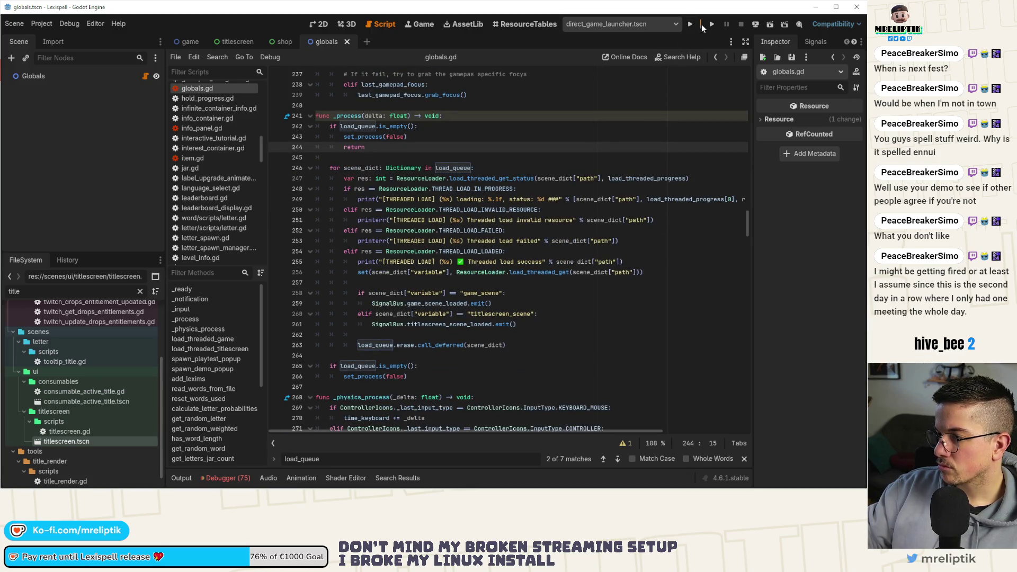
- Run the project, dismiss the welcome letter, and show the Output log
click(711, 24)
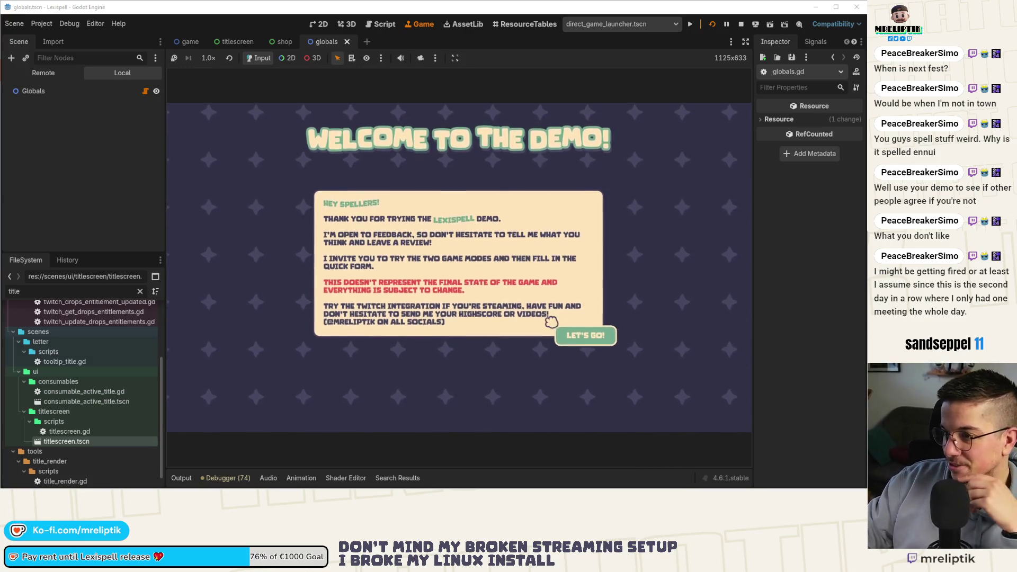
click(595, 360)
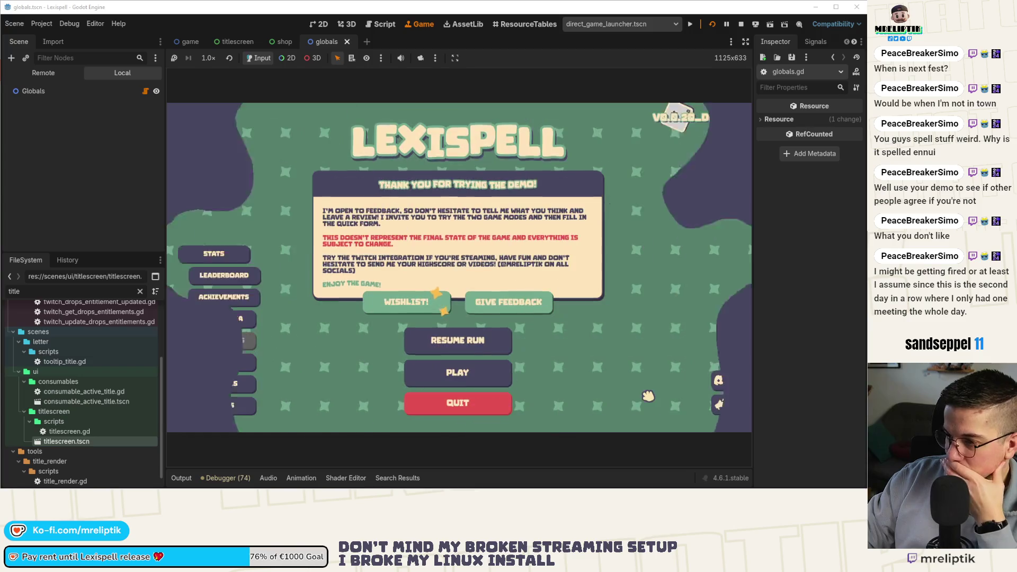
click(182, 478)
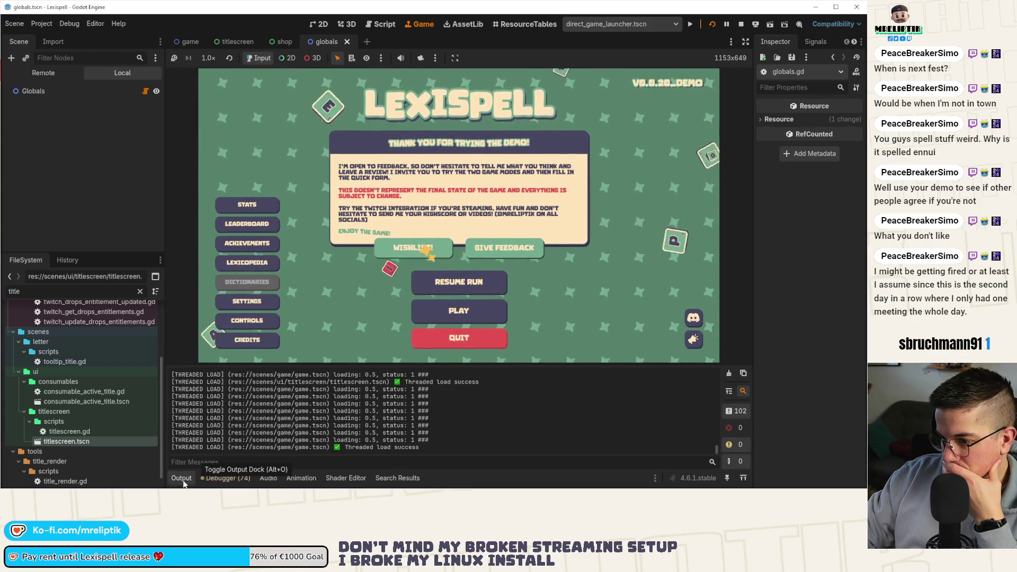
scroll(352, 436, up, 1)
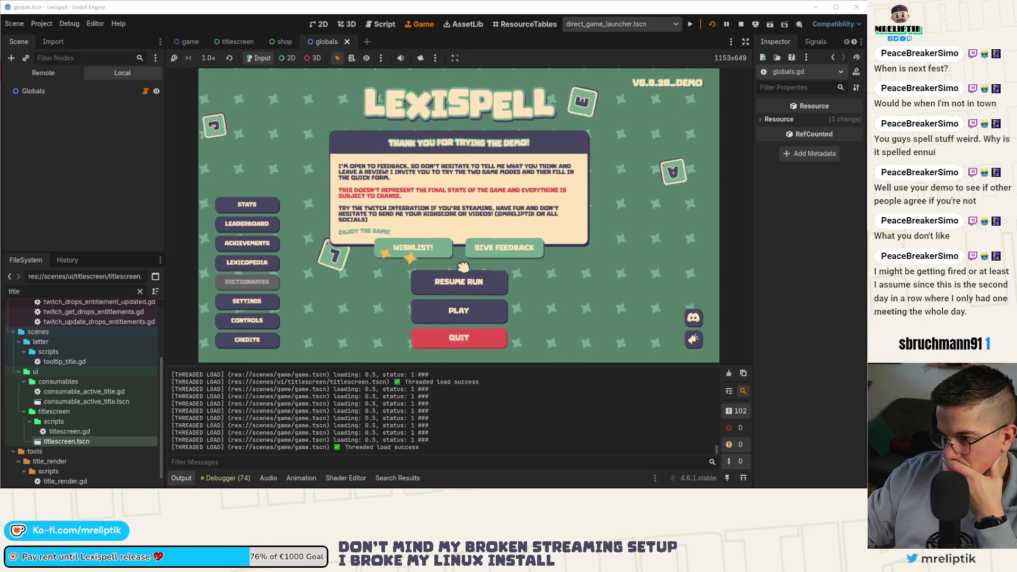
- Choose Classic Craft and a language, clear the mode.gd line 103 breakpoint, and continue
click(451, 316)
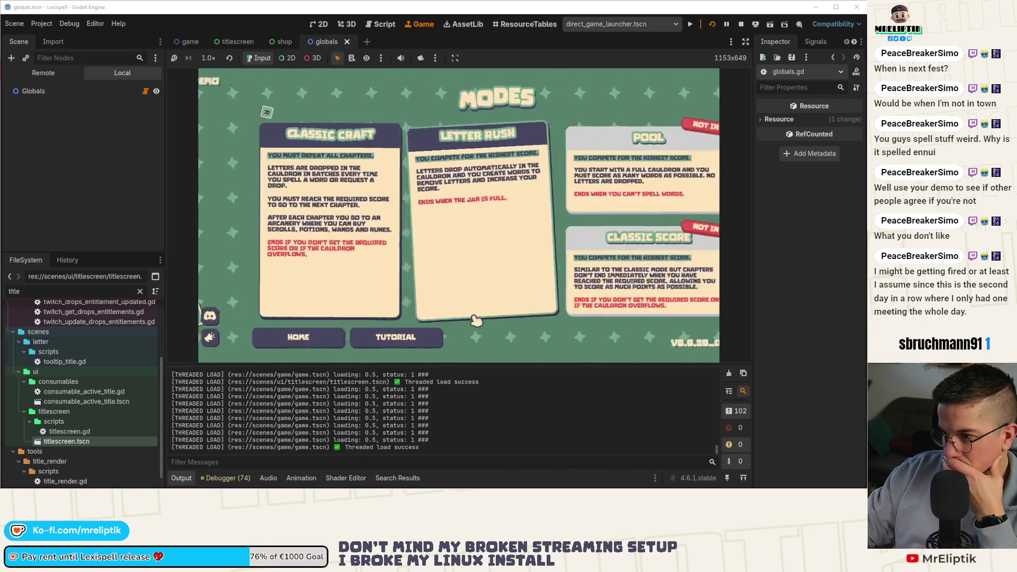
click(316, 226)
click(425, 243)
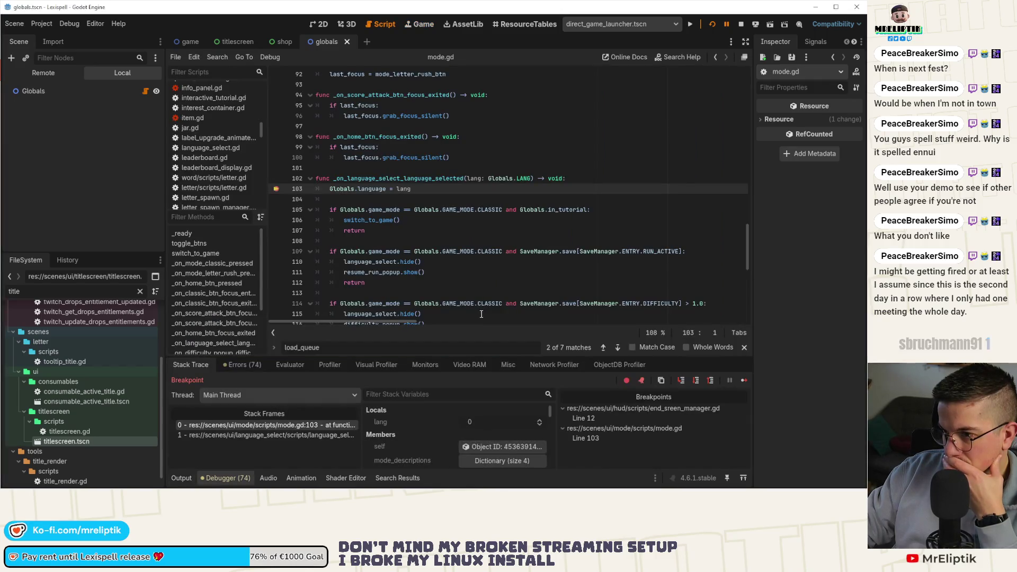
click(276, 189)
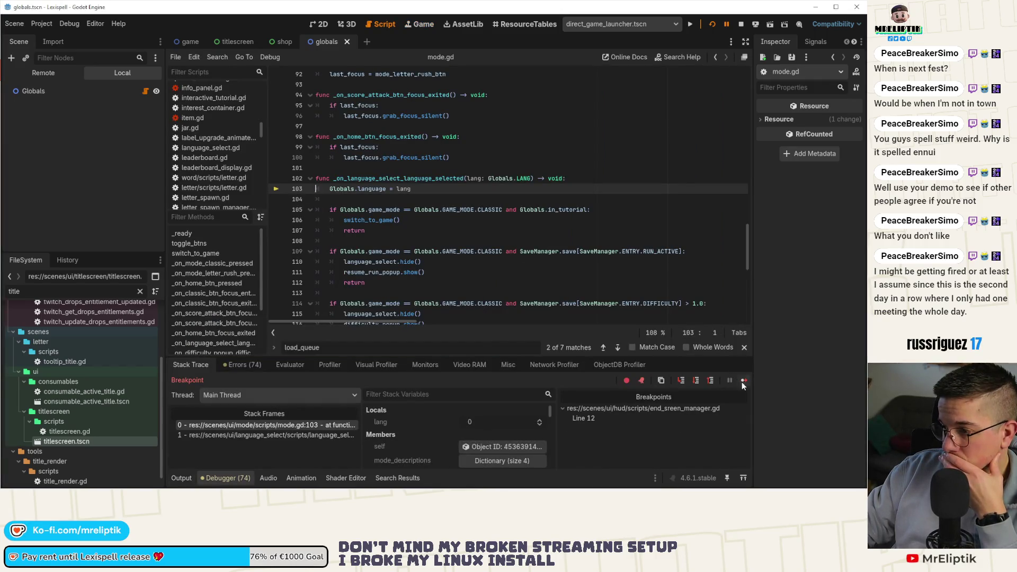
click(742, 381)
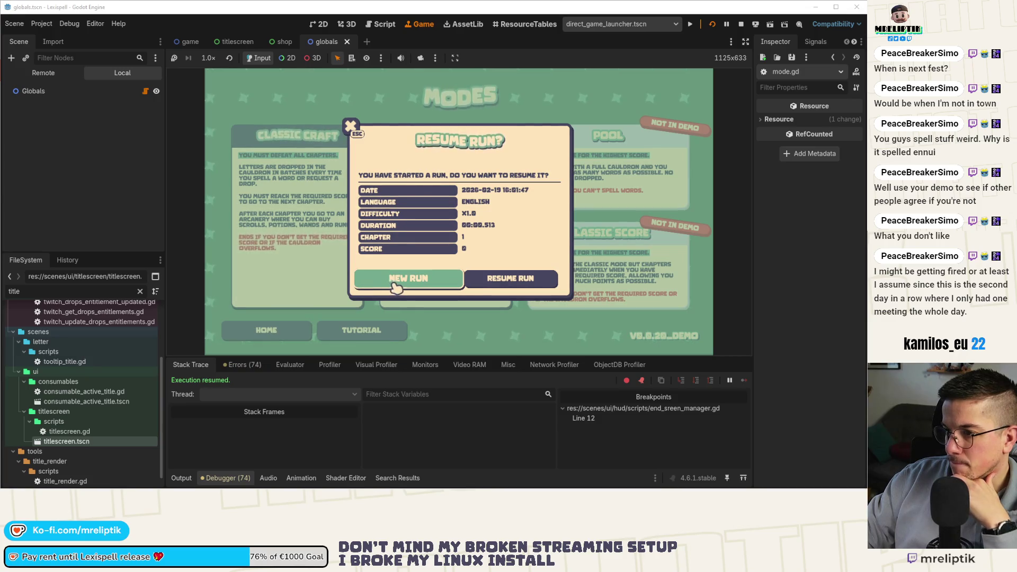
- Start a new classic run, hide the output panel, and begin the first chapter
click(396, 285)
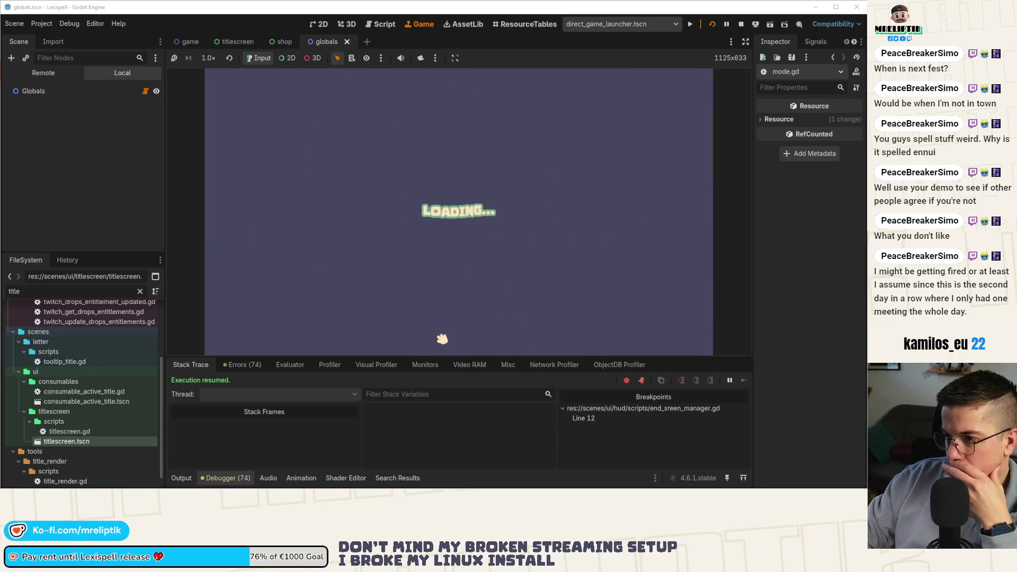
click(181, 478)
click(184, 478)
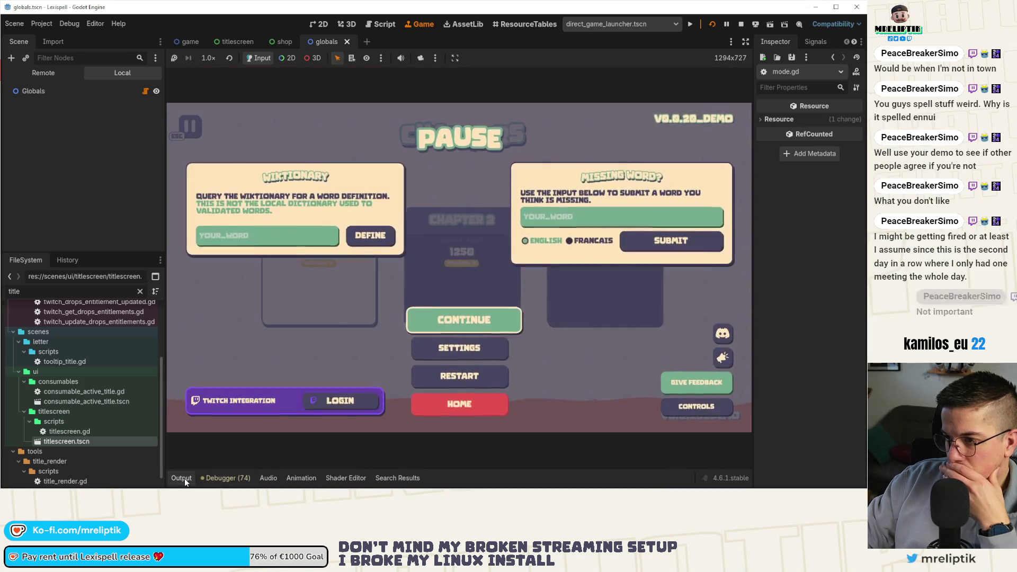
click(418, 322)
click(343, 300)
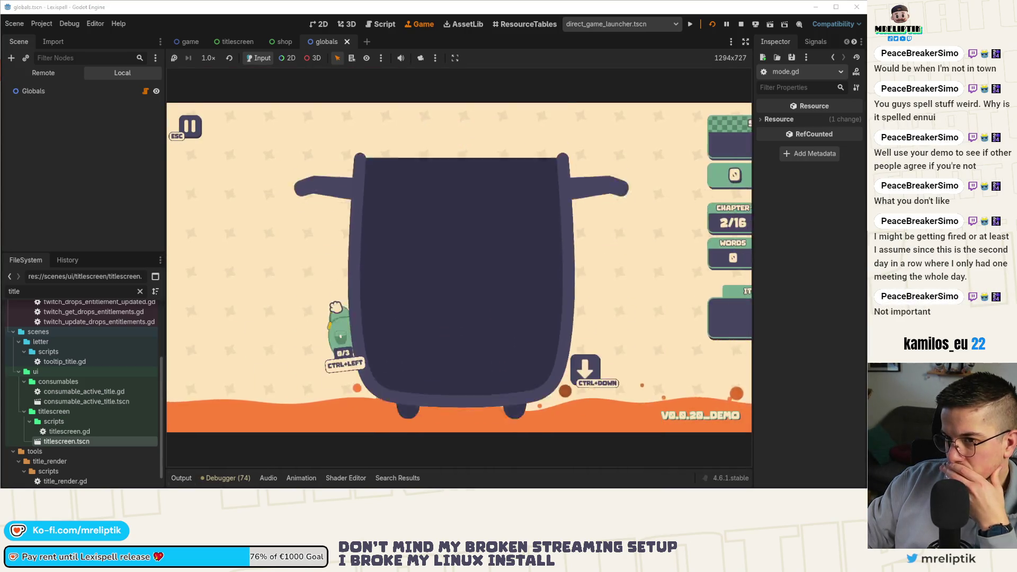
- Pause the game, check the restart prompt and Settings panel, then resume play
key(Escape)
click(430, 309)
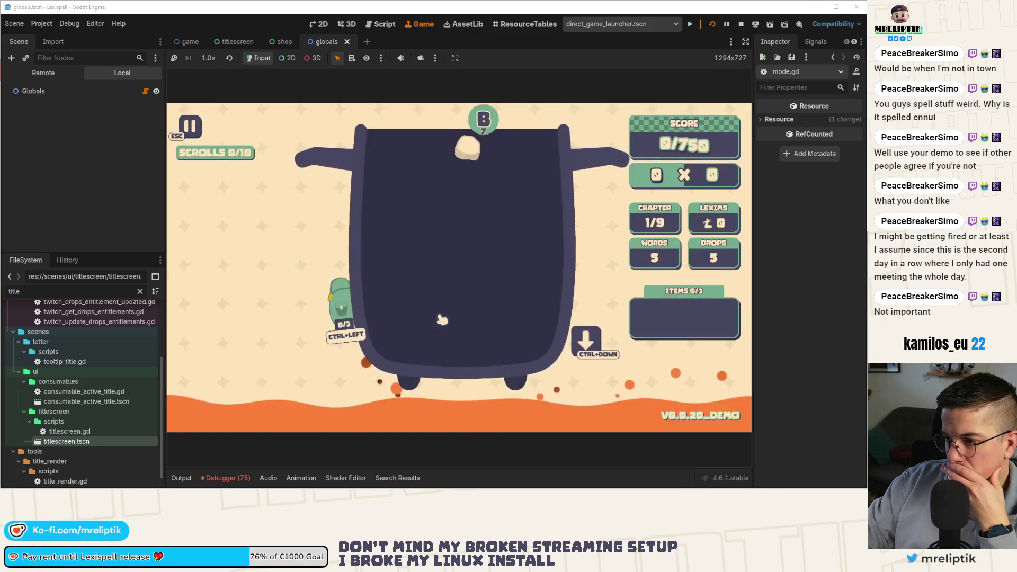
key(Escape)
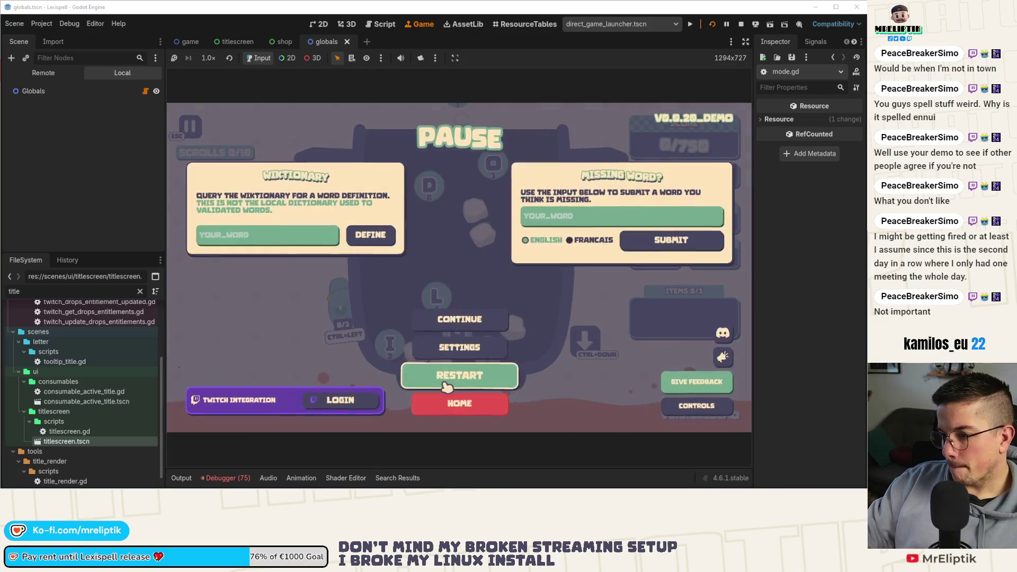
click(447, 376)
key(Escape)
click(459, 342)
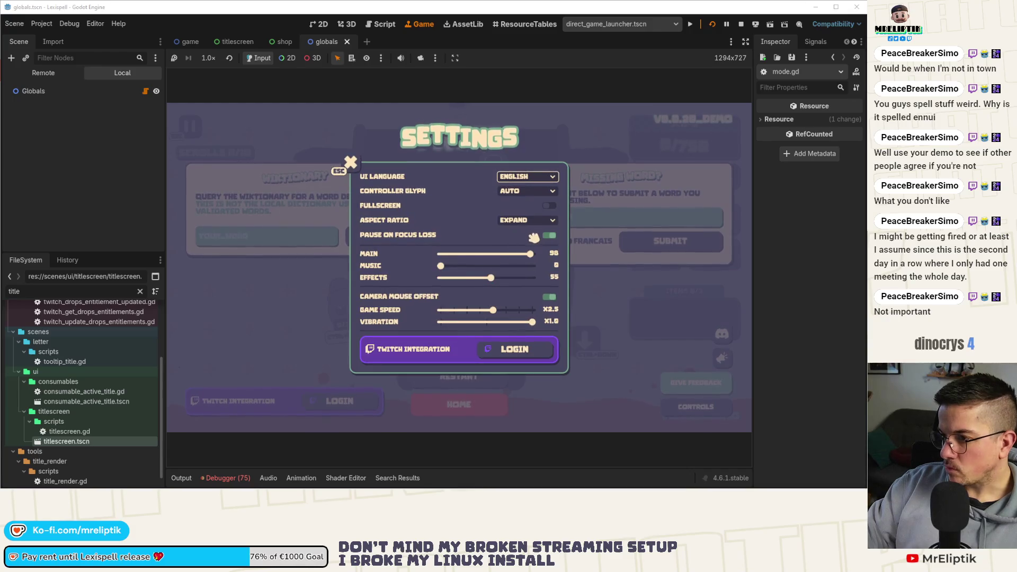
key(Escape)
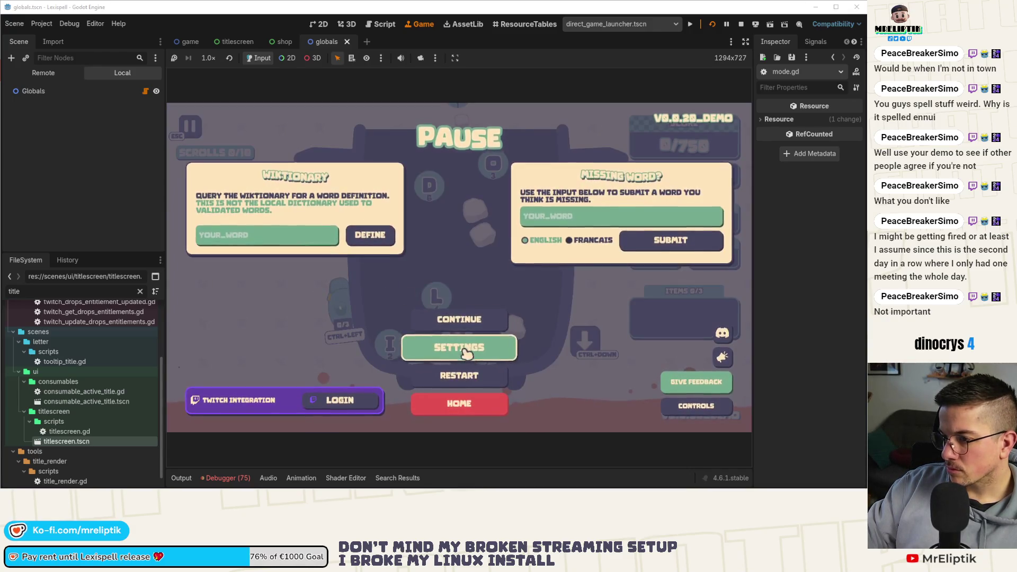
key(Escape)
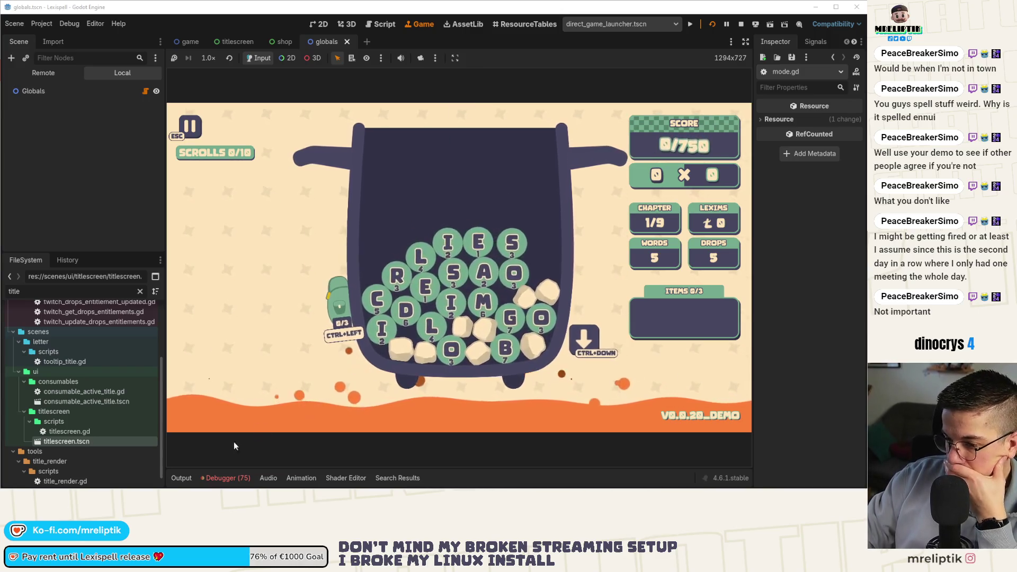
- Review the Debugger's Errors tab, collapse the bottom panel, and stop the game
click(226, 478)
click(240, 365)
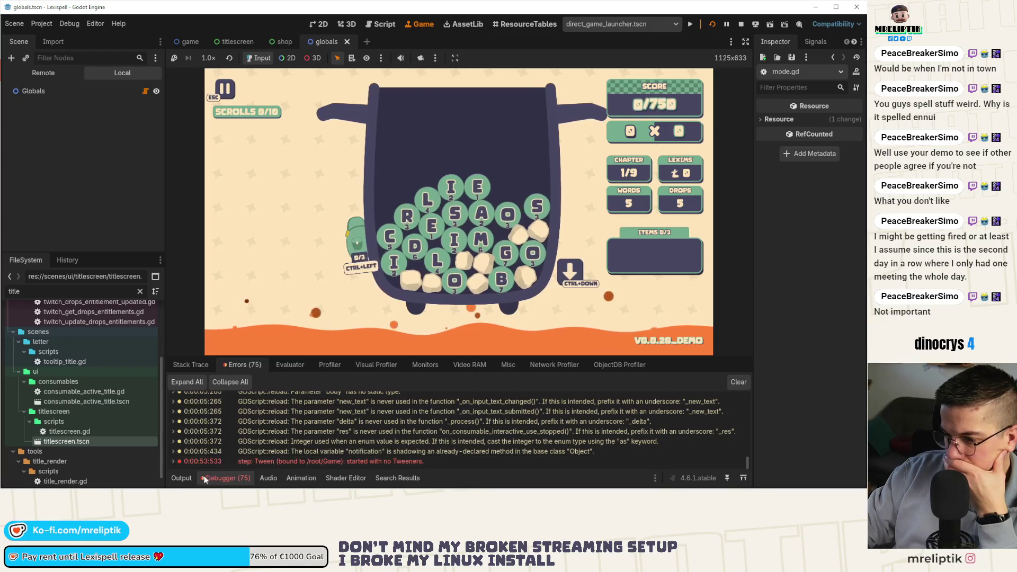
click(182, 477)
click(182, 478)
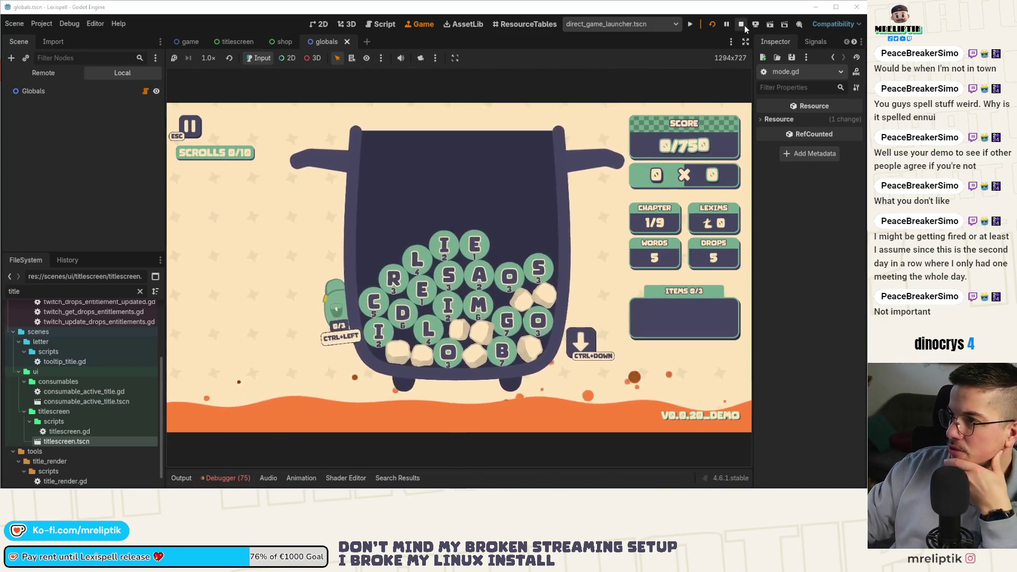
click(740, 23)
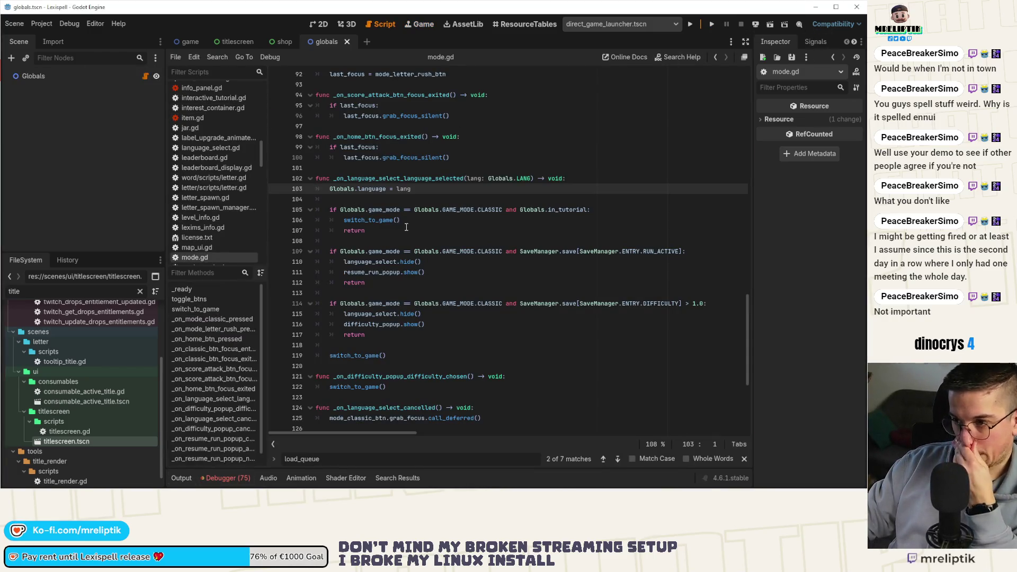
- Delete the commented-out #const GAME preload line at the top of titlescreen.gd
click(233, 41)
scroll(526, 275, up, 20)
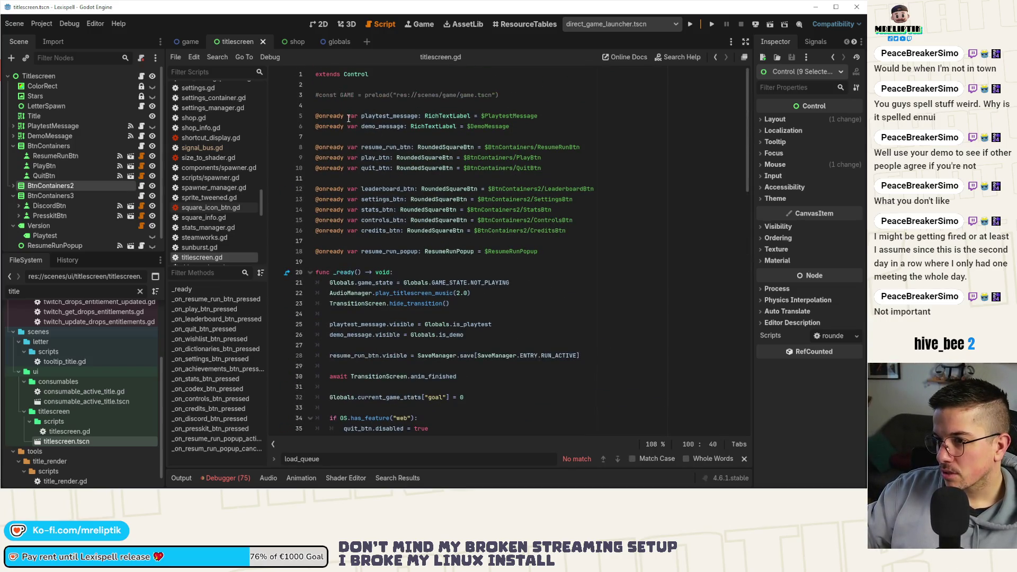
click(401, 94)
key(ctrl+x)
key(ctrl+x)
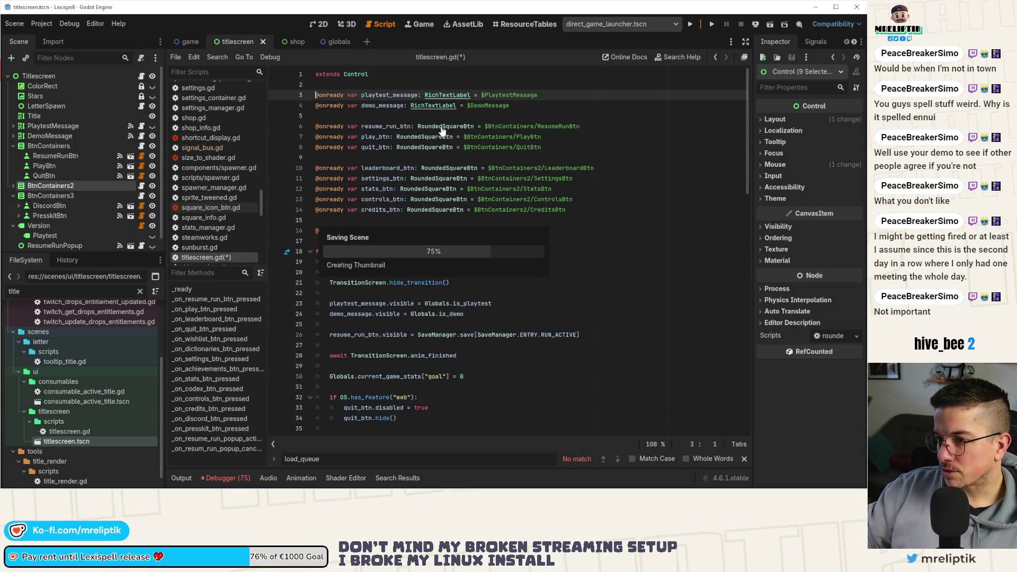
scroll(400, 273, down, 5)
scroll(400, 274, down, 9)
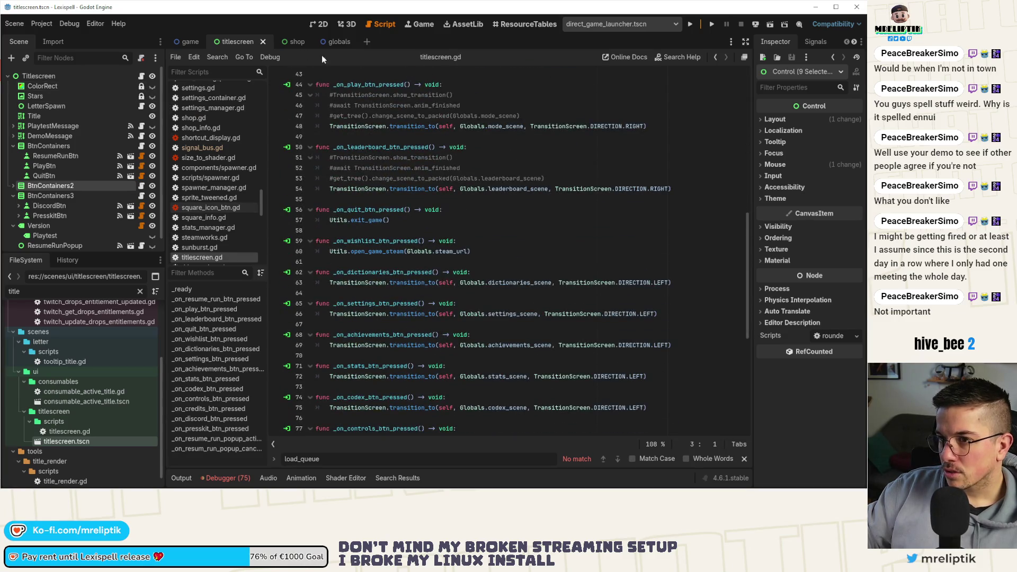
- Cancel Quick Open Scene and open the transition_screen scene instead
key(ctrl+shift+o)
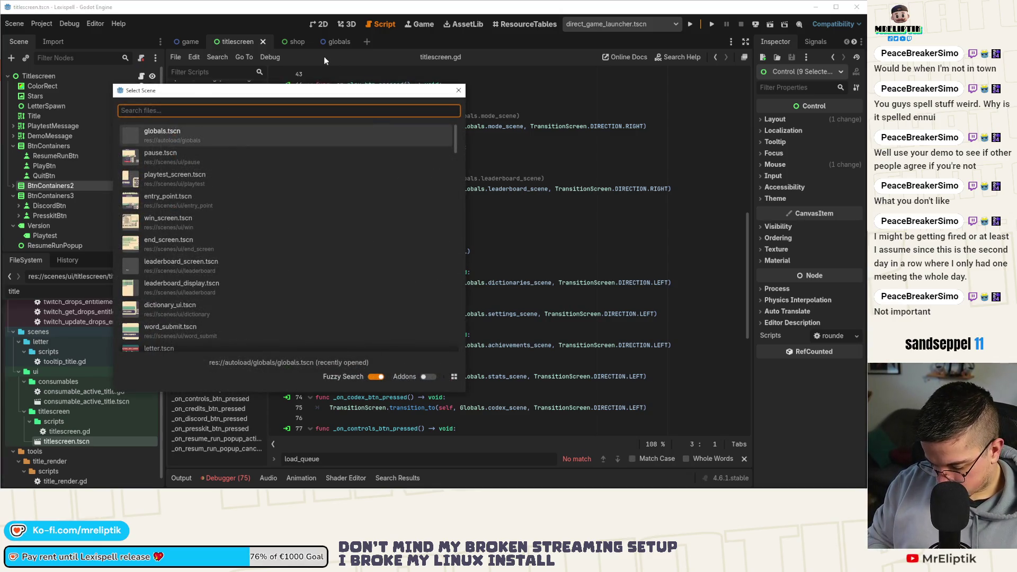
key(Escape)
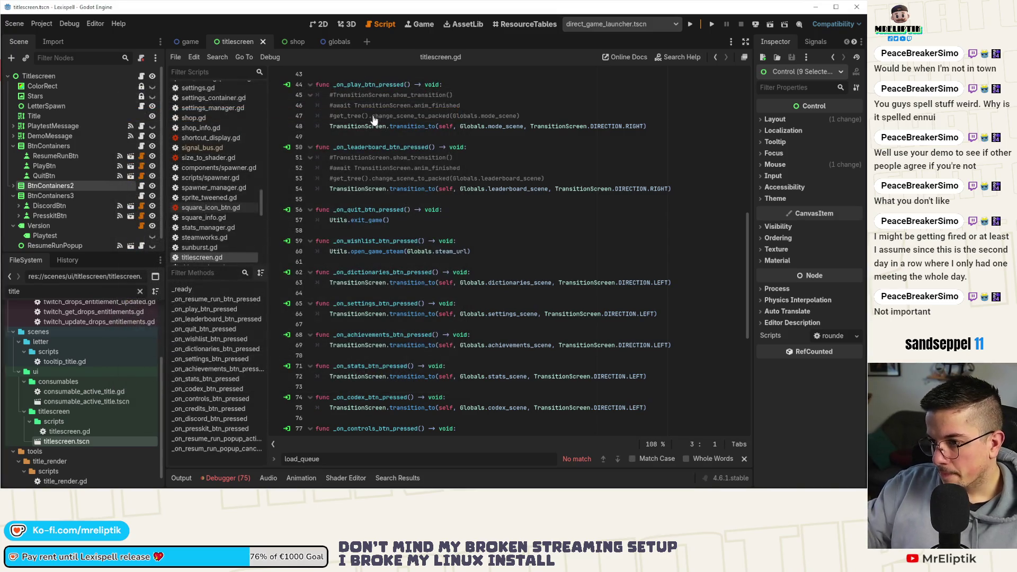
ctrl+click(359, 189)
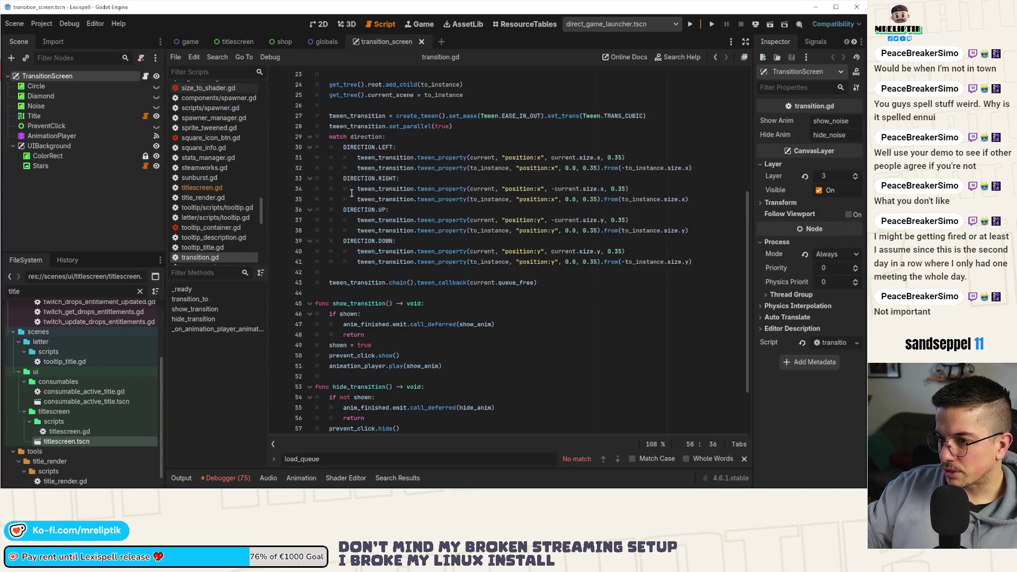
- Read through transition.gd's direction-based tweens, then return to the titlescreen scene
scroll(371, 212, down, 3)
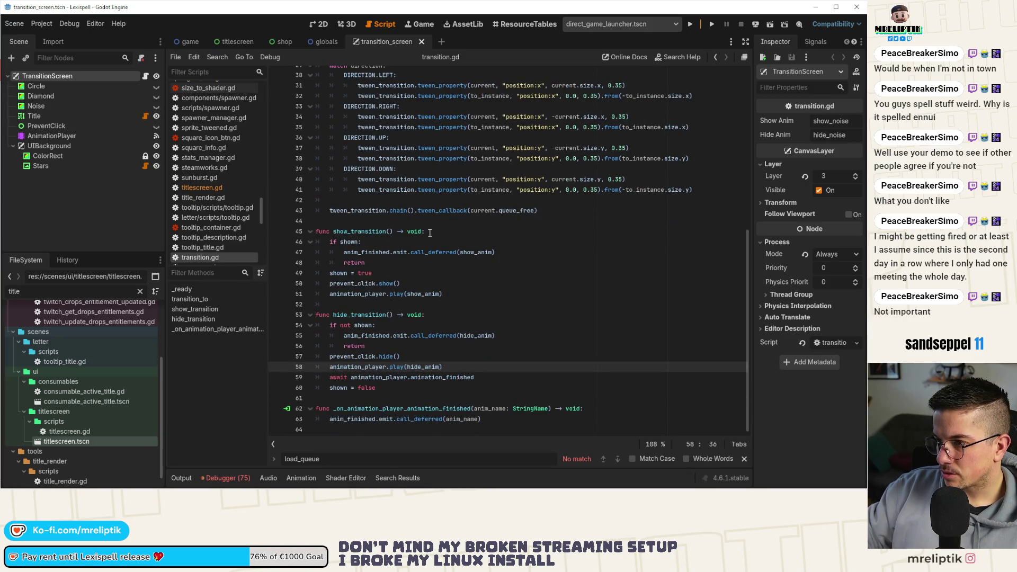
scroll(429, 233, up, 10)
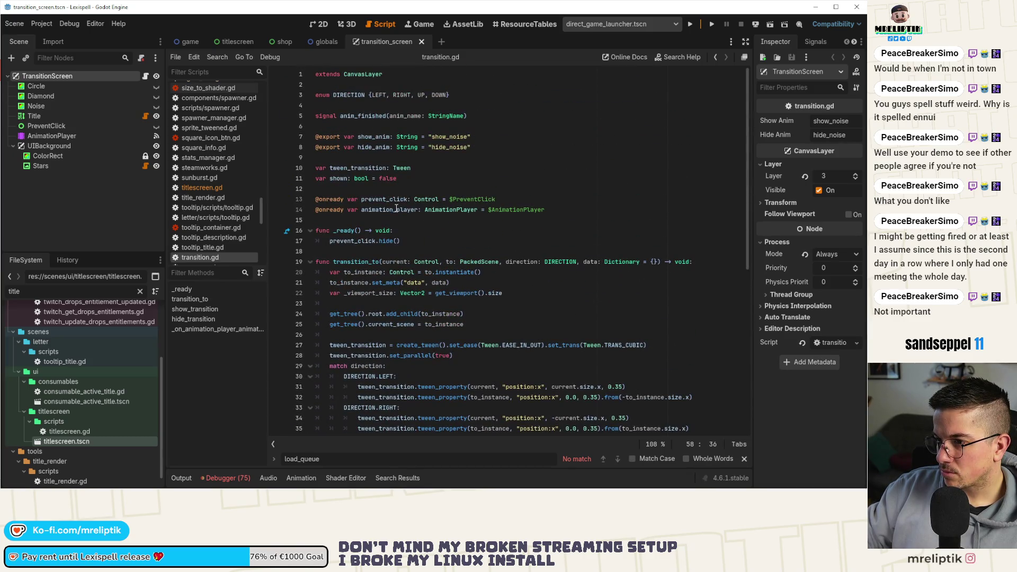
scroll(401, 190, down, 7)
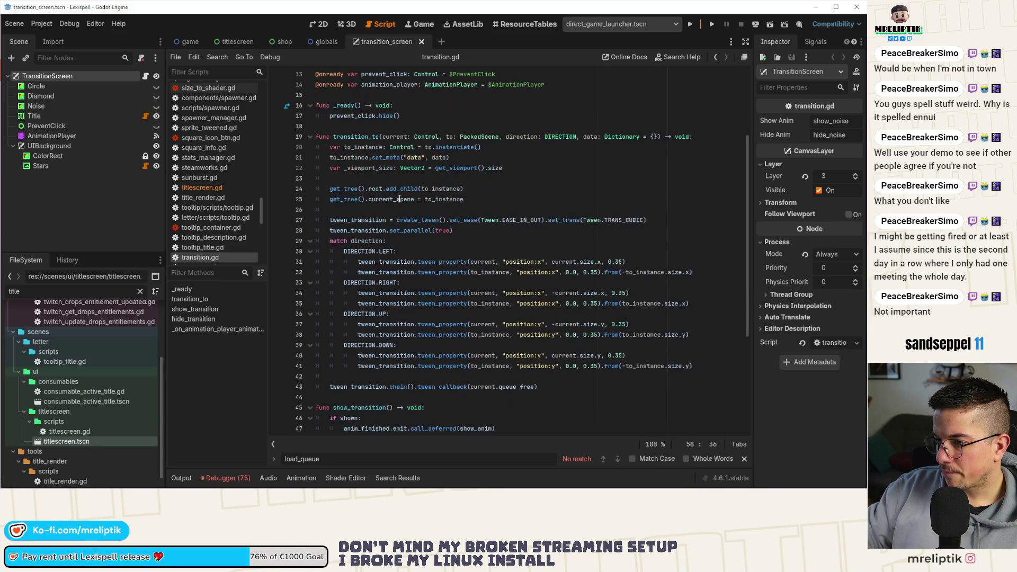
click(233, 41)
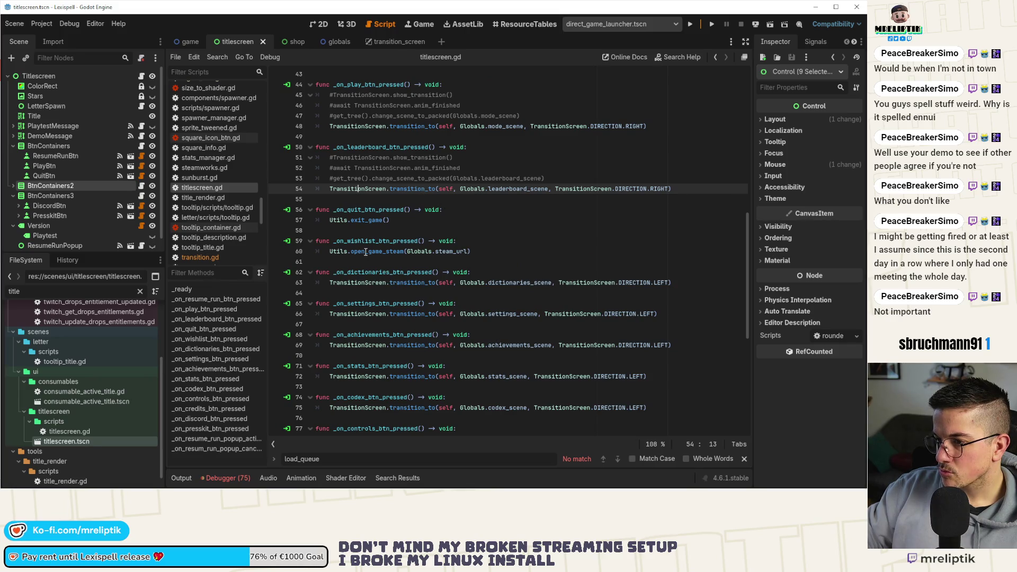
- Jump to globals.gd, delete the blank line above the Cursors export subgroup, and save
click(479, 282)
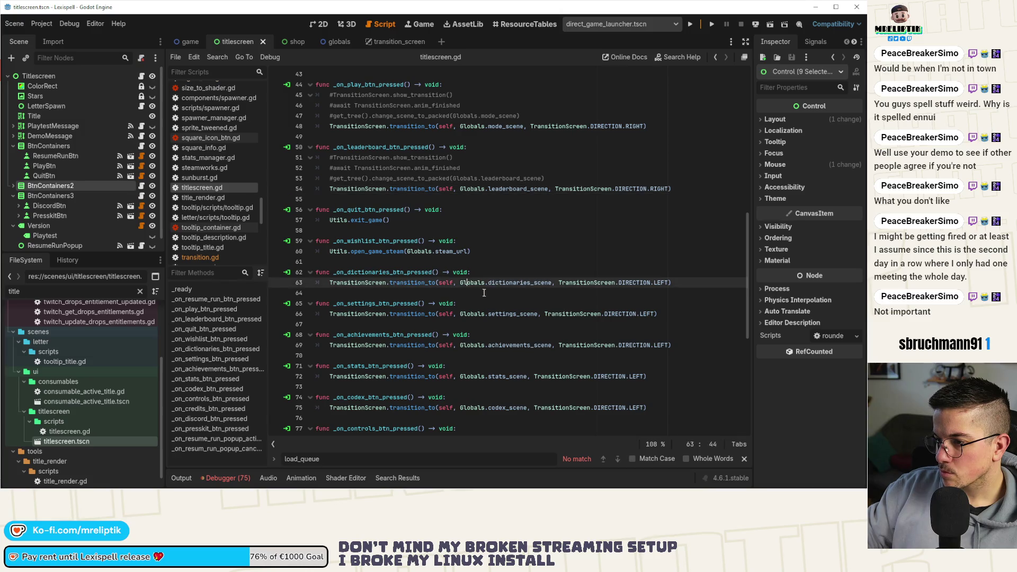
ctrl+click(471, 282)
scroll(450, 280, down, 4)
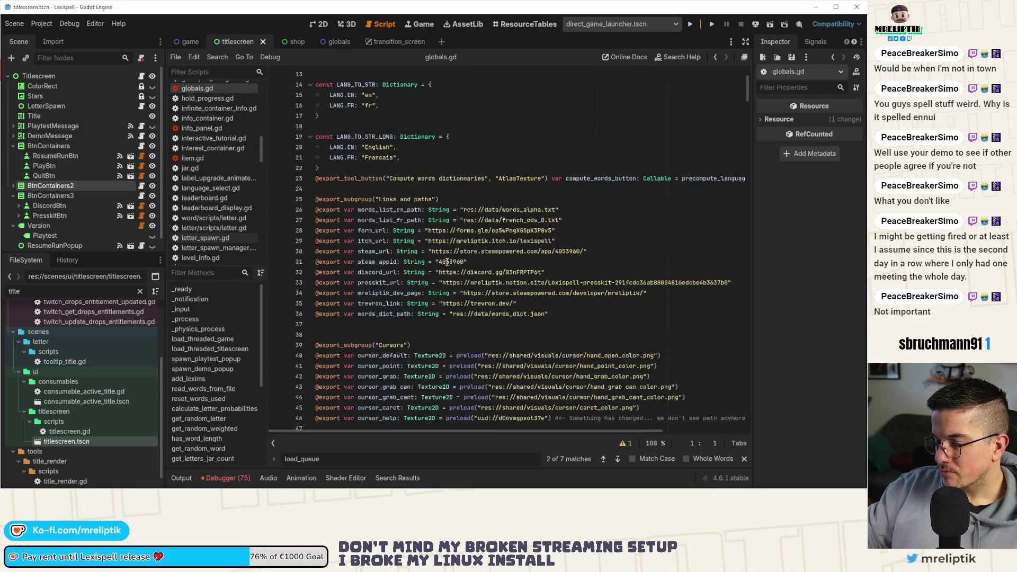
click(367, 324)
key(Delete)
key(ctrl+s)
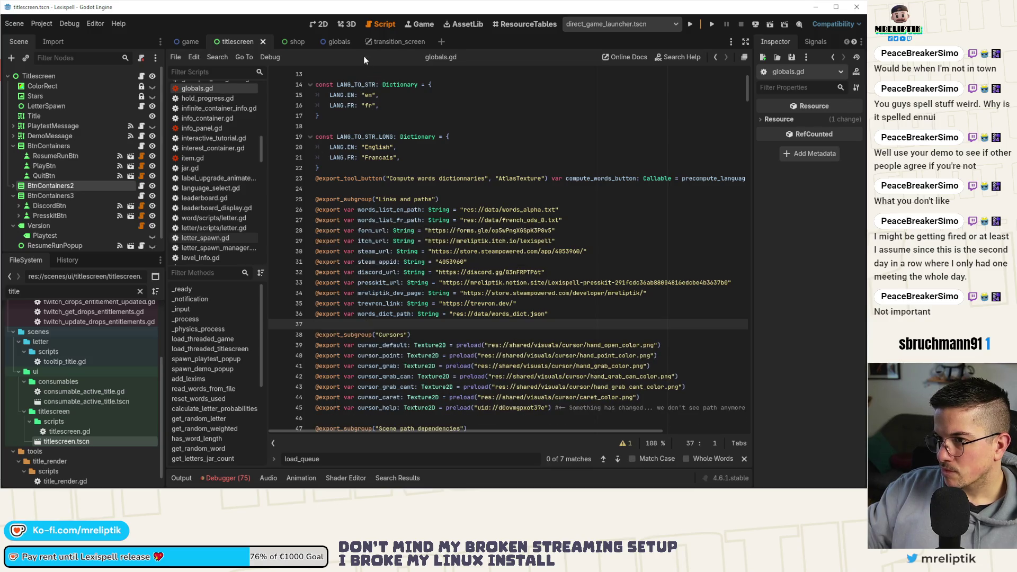
- Search Quick Open Scene for 'title', then open the entry_point scene
key(ctrl+shift+o)
text(title)
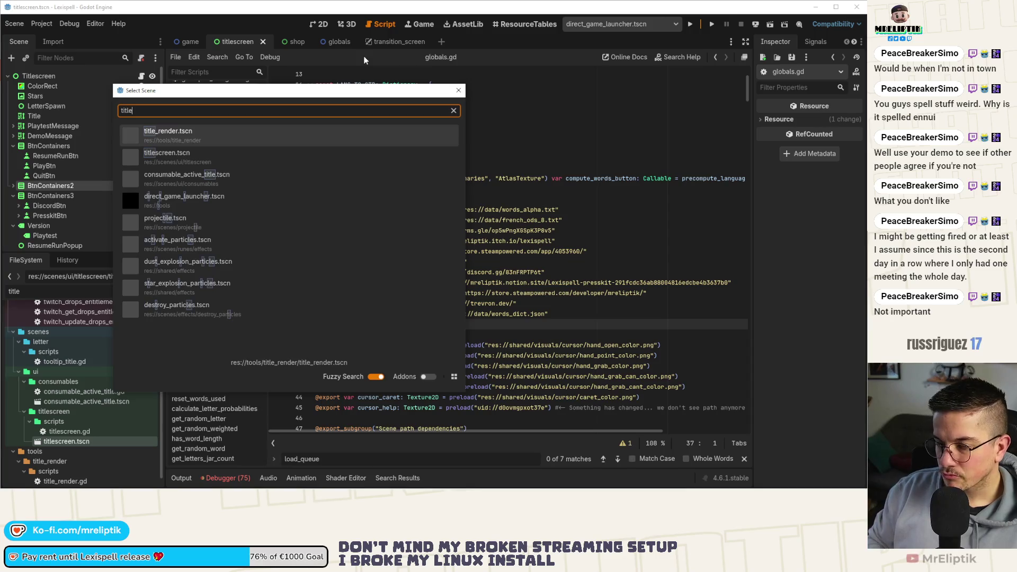
key(Escape)
key(ctrl+shift+o)
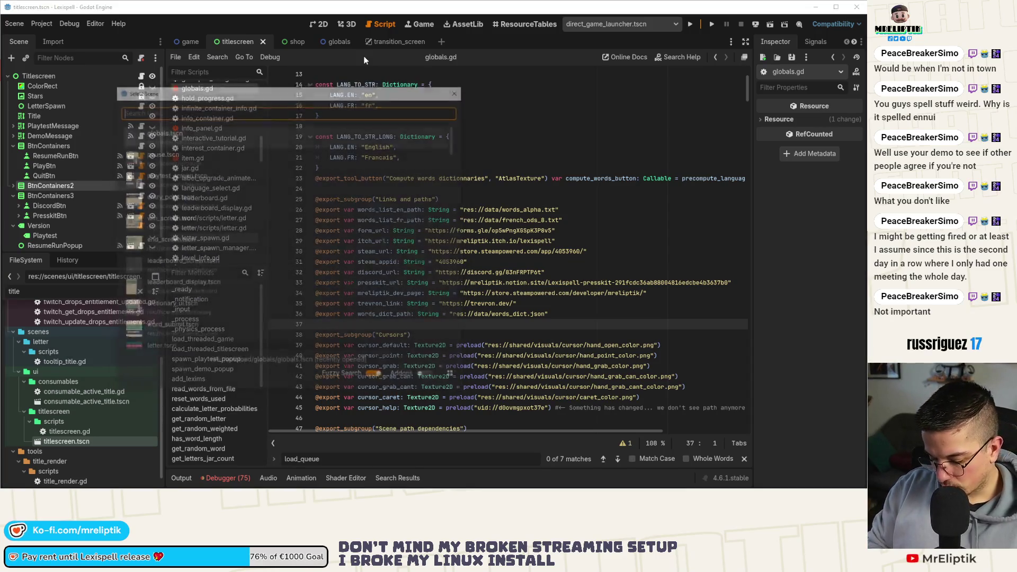
key(Escape)
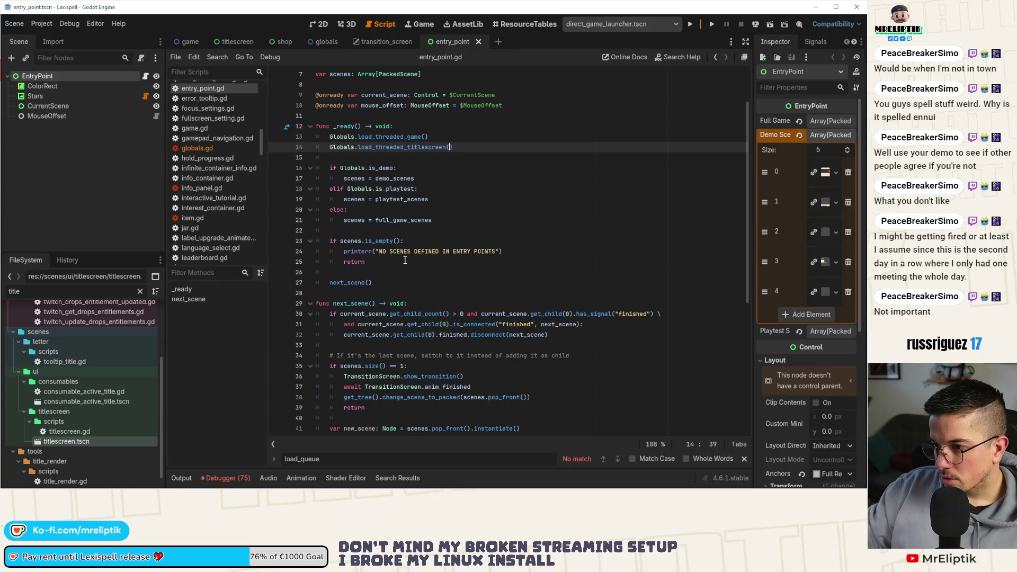
- Read entry_point.gd's next_scene, highlighting uses of the scenes variable on line 38
click(441, 305)
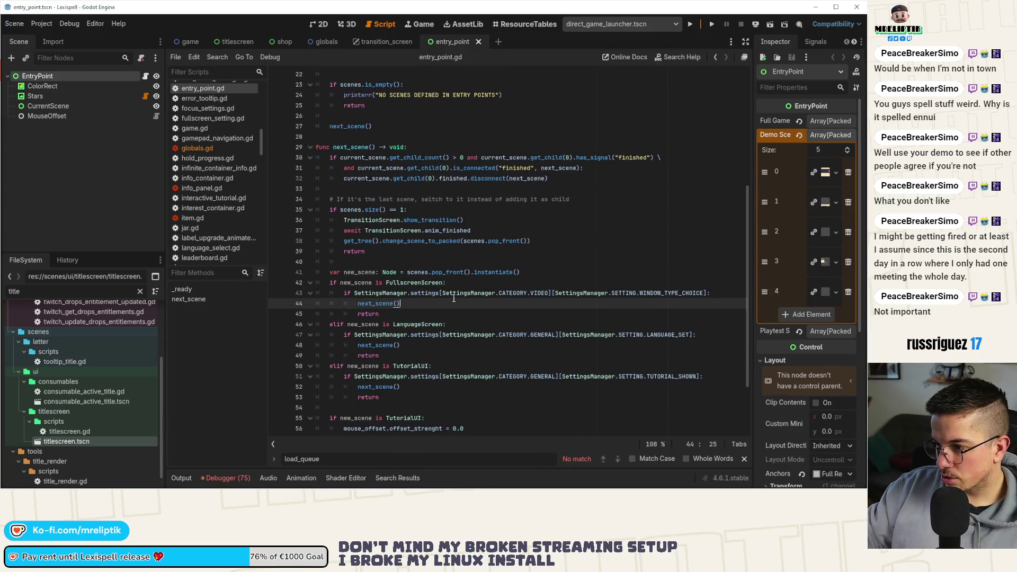
scroll(398, 282, up, 5)
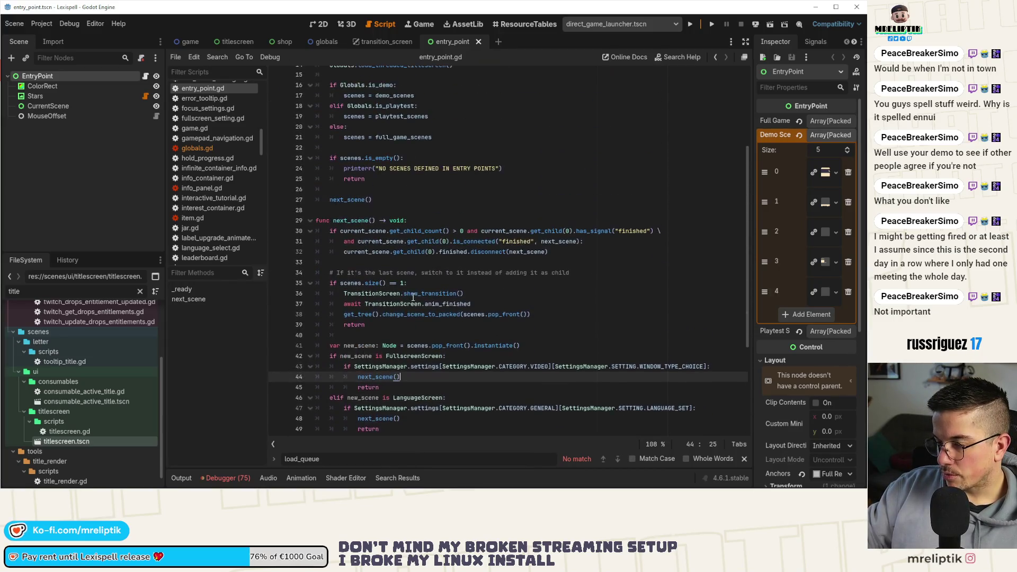
scroll(402, 251, up, 2)
scroll(407, 266, down, 5)
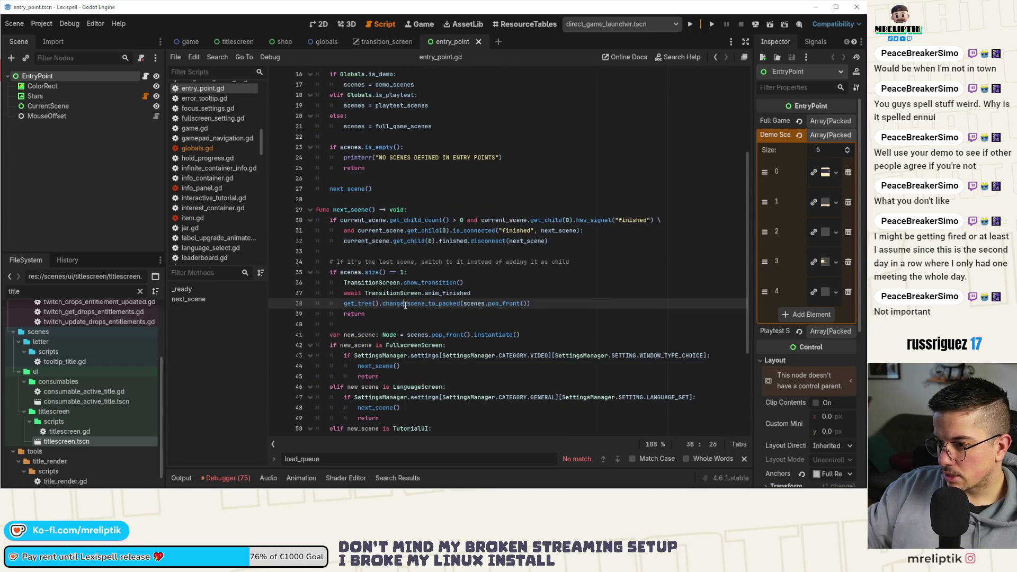
double_click(472, 305)
scroll(471, 305, down, 2)
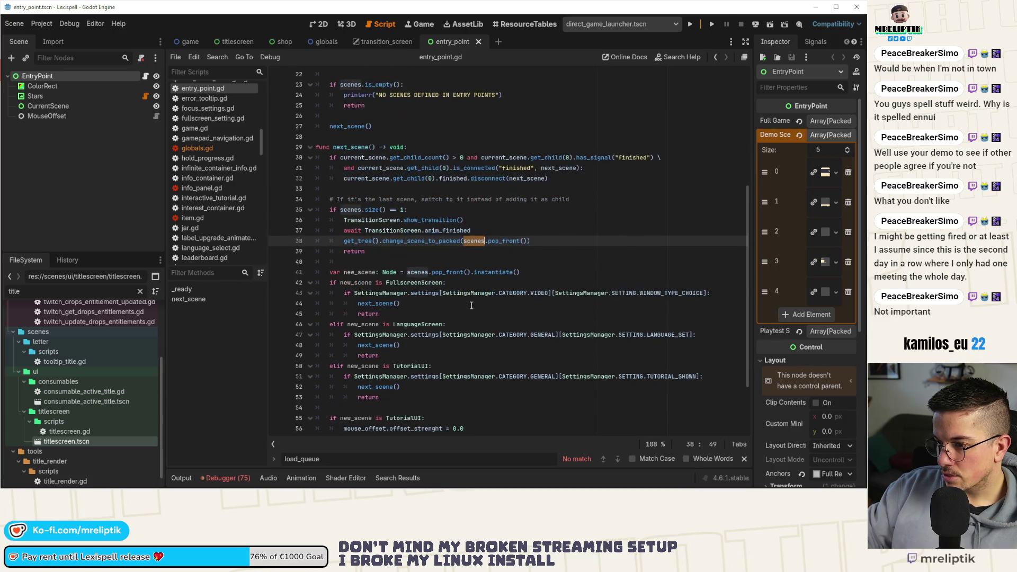
scroll(439, 303, down, 3)
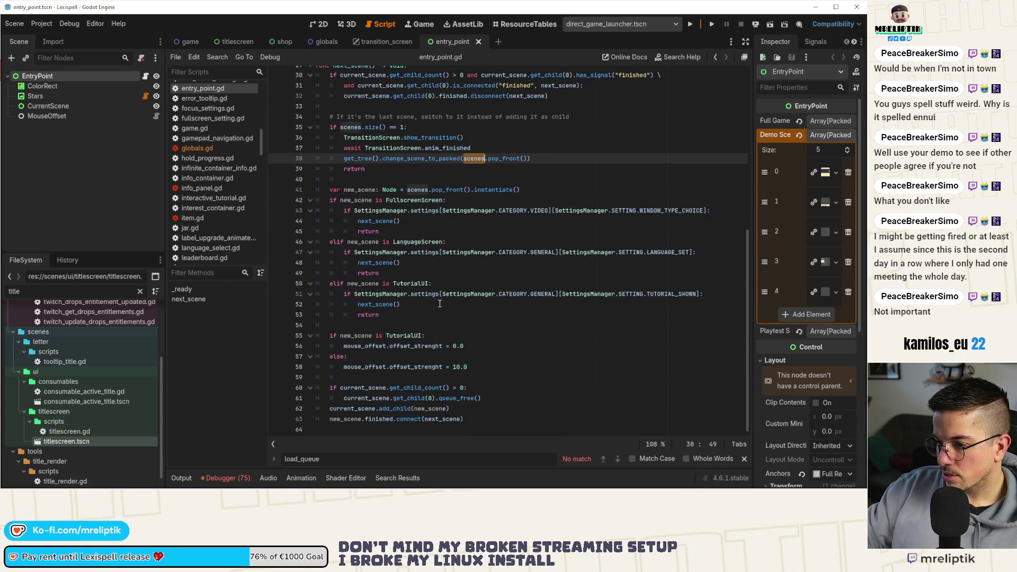
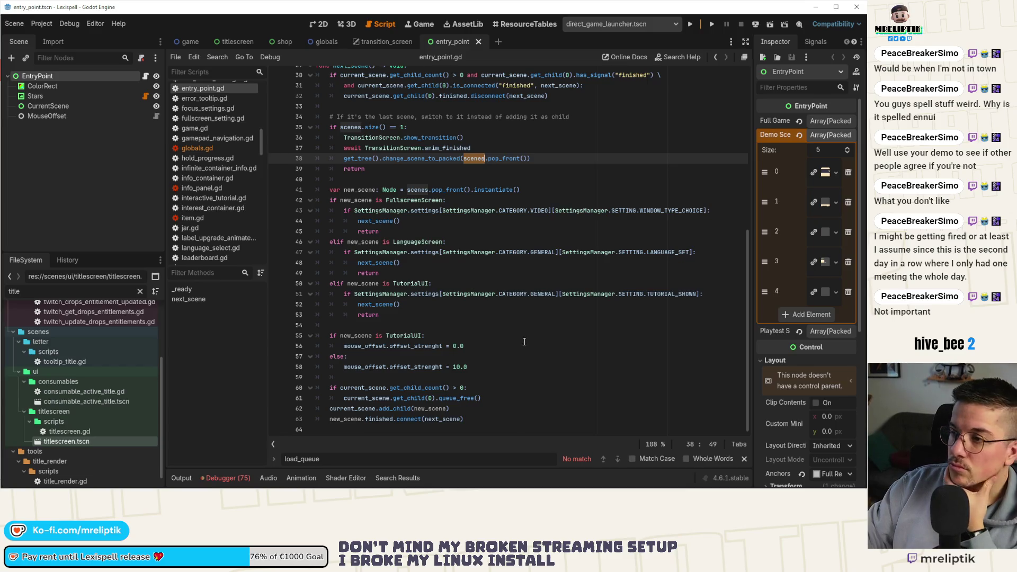
- Inspect the last Demo Scenes entry in the EntryPoint Inspector by expanding and collapsing it
scroll(492, 276, up, 4)
scroll(544, 290, up, 4)
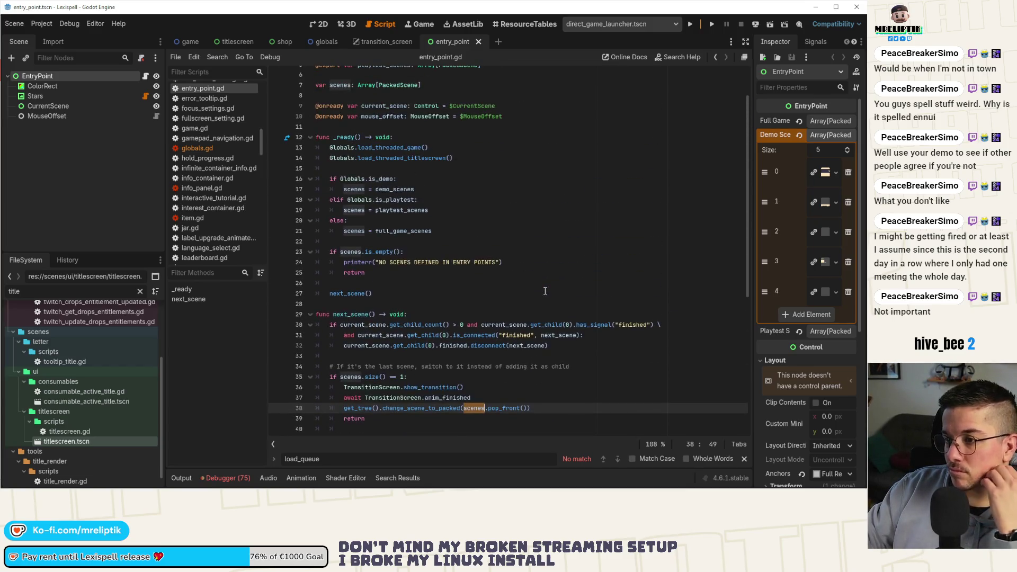
click(747, 480)
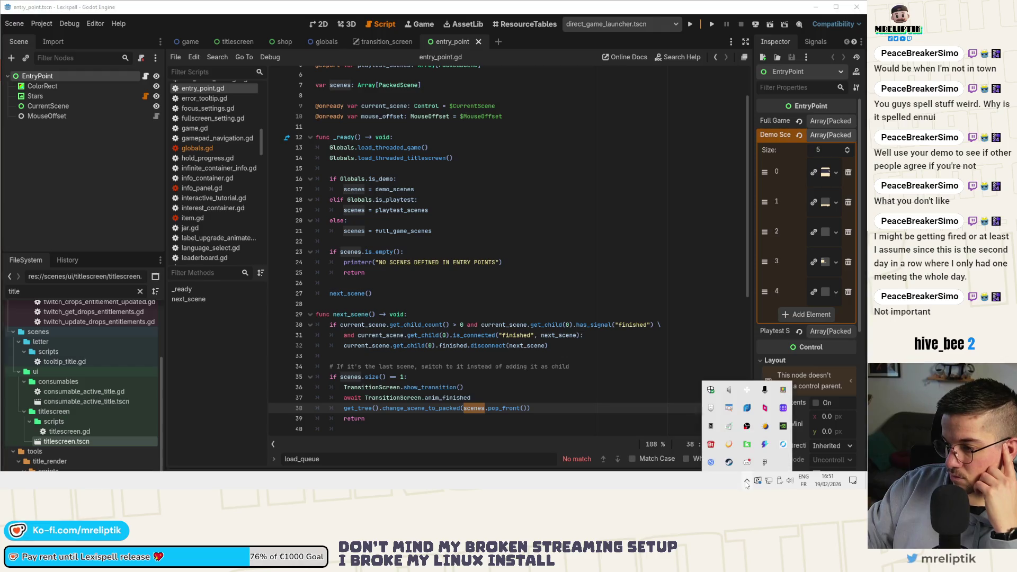
click(610, 262)
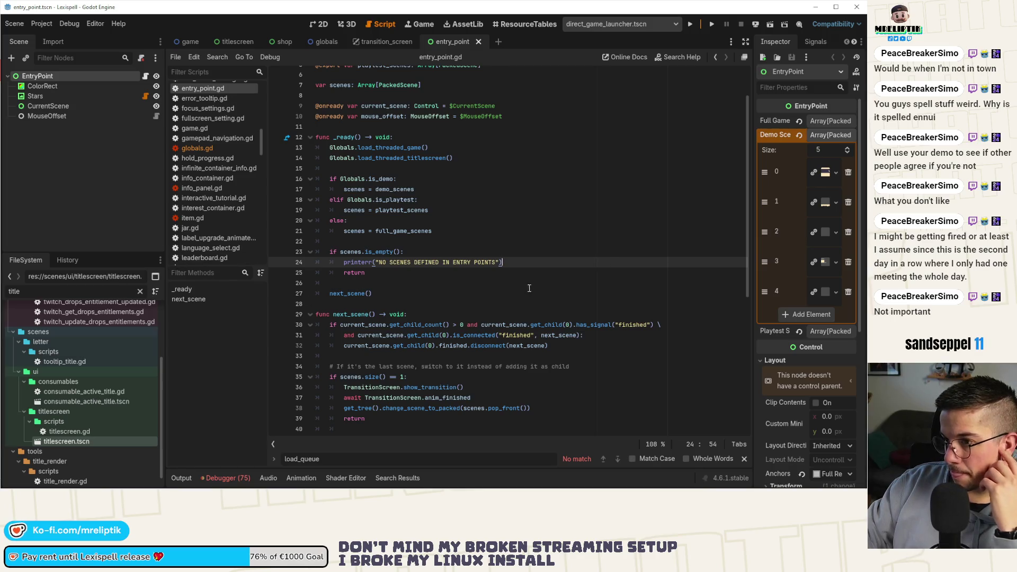
scroll(534, 294, up, 2)
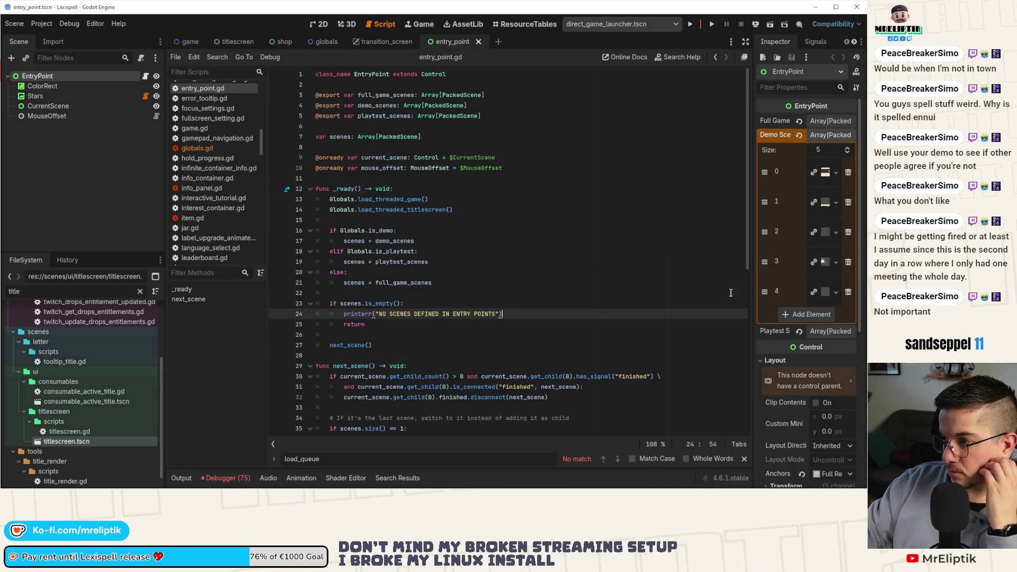
click(819, 293)
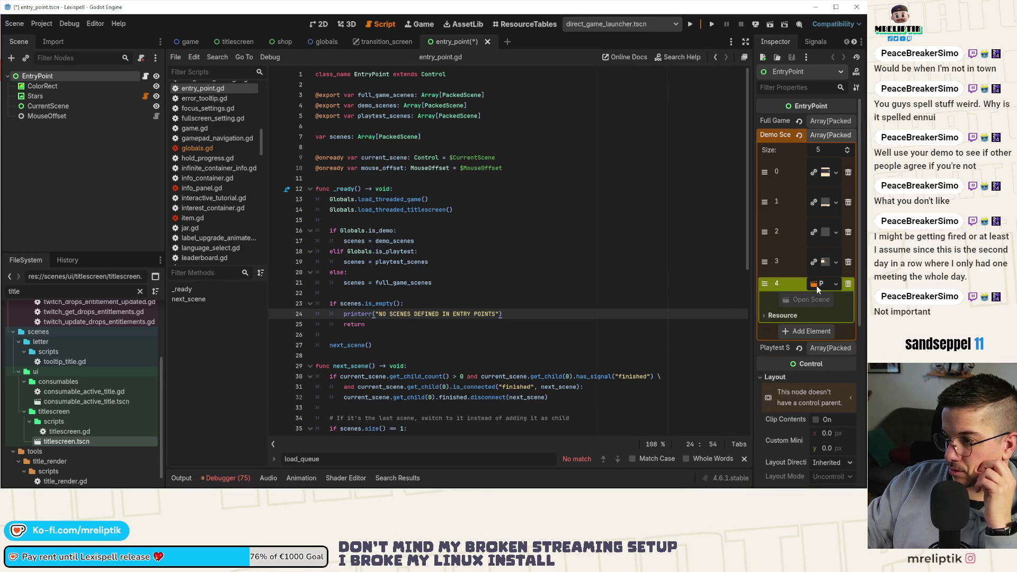
click(816, 285)
click(815, 287)
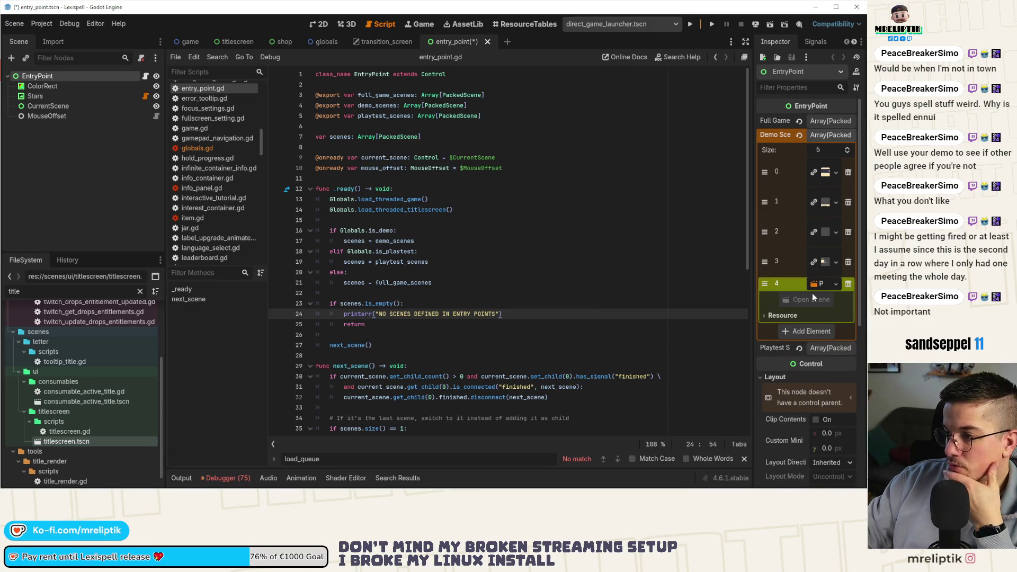
click(787, 284)
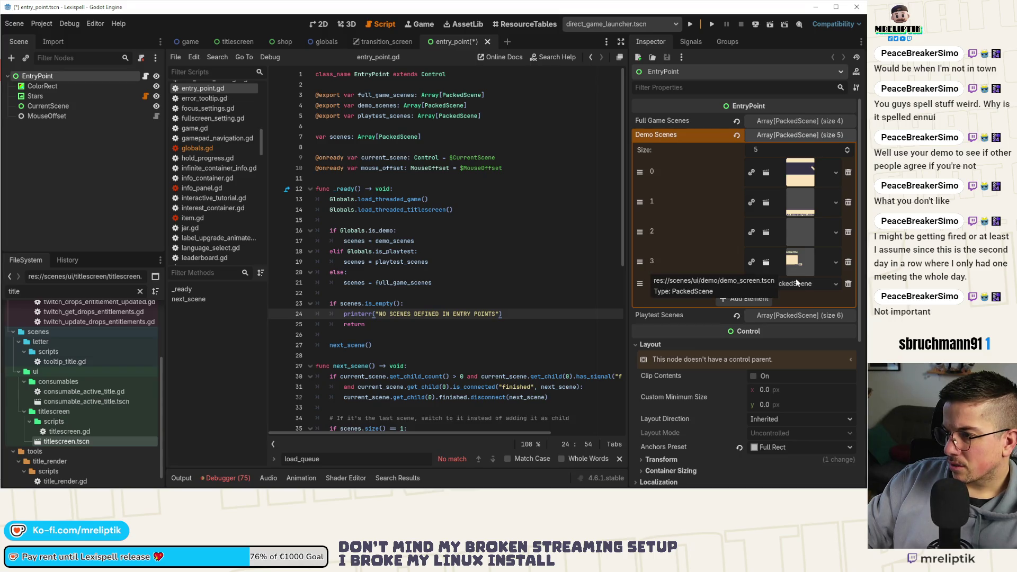
click(793, 285)
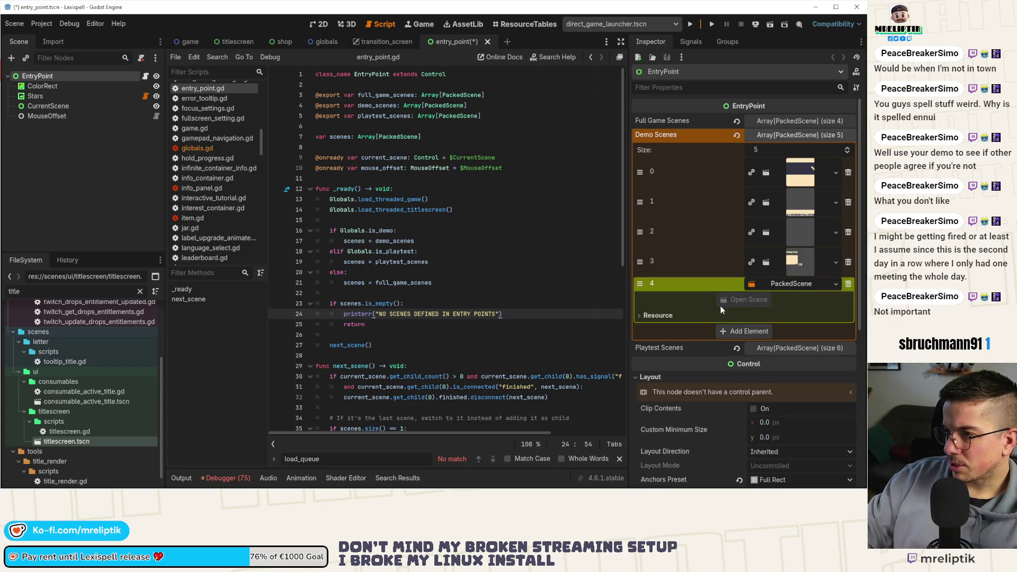
- Save and close entry_point.tscn, then reopen it through quick scene search for 'entry'
click(372, 41)
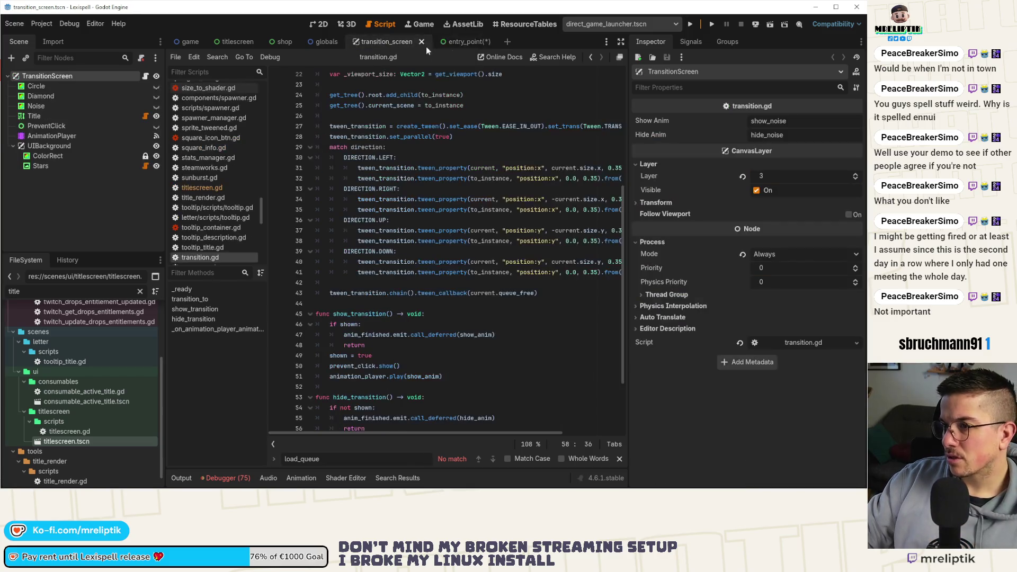
middle_click(454, 47)
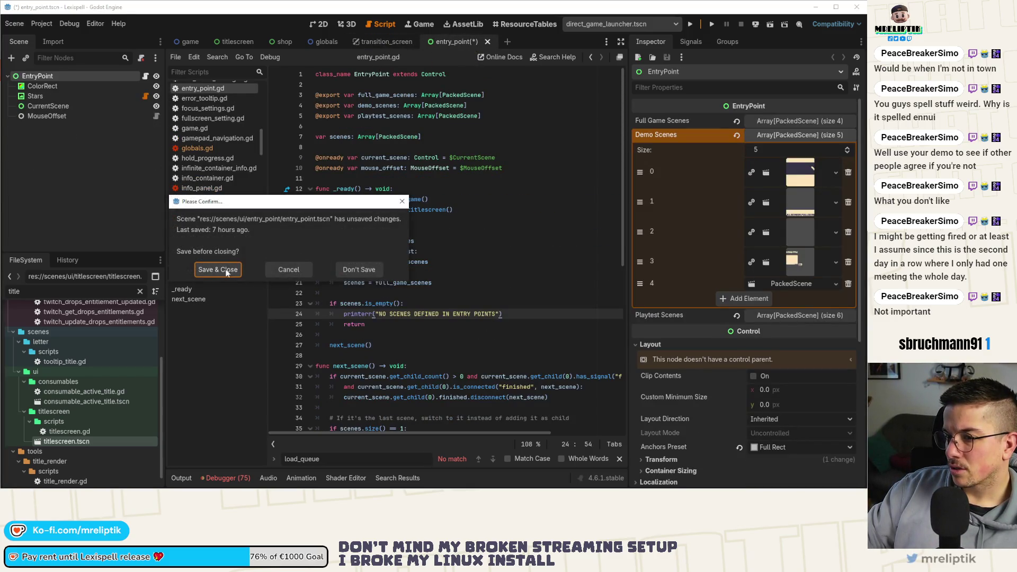
click(360, 269)
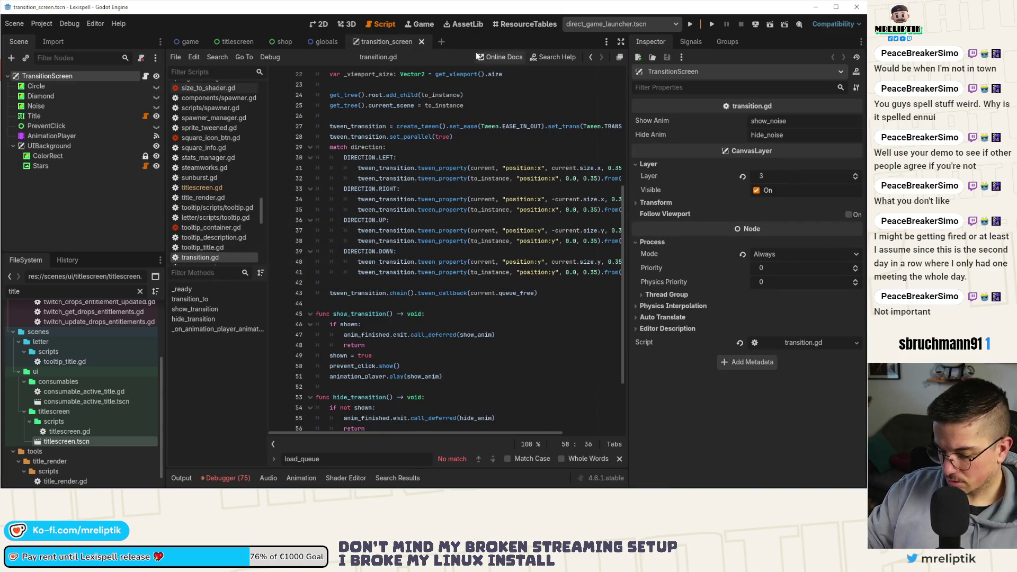
key(ctrl+shift+o)
text(entry)
key(Return)
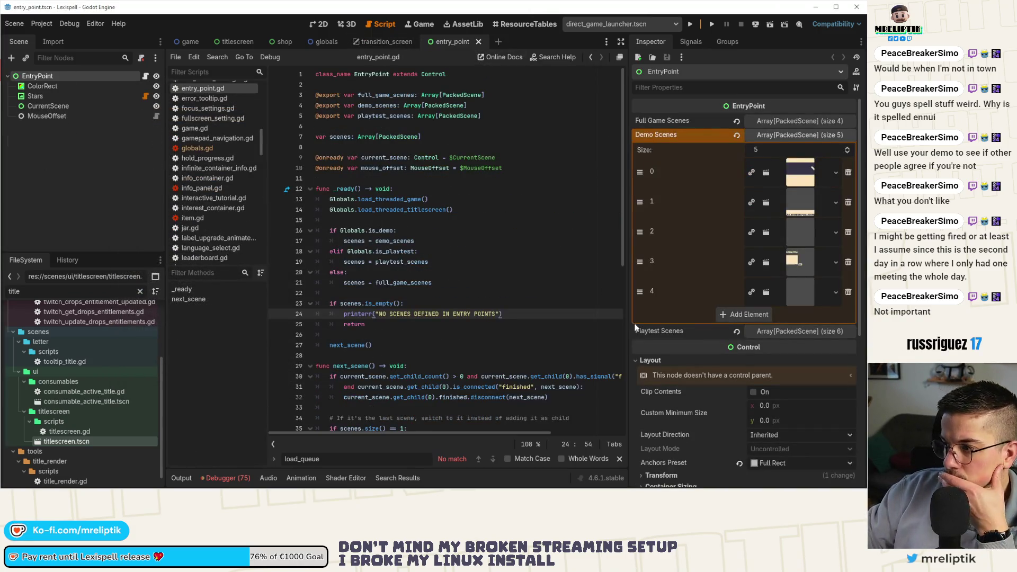
- Remove the last Demo, Full Game and Playtest Scenes entries, then save the scene
click(792, 291)
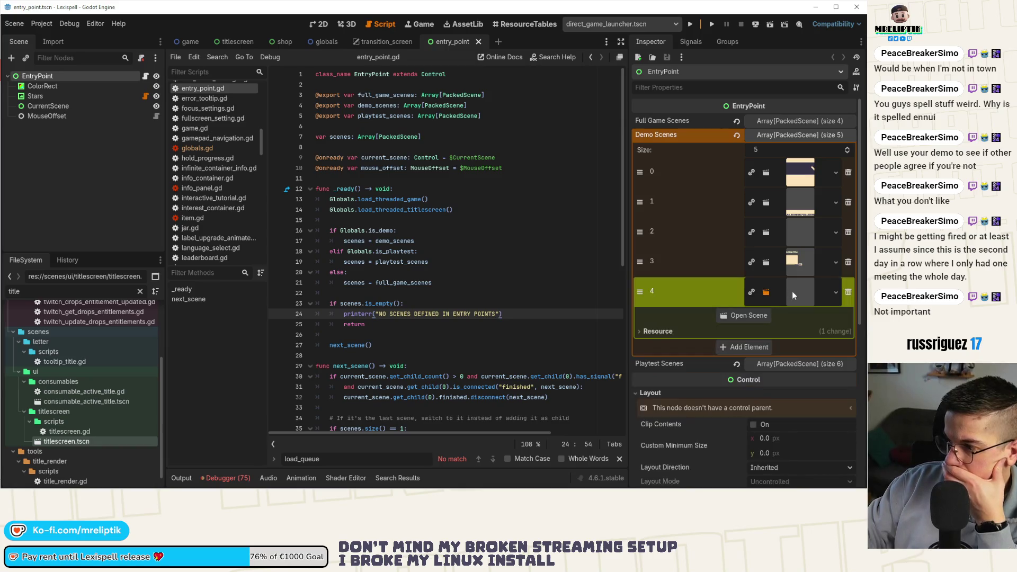
click(848, 293)
click(781, 122)
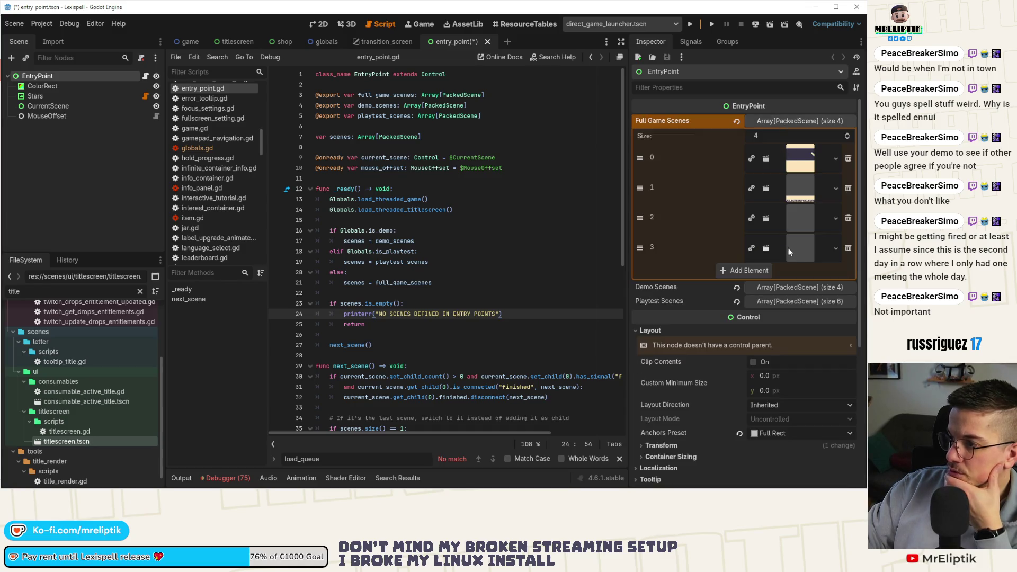
click(848, 248)
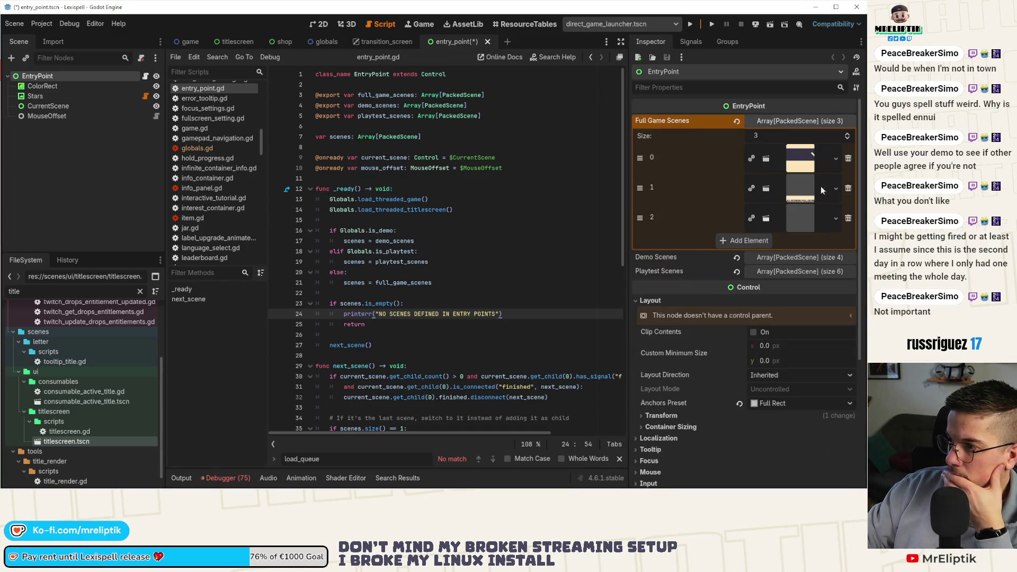
click(798, 121)
click(786, 150)
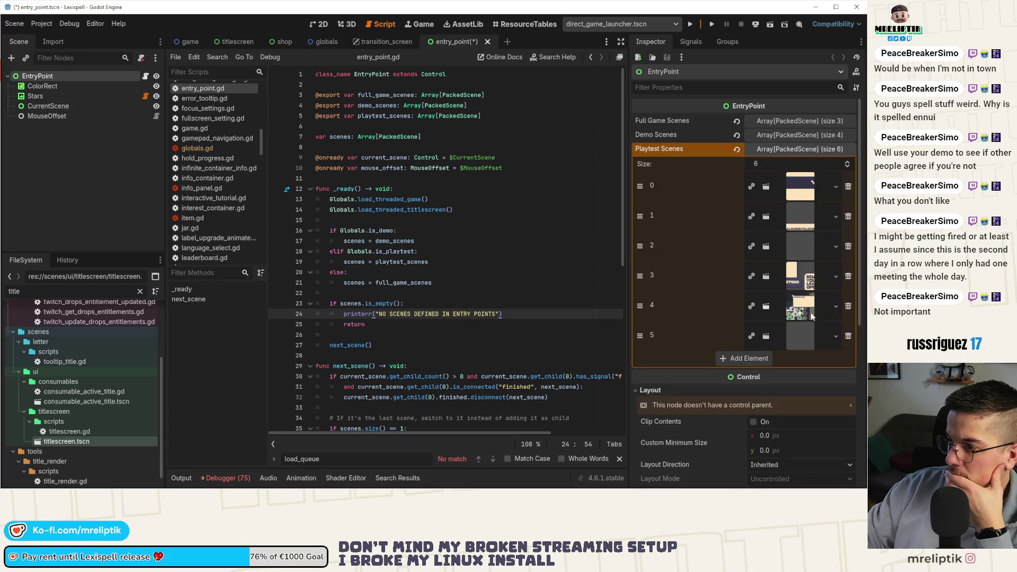
click(848, 335)
click(540, 291)
key(ctrl+s)
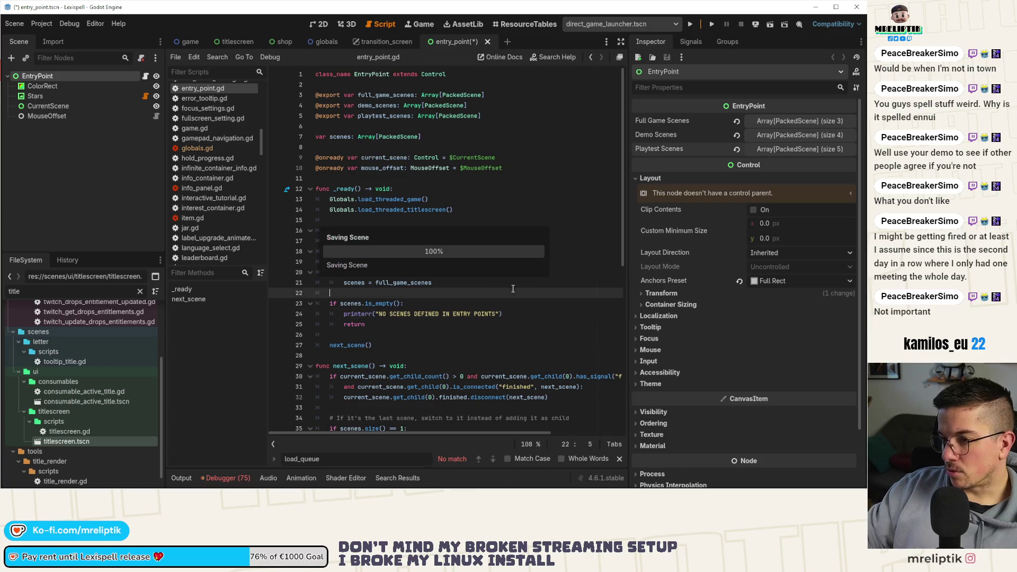
- Drag the Inspector splitter right, then review next_scene() and select the line 34 comment
scroll(473, 279, down, 4)
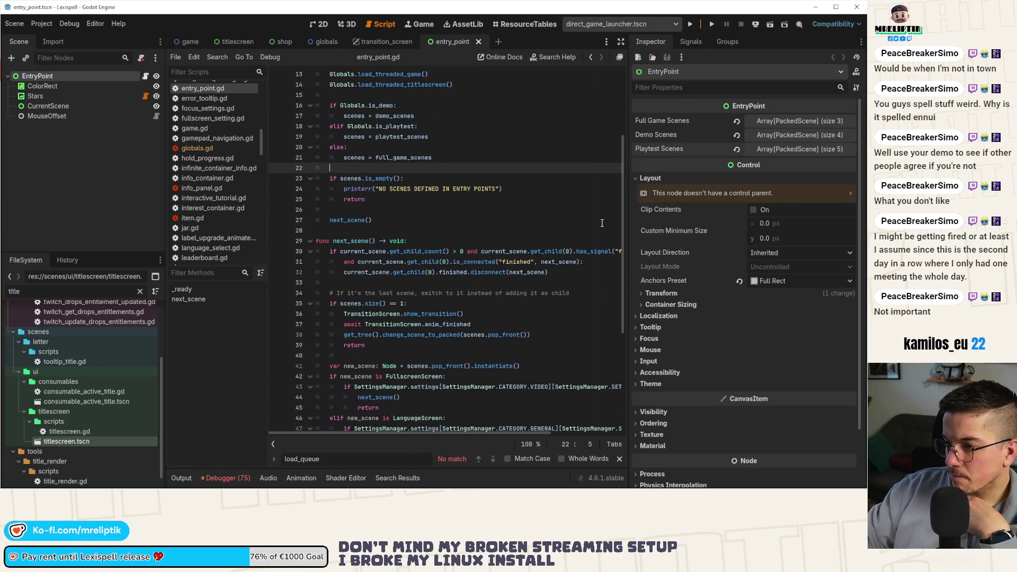
drag(630, 172, 725, 174)
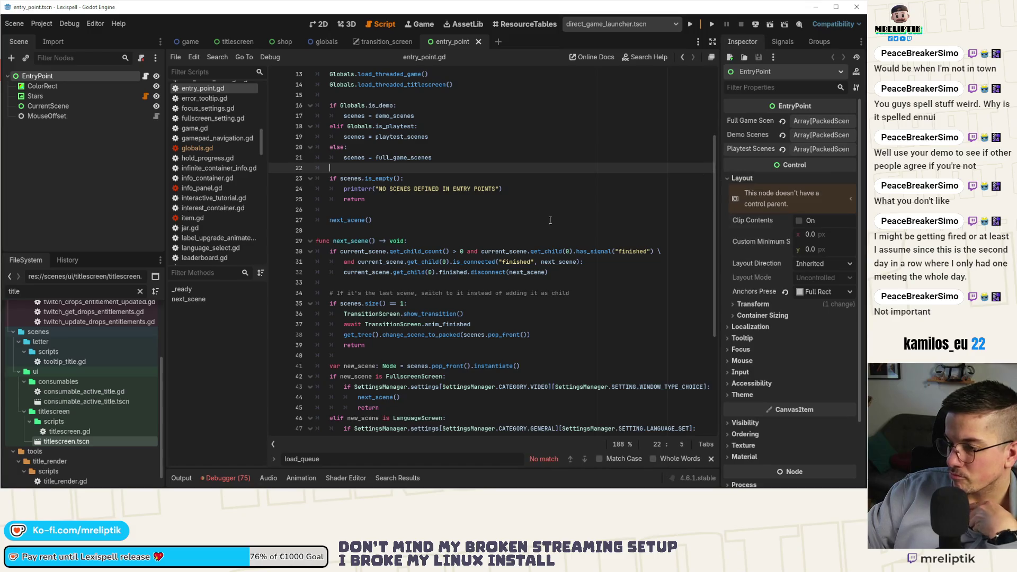
double_click(358, 242)
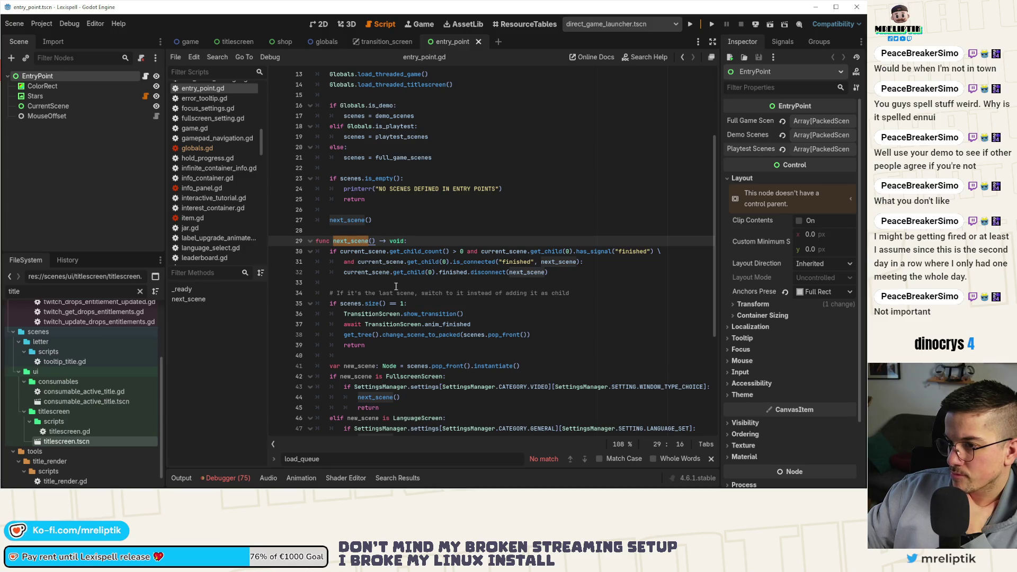
scroll(396, 286, down, 6)
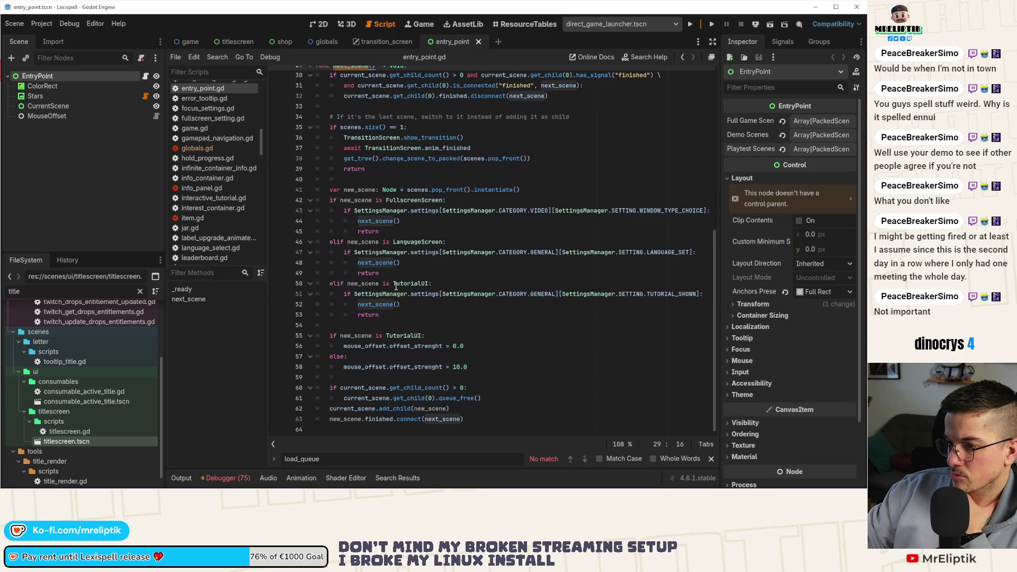
scroll(411, 273, up, 1)
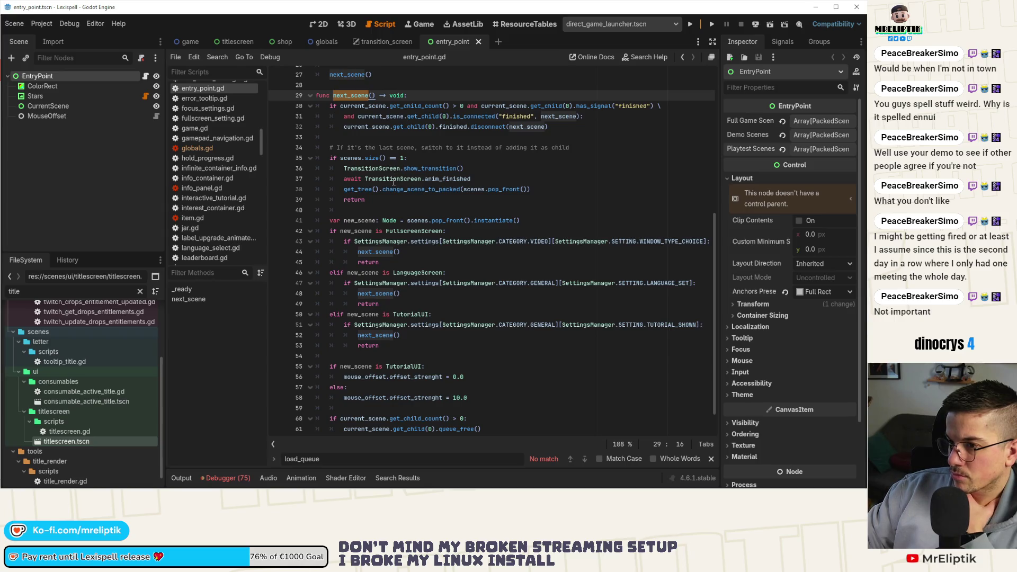
scroll(398, 245, up, 2)
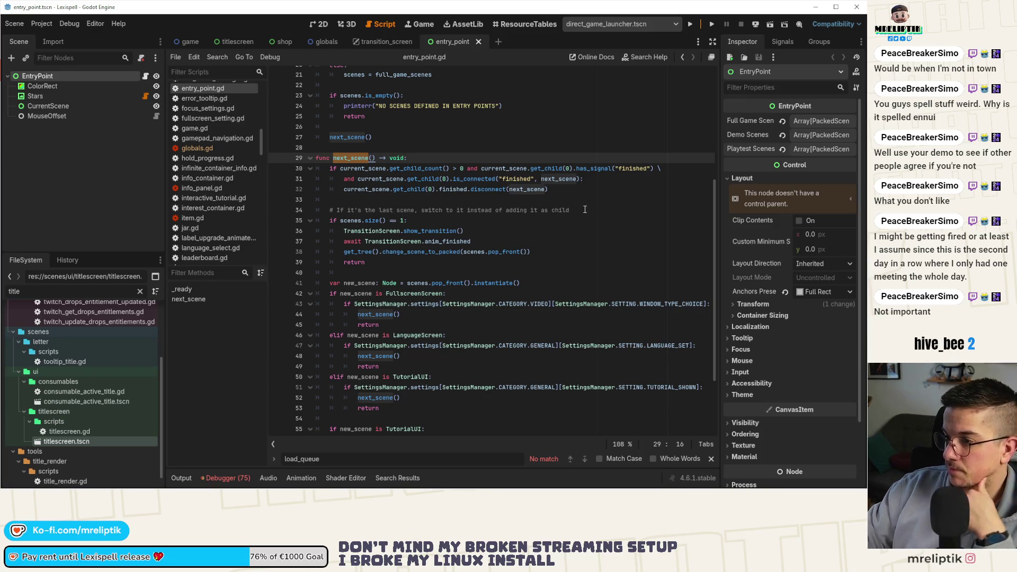
drag(584, 210, 338, 211)
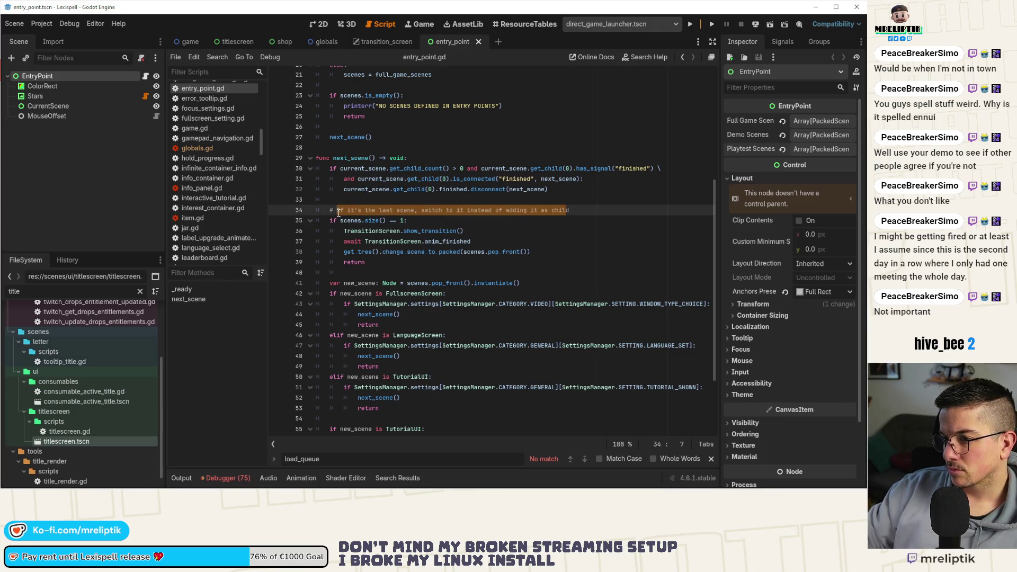
scroll(424, 240, down, 3)
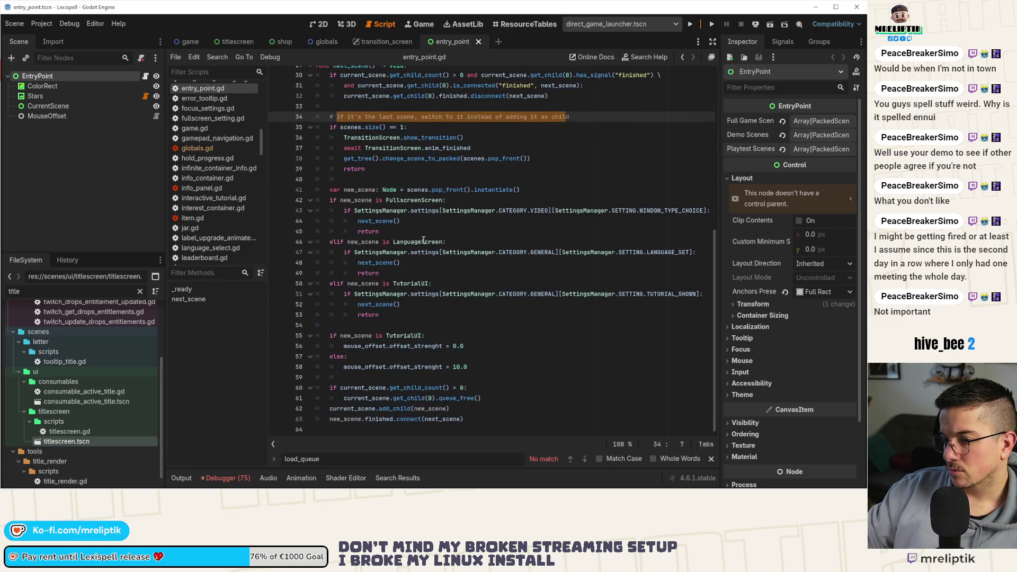
scroll(423, 241, up, 3)
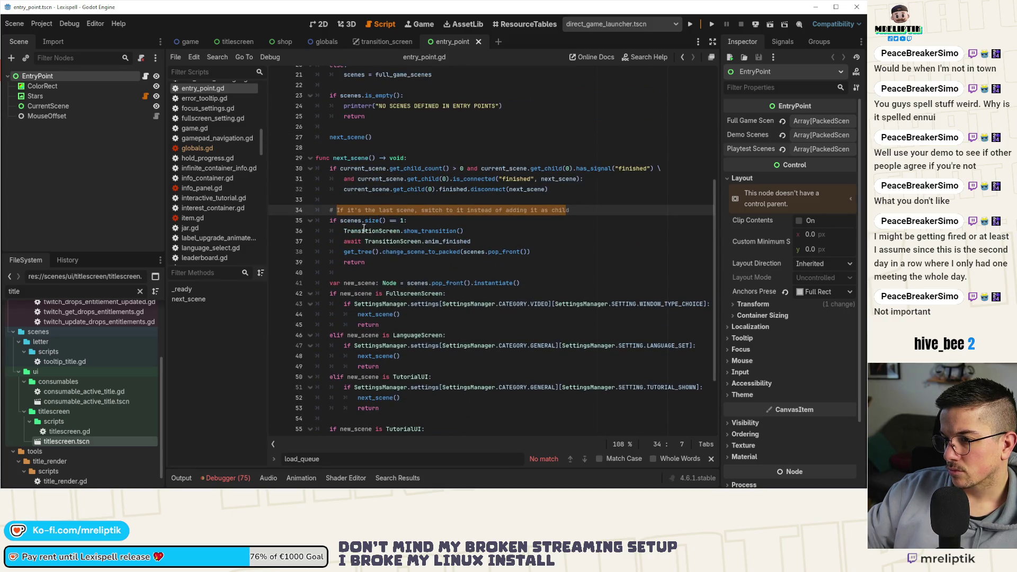
- Undo the empty-list check and correct the comment text to mention titlescreen, then save
key(ctrl+z)
key(ctrl+z)
key(ctrl+z)
text(# We don't have scene)
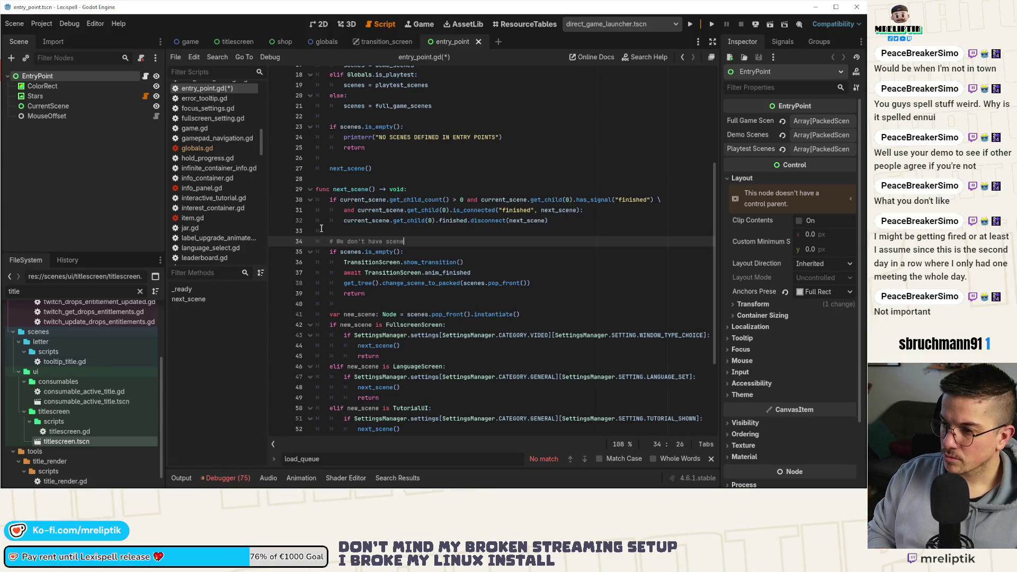
text(s left, switch to t)
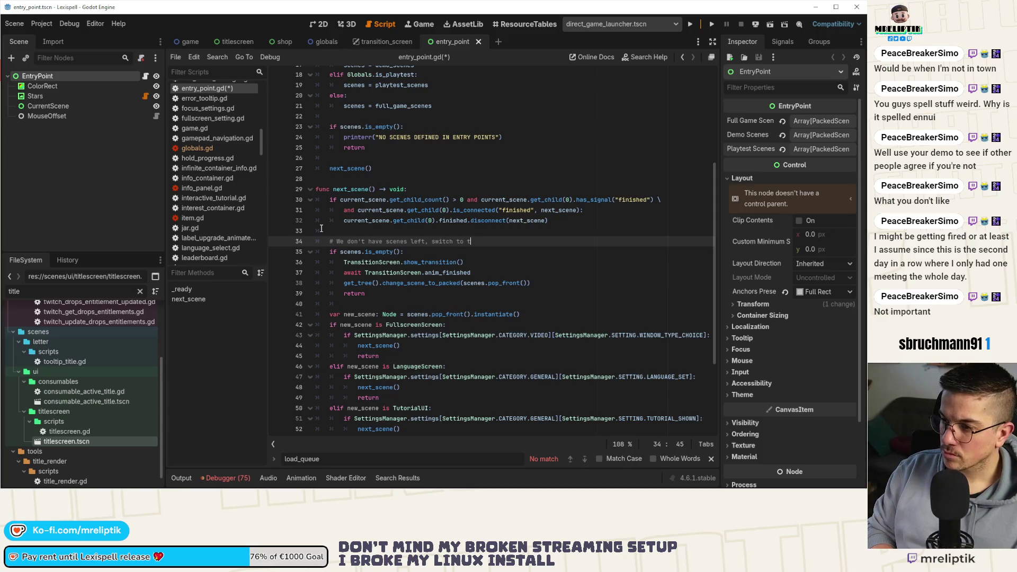
key(BackSpace)
key(BackSpace)
key(BackSpace)
text(tlescreen)
key(ctrl+s)
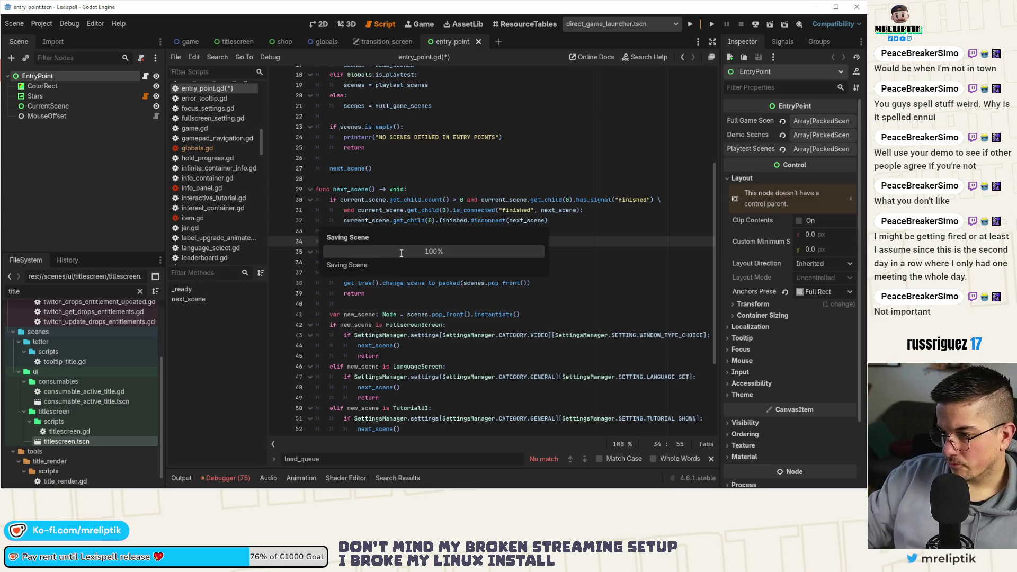
- Replace scenes.pop_front() on line 38 with Globals.titlescreen_scene
click(390, 285)
drag(464, 285, 527, 287)
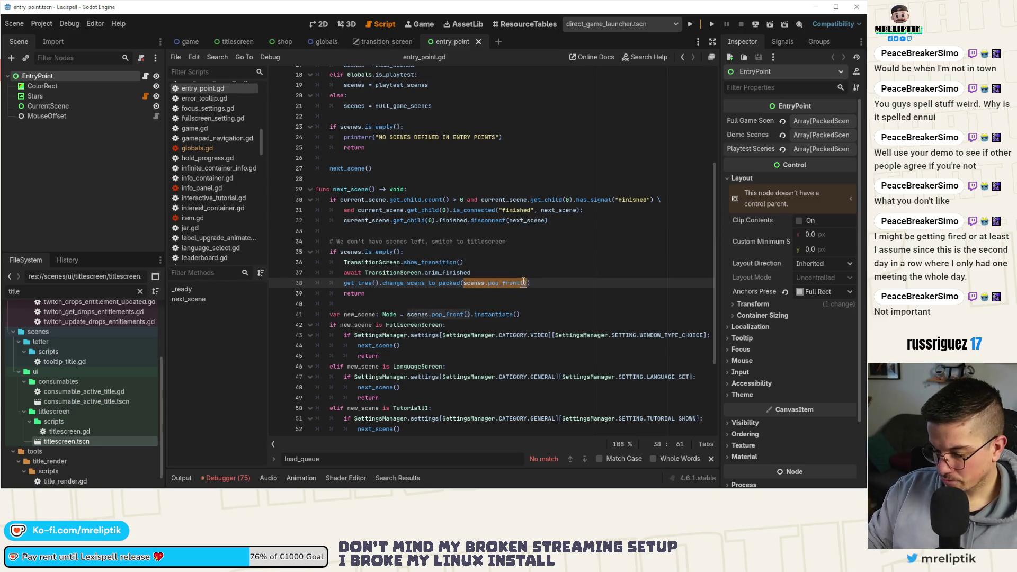
text(gl)
key(Down)
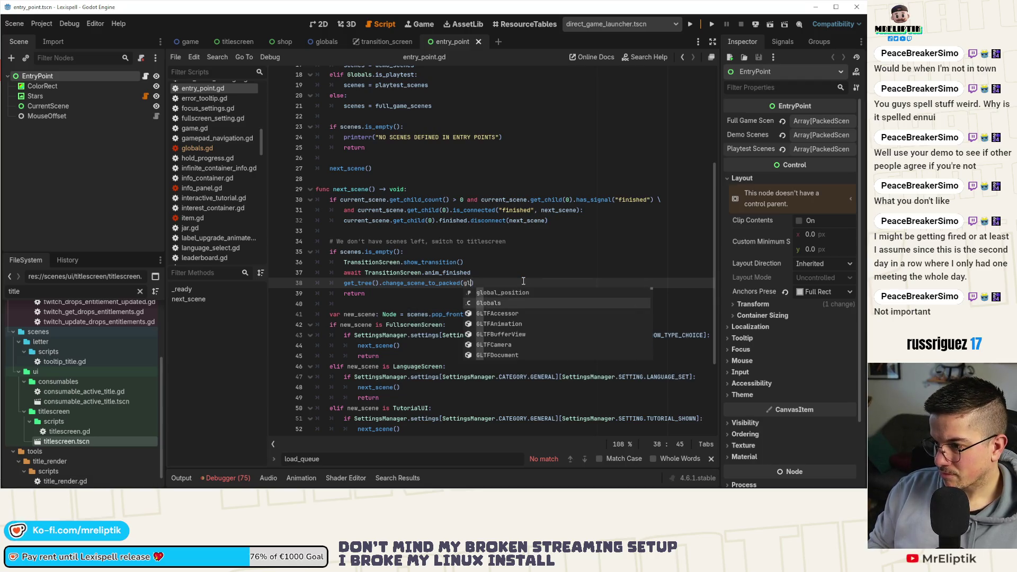
key(Return)
text(.title)
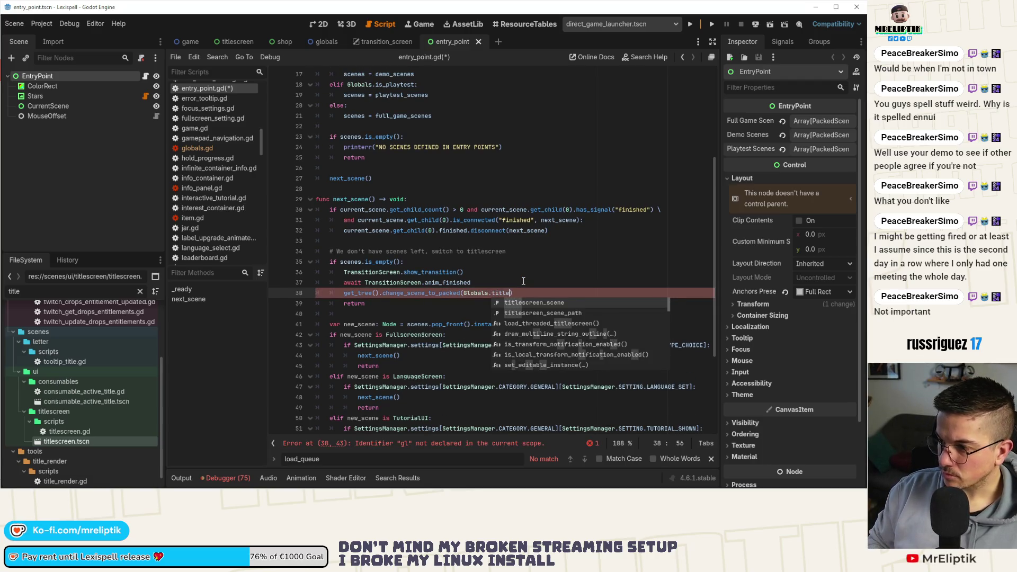
key(Return)
- Add 'if not Globals.titlescreen_scene: await SignalBus.titlescreen_scene_loaded' after the await line and save
key(ctrl+shift+Left)
key(ctrl+shift+Left)
key(Up)
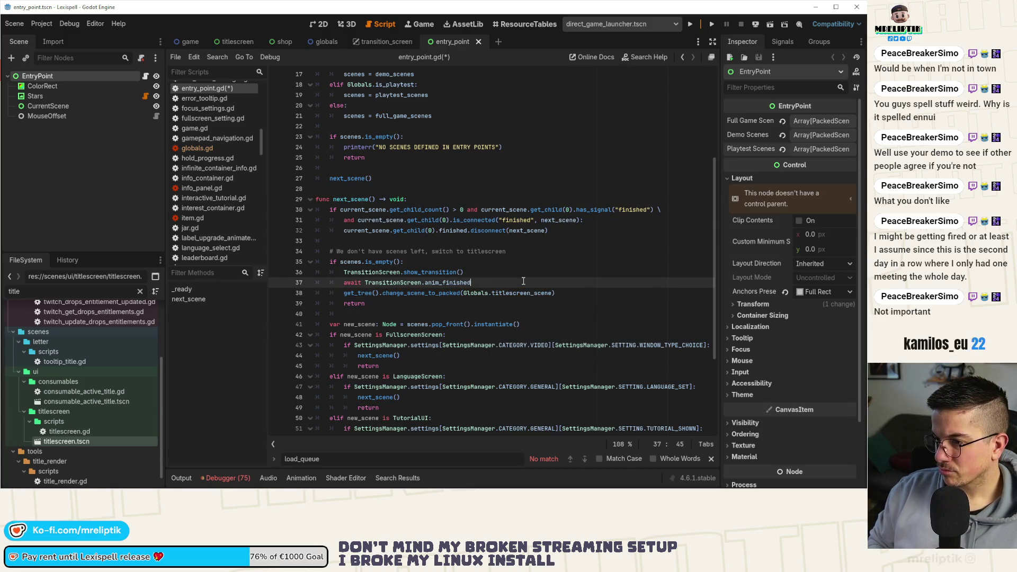
key(End)
key(Return)
text(Globals.titlescreen_scene:)
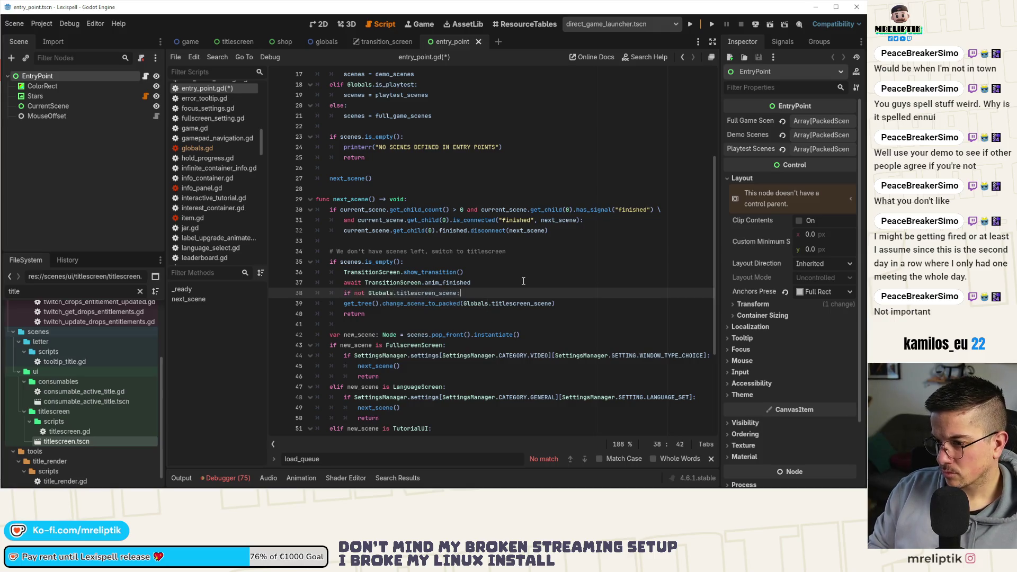
key(Return)
text(ai)
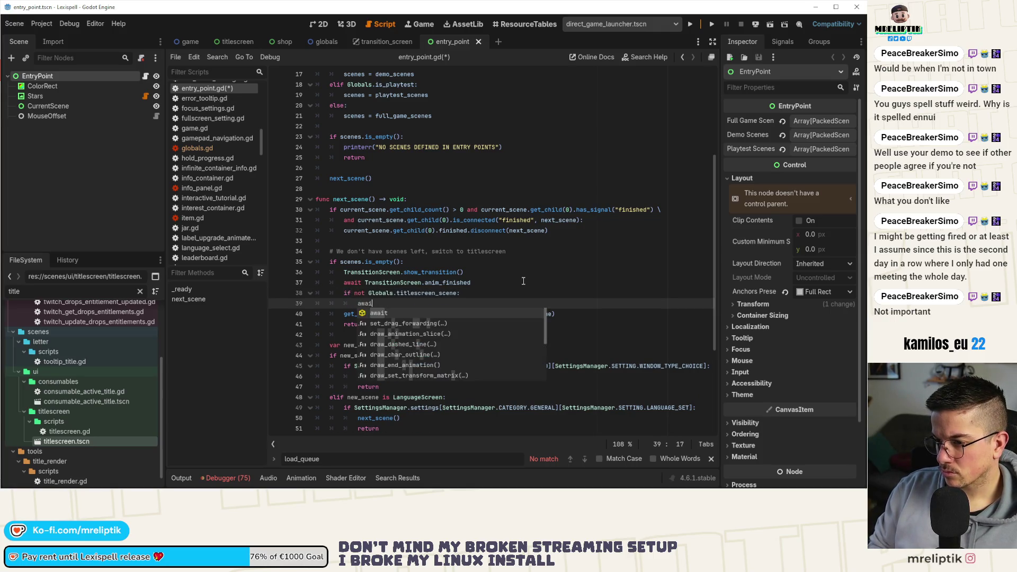
text(t  SignalBus.title)
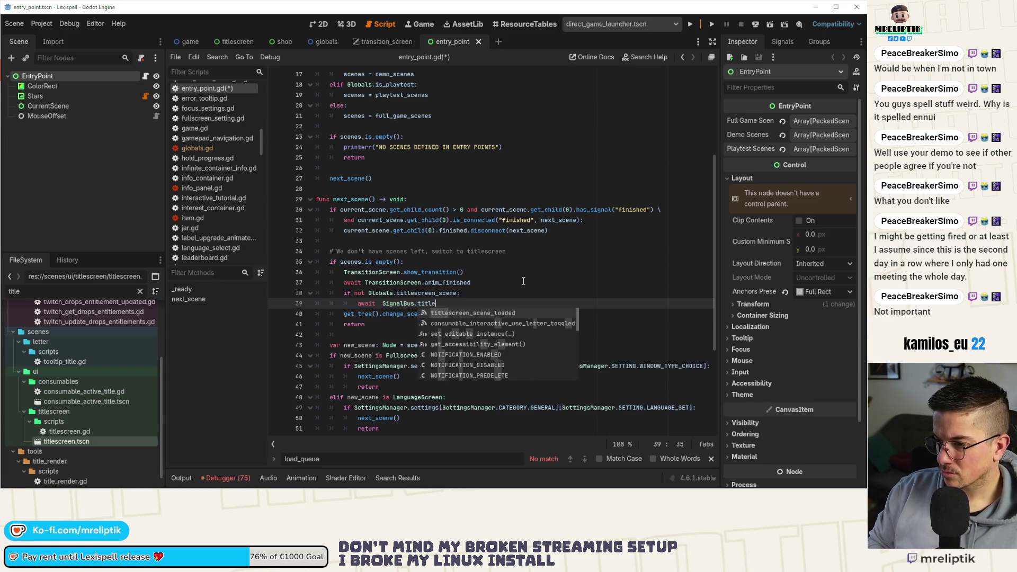
key(Return)
key(ctrl+Left)
key(ctrl+Left)
key(ctrl+Left)
key(BackSpace)
key(ctrl+s)
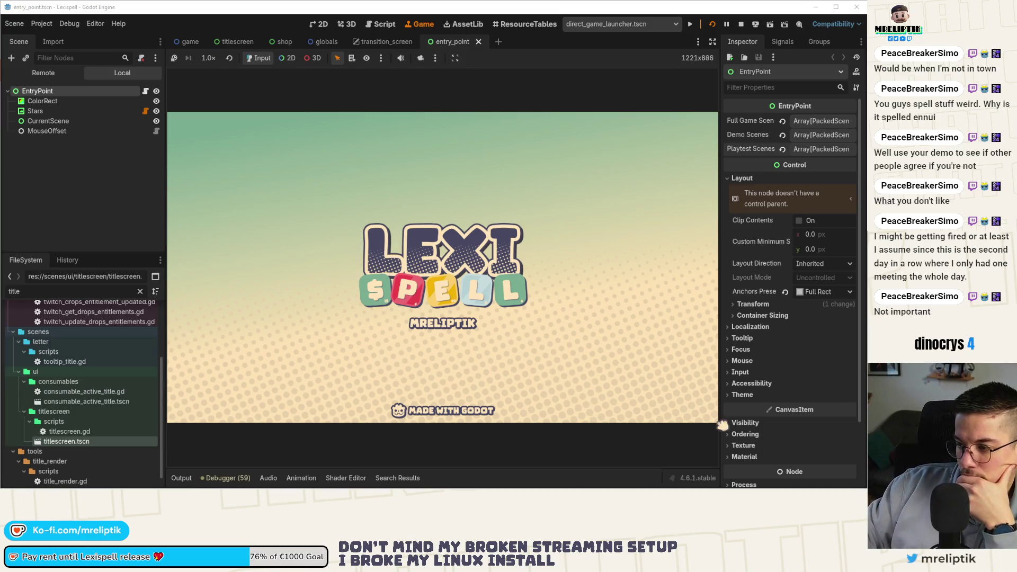
- Dismiss the game's supported inputs screen and toggle the Output log on and off
click(676, 403)
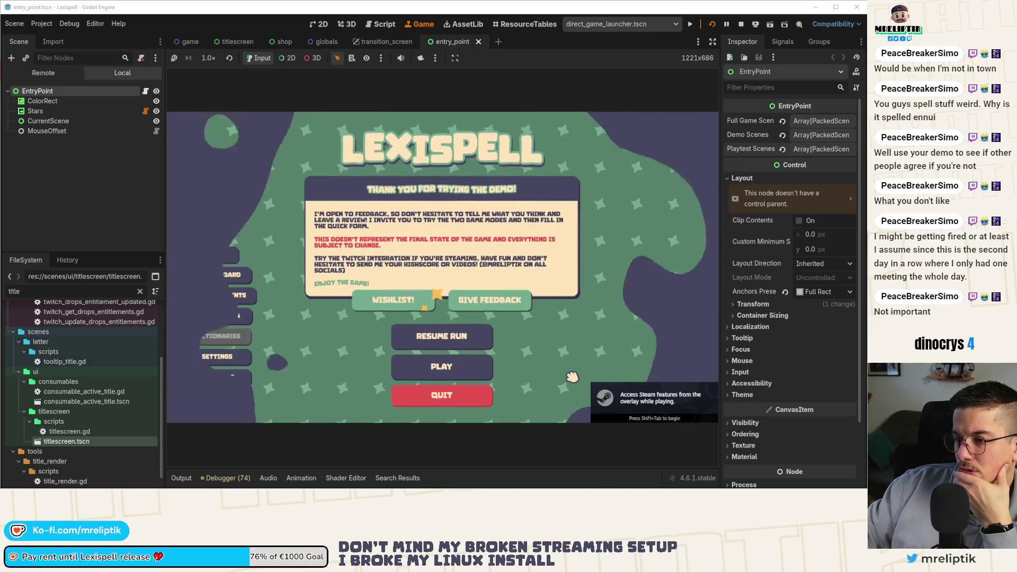
click(183, 480)
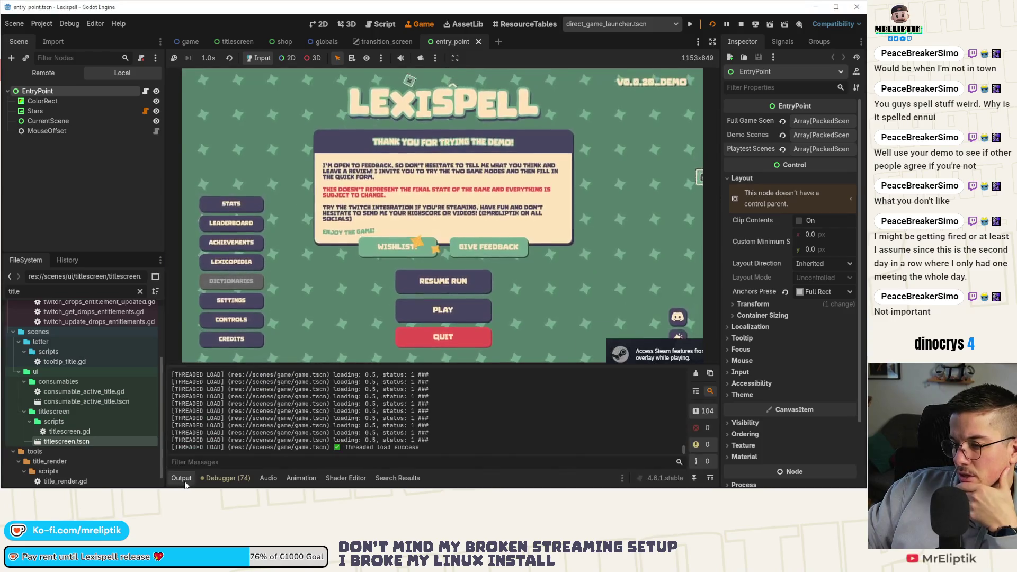
click(183, 478)
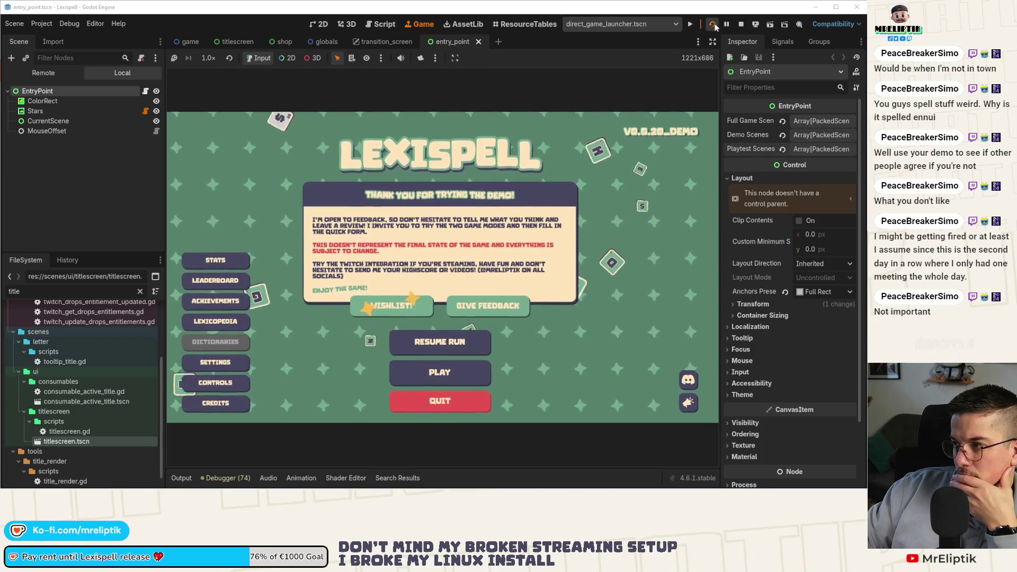
click(180, 482)
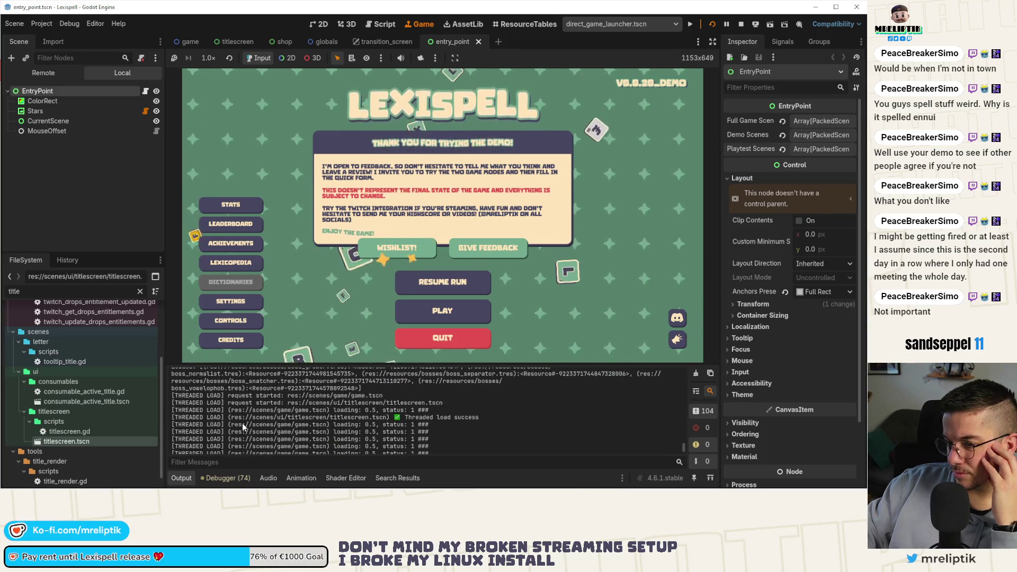
click(180, 478)
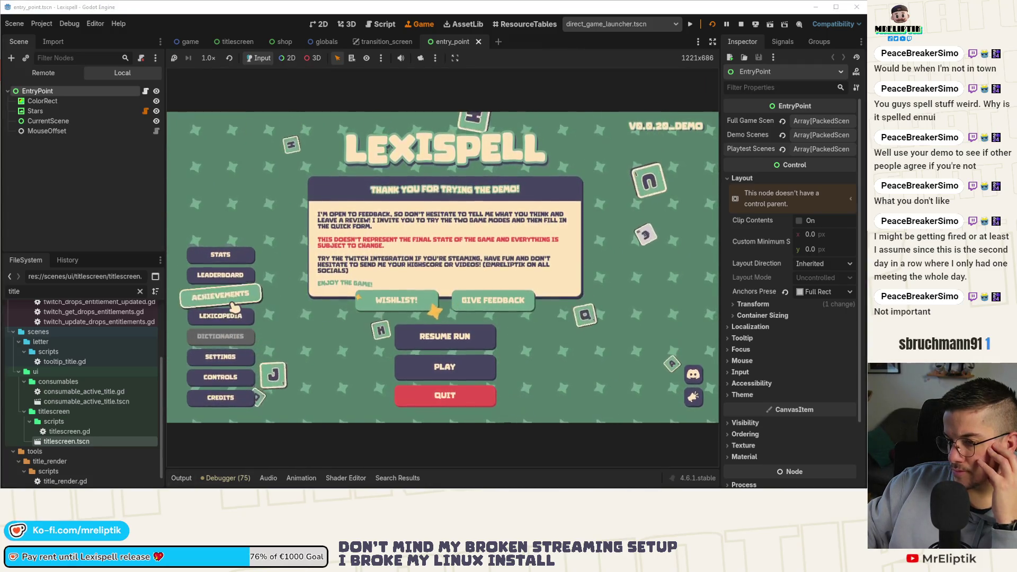
- Open the Lexicopedia, return HOME, and open the Lexicopedia again
click(228, 316)
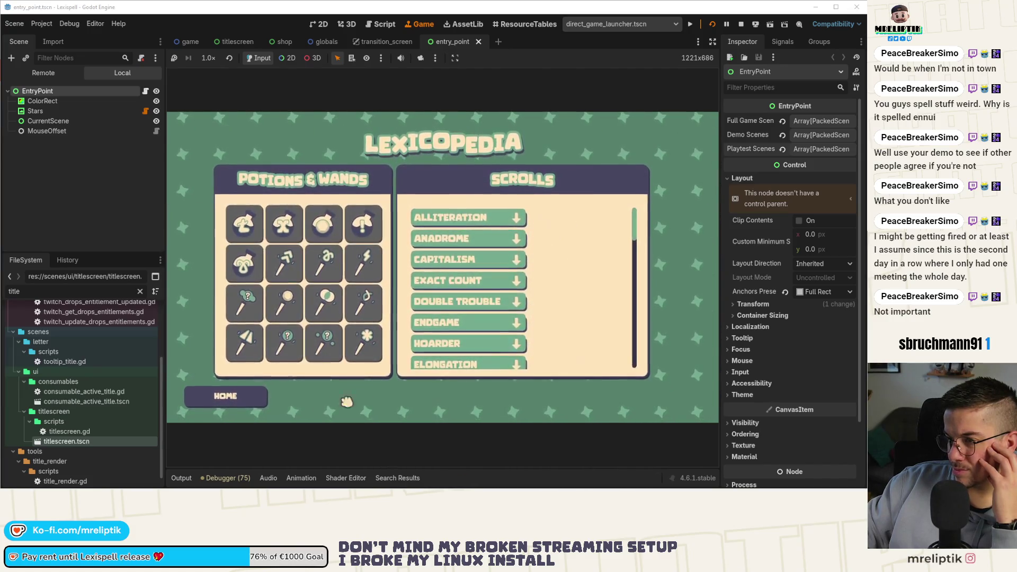
click(225, 395)
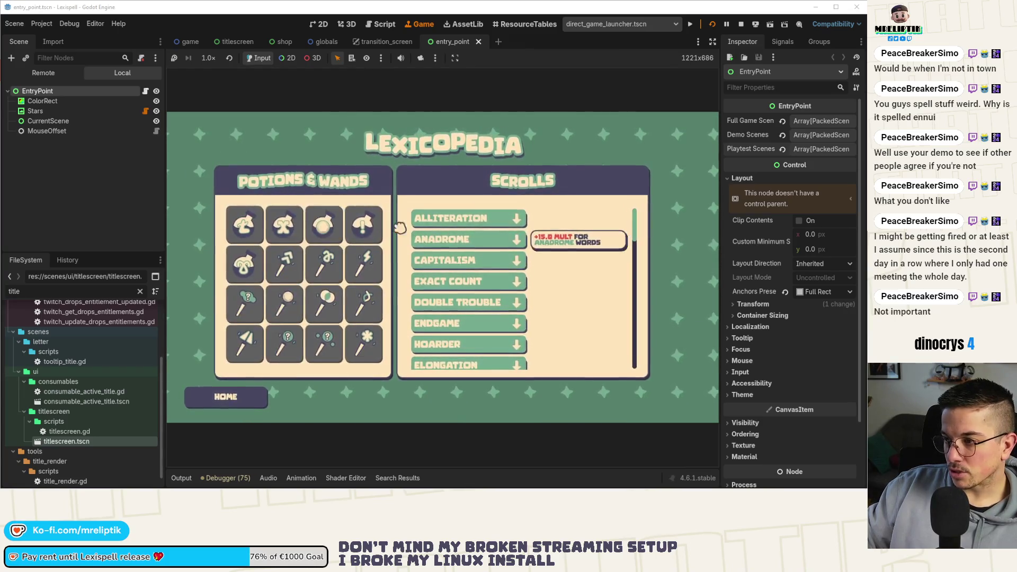
scroll(519, 278, down, 5)
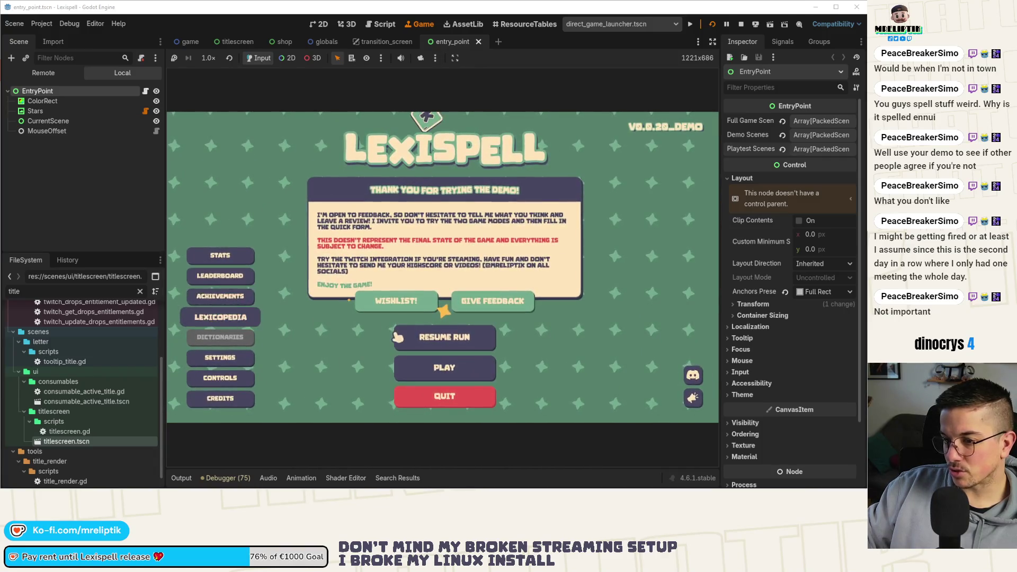
key(Return)
scroll(529, 296, down, 10)
mouse_move(262, 235)
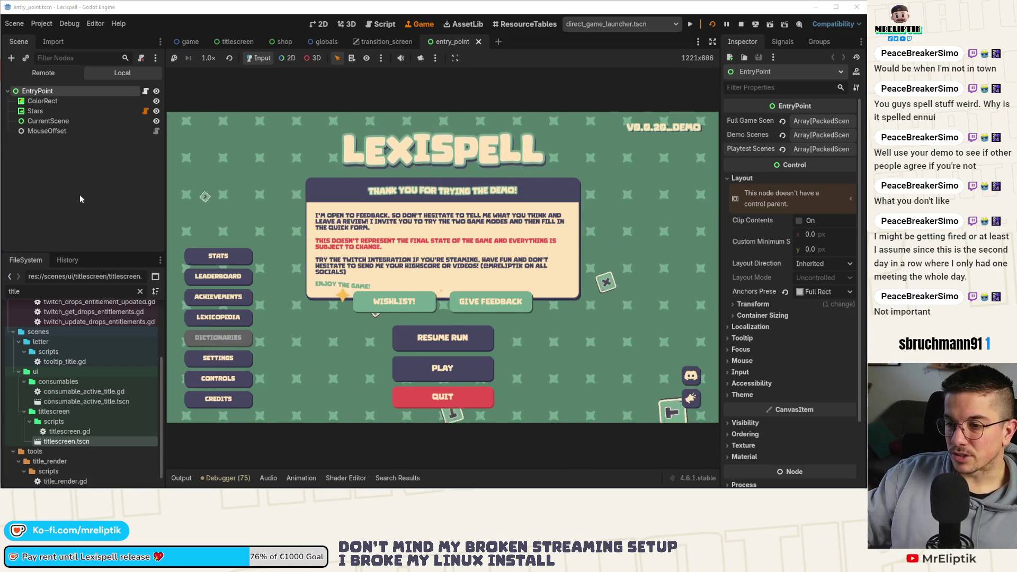
- Stop the game, close the entry_point and transition_screen tabs, and switch to titlescreen
click(741, 25)
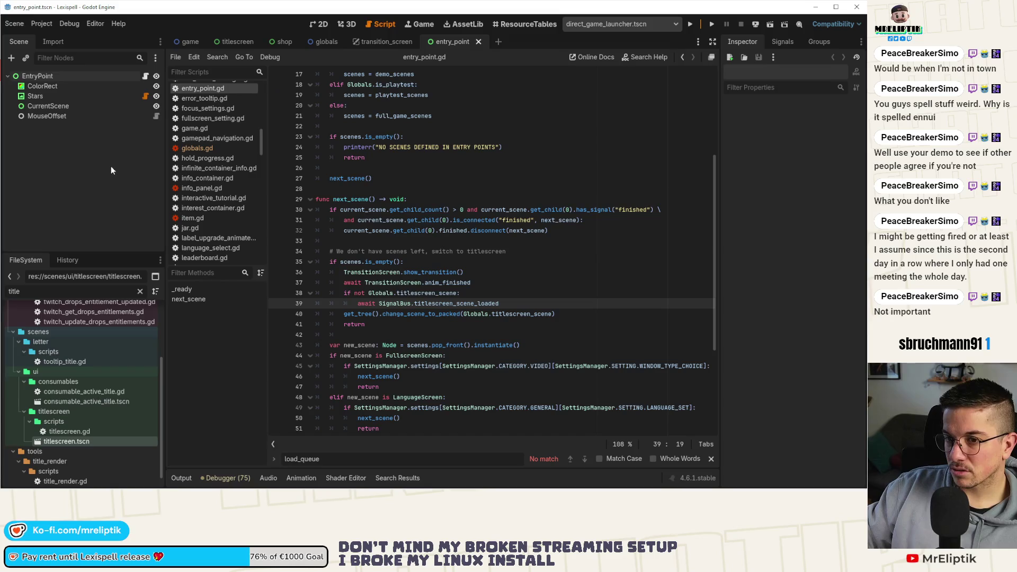
click(412, 43)
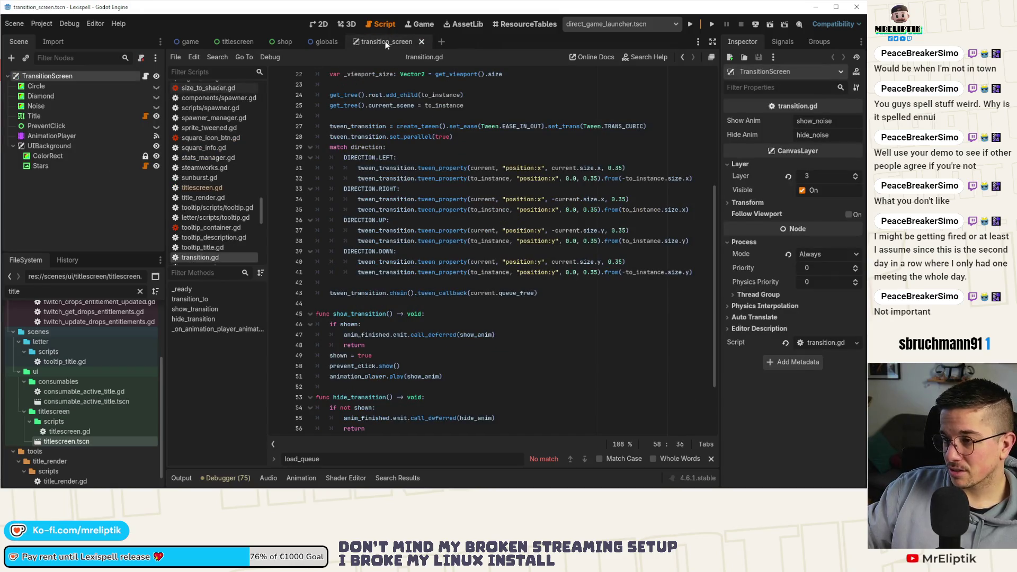
middle_click(386, 42)
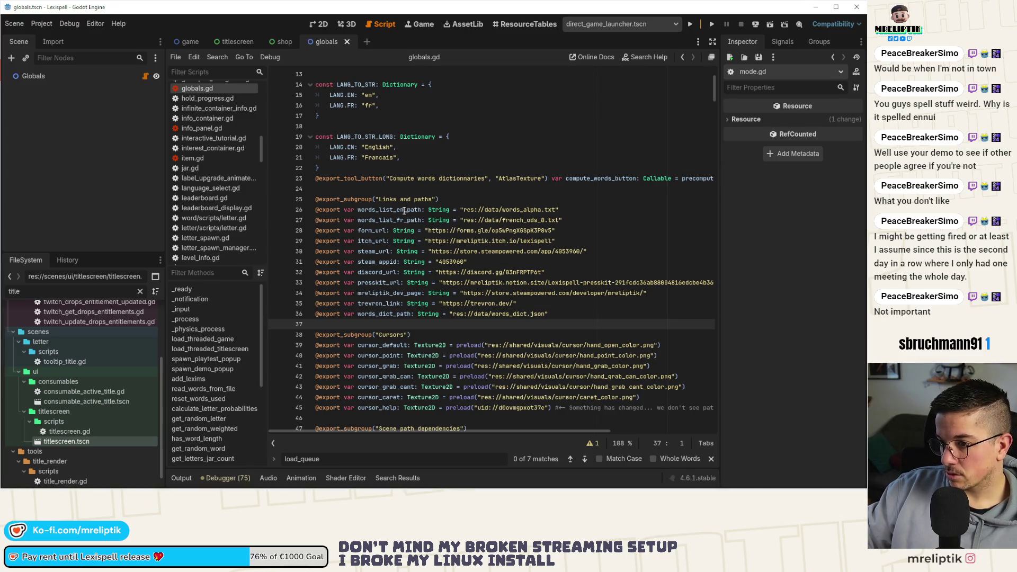
click(234, 41)
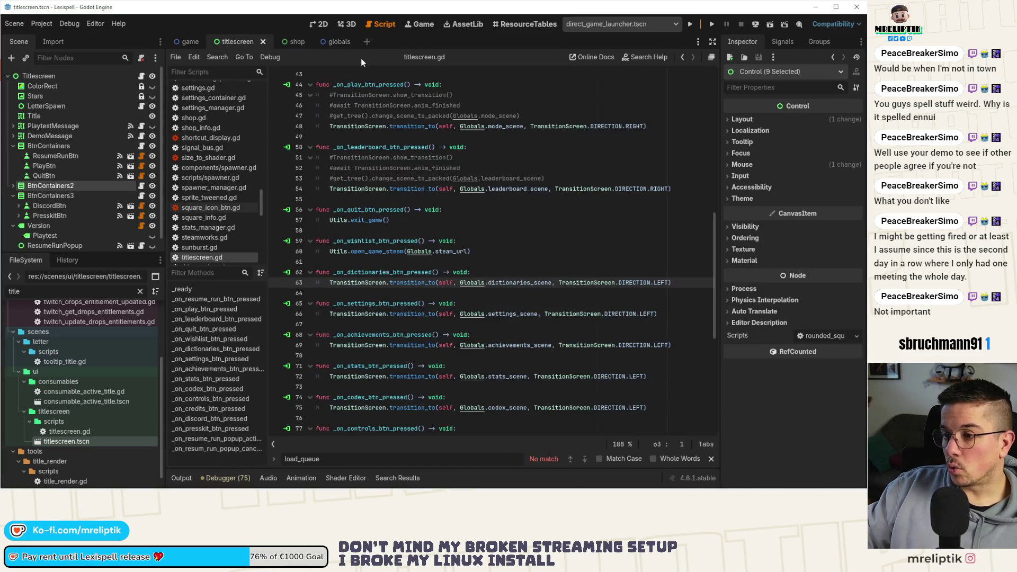
key(ctrl+shift+o)
- Open pause.tscn from the quick scene search for 'pause'
text(pause)
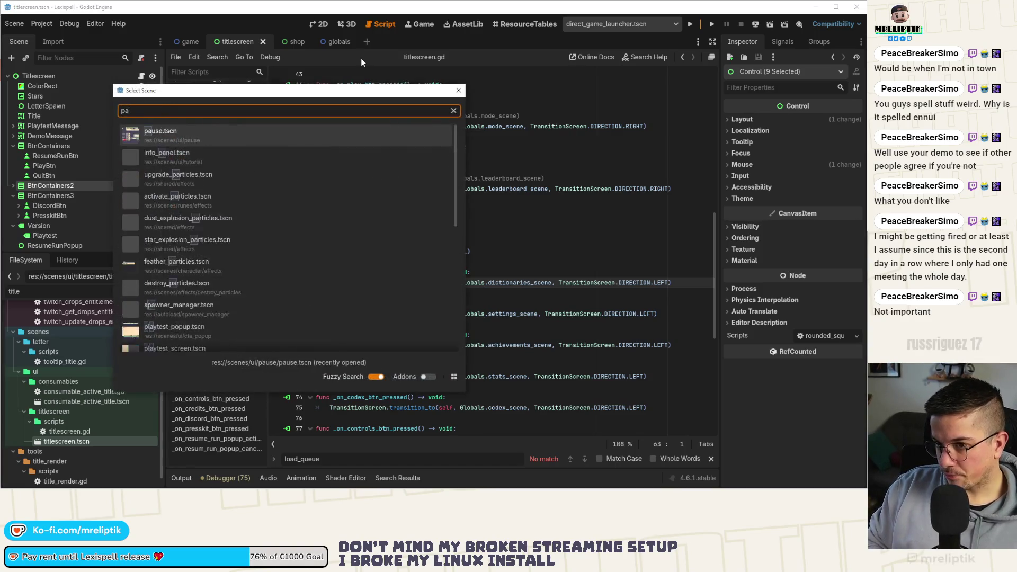
key(Return)
scroll(497, 264, down, 10)
- Make line 114 of pause.gd call change_scene_to_packed(Globals.titlescreen_scene) and save
click(498, 315)
scroll(498, 314, down, 10)
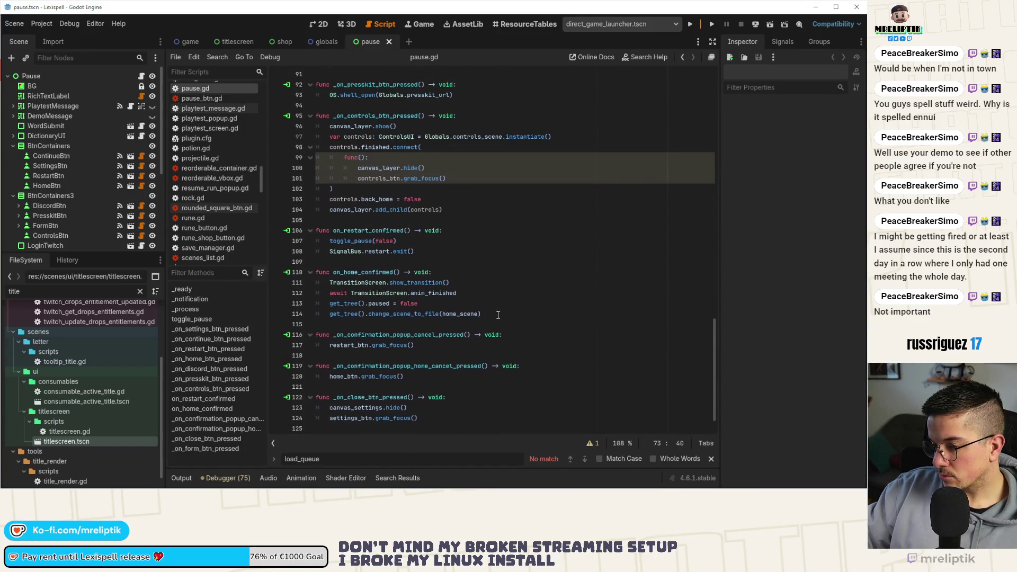
scroll(497, 314, down, 1)
double_click(466, 283)
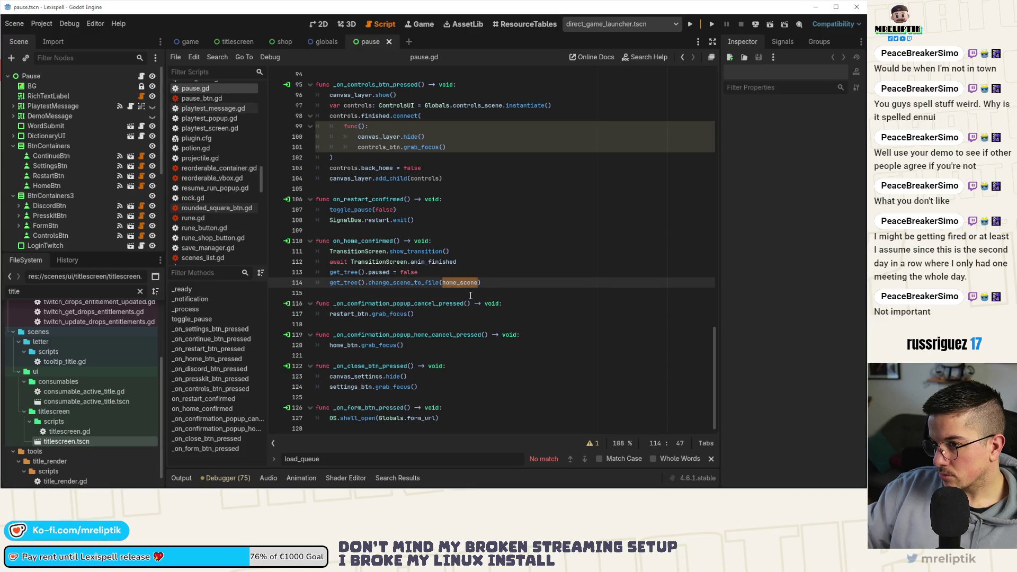
text(Globals.)
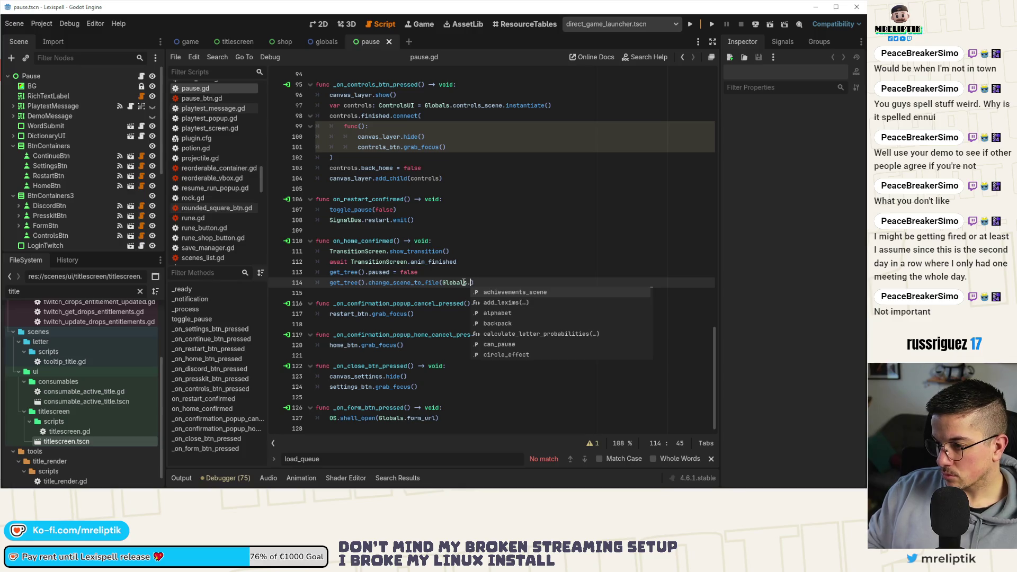
text(title)
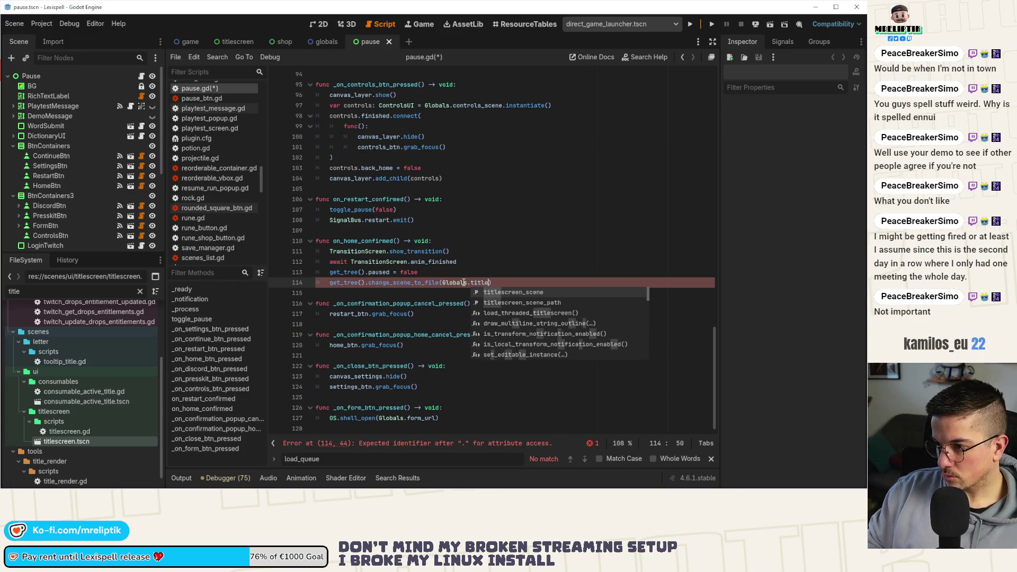
key(Return)
key(ctrl+s)
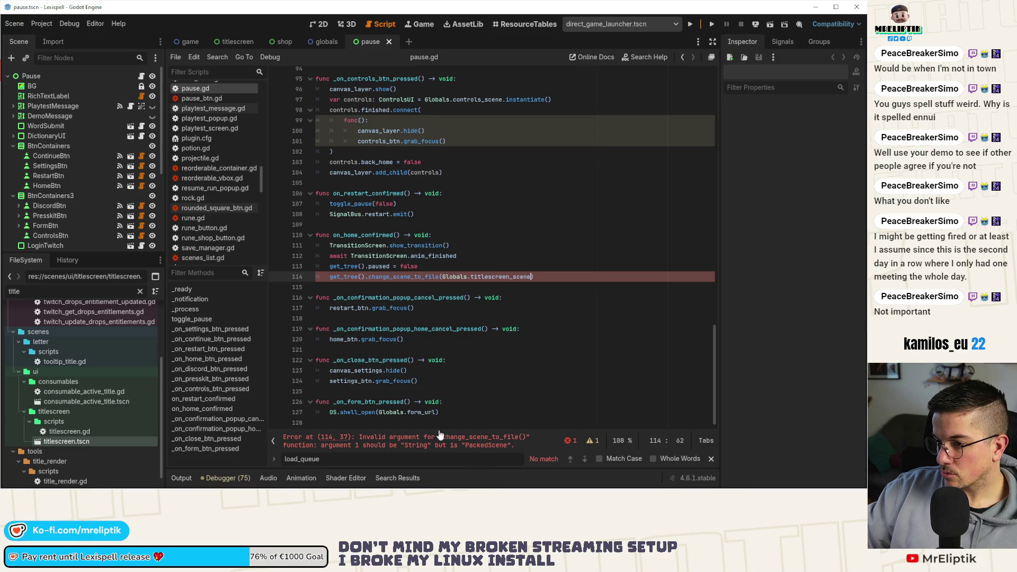
double_click(395, 277)
text(chan)
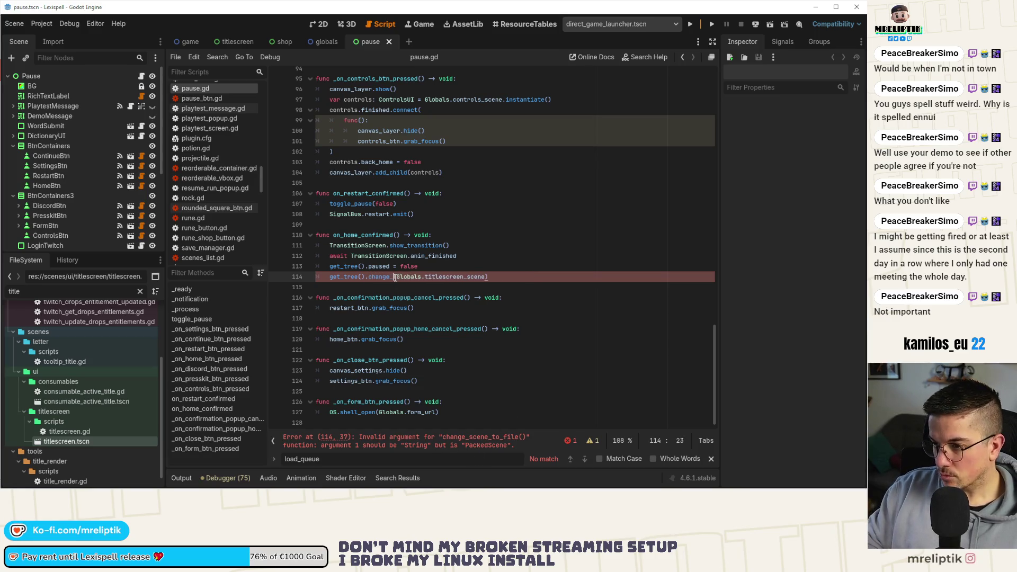
text(pa)
key(Return)
key(ctrl+s)
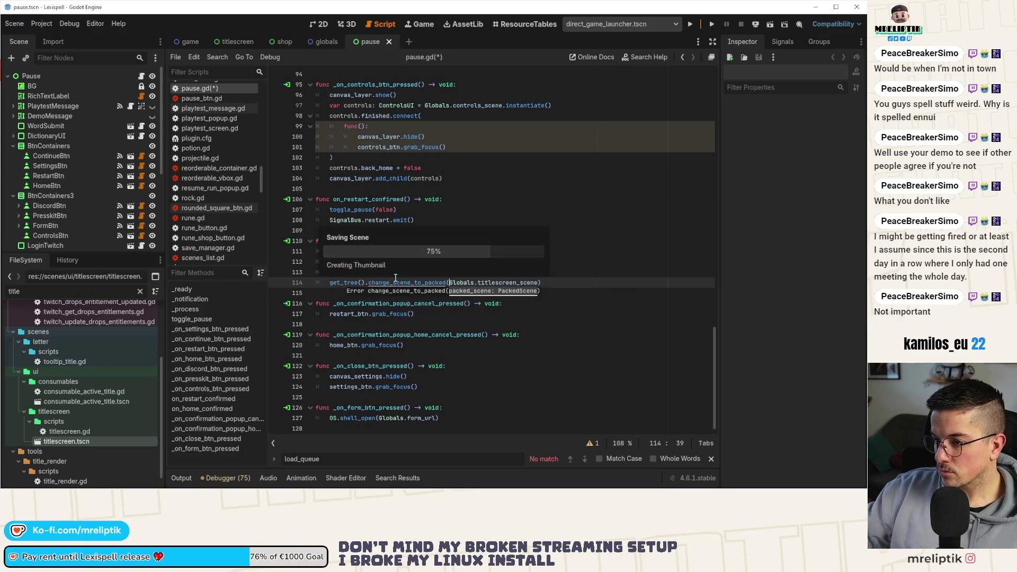
scroll(410, 174, up, 20)
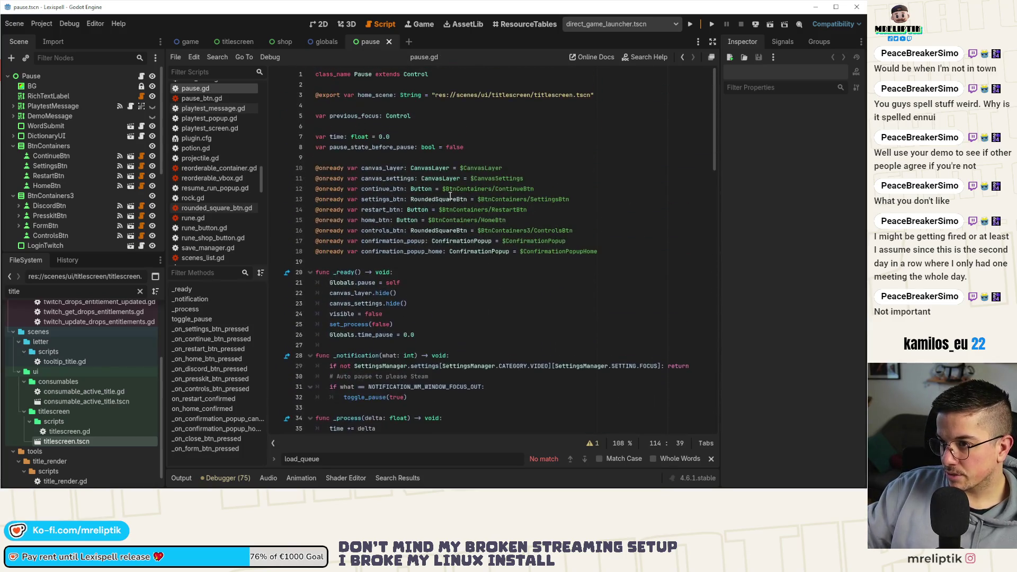
click(469, 101)
key(ctrl+x)
key(ctrl+x)
key(ctrl+s)
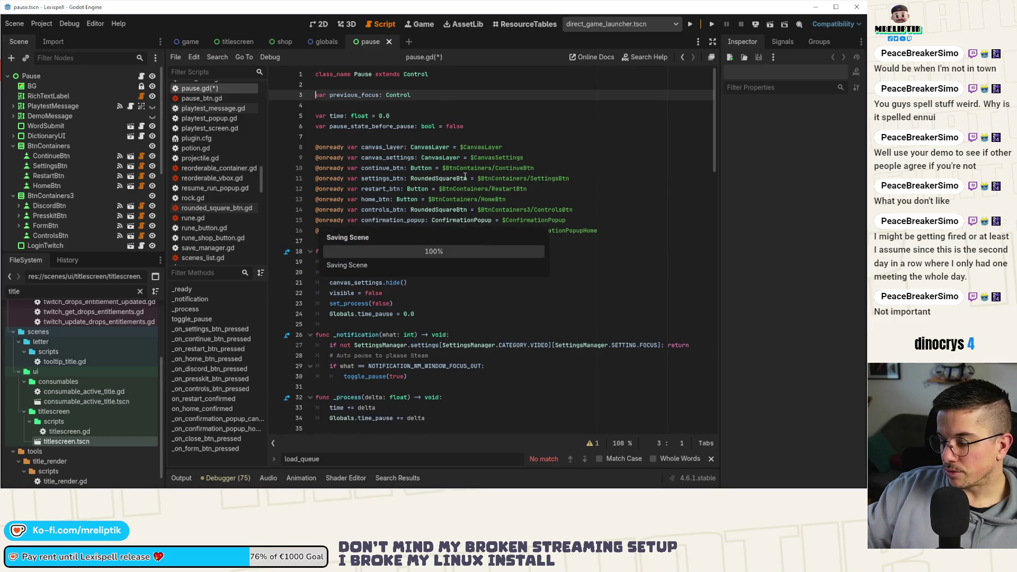
key(ctrl+shift+o)
- Open tutorial_launcher.tscn, then interactive_tutorial.tscn, and jump to its end_tutorial function
text(tutorial)
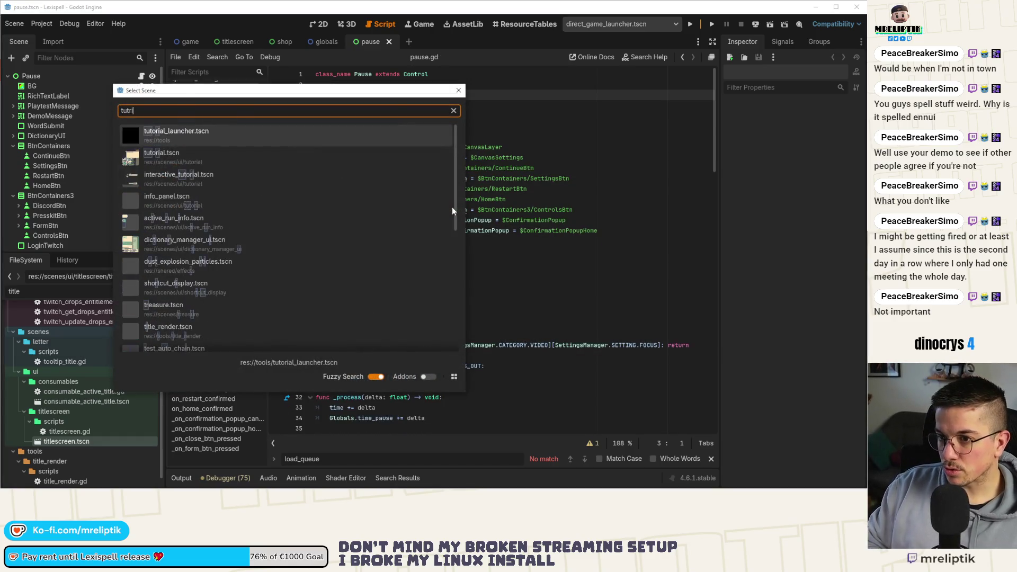
key(Return)
key(ctrl+shift+o)
text(interact)
key(Return)
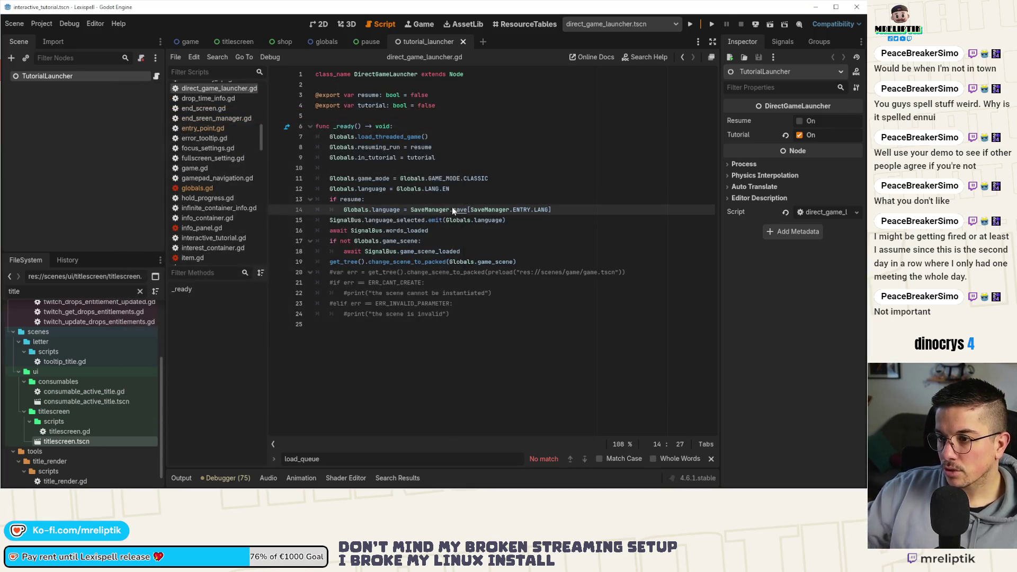
scroll(535, 123, up, 20)
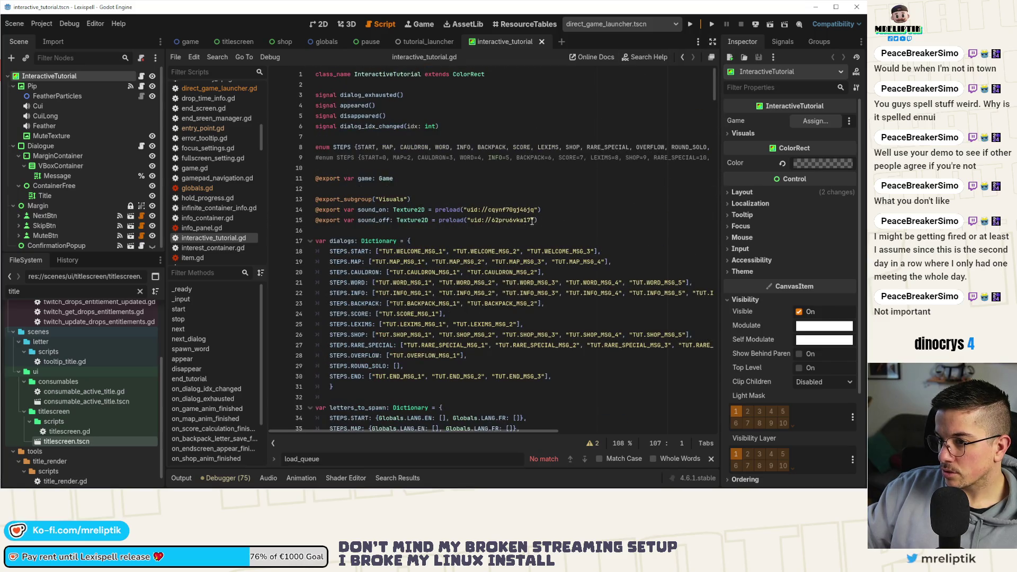
drag(715, 85, 714, 479)
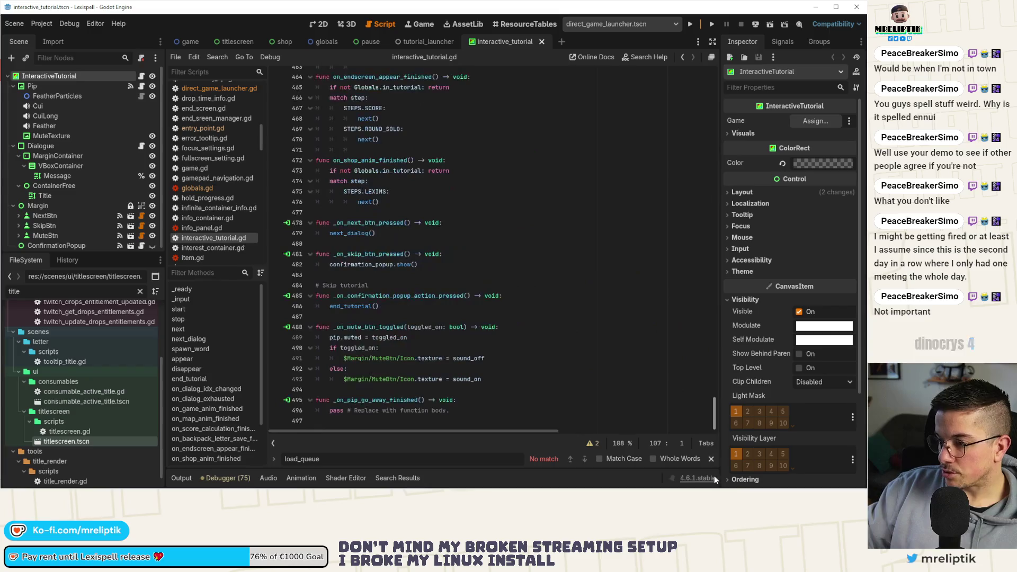
scroll(497, 392, up, 15)
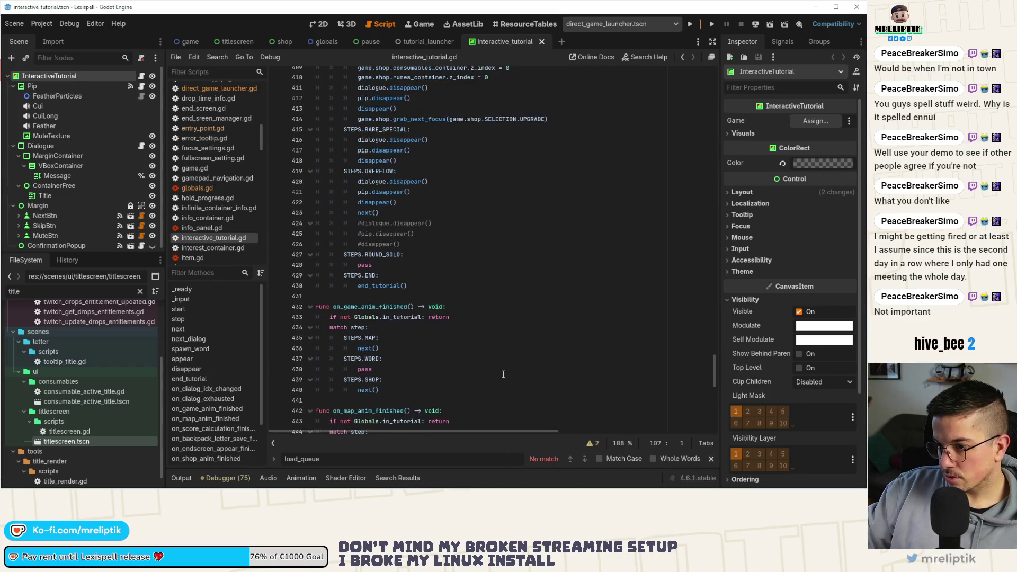
scroll(503, 374, down, 5)
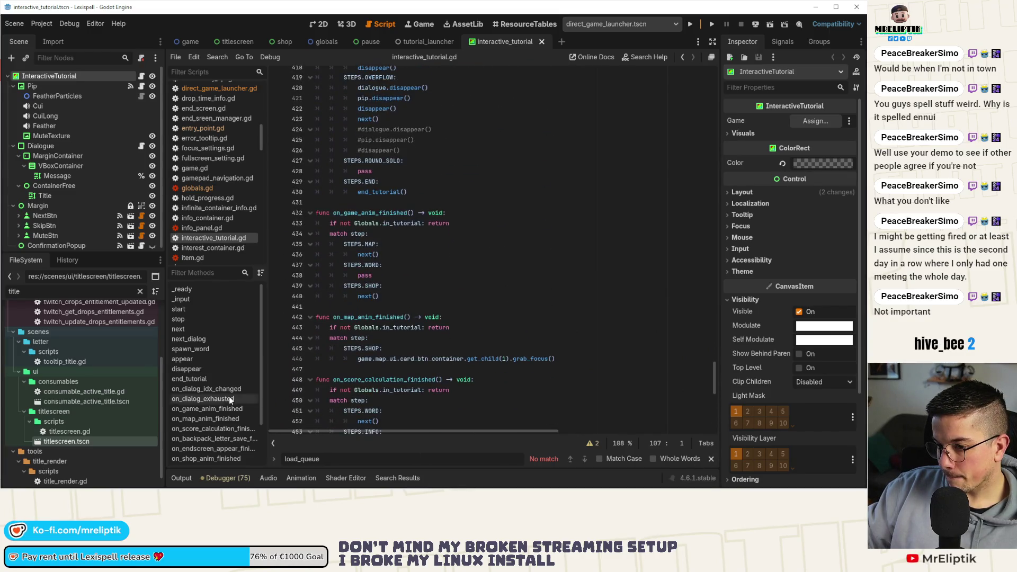
click(201, 379)
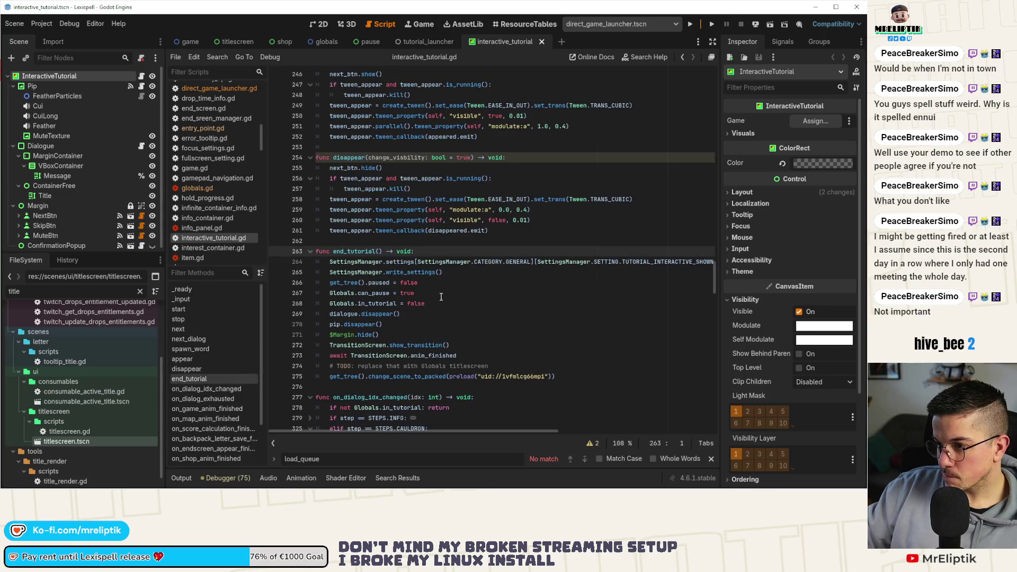
- Replace the preload(uid) on line 275 with Globals.titlescreen_scene, save, and view the globals.gd diff
scroll(441, 303, down, 2)
click(393, 314)
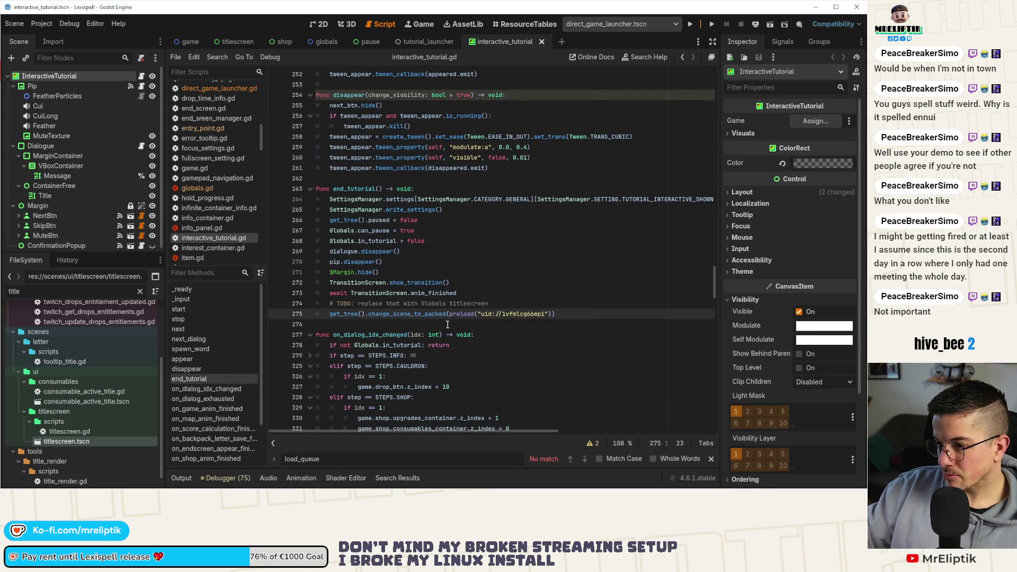
drag(463, 317, 546, 317)
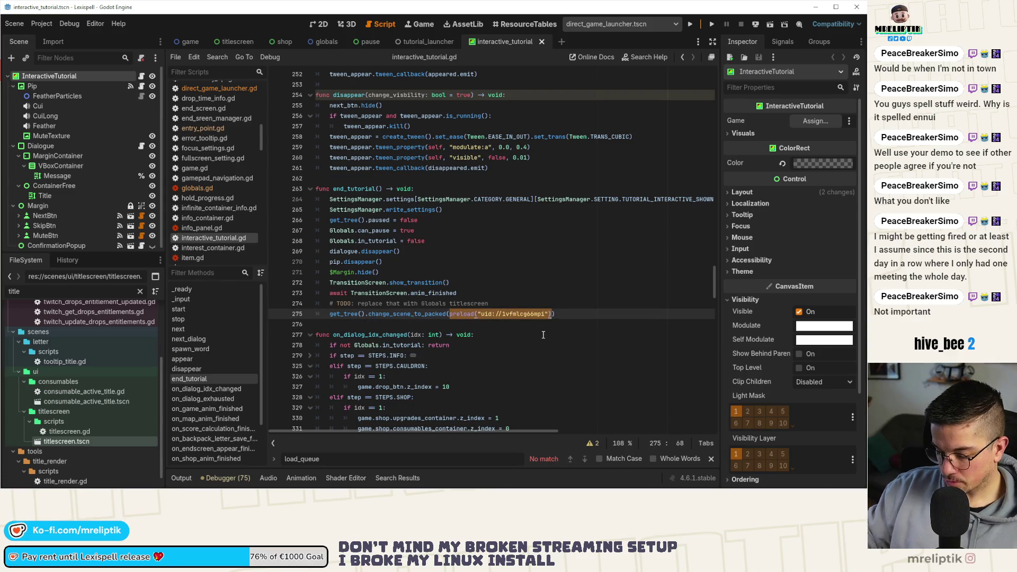
text(Globals.)
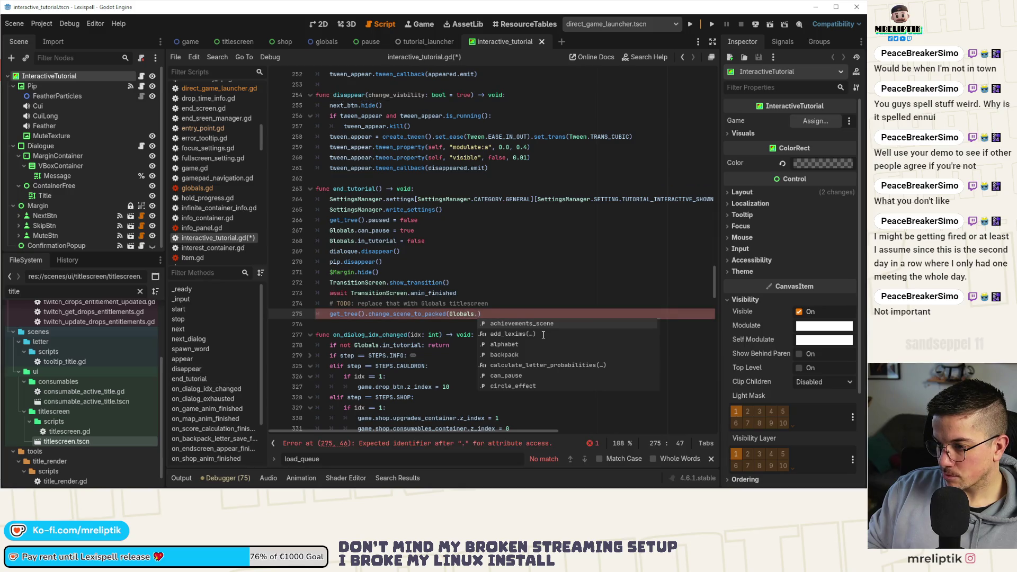
text(tut)
key(Return)
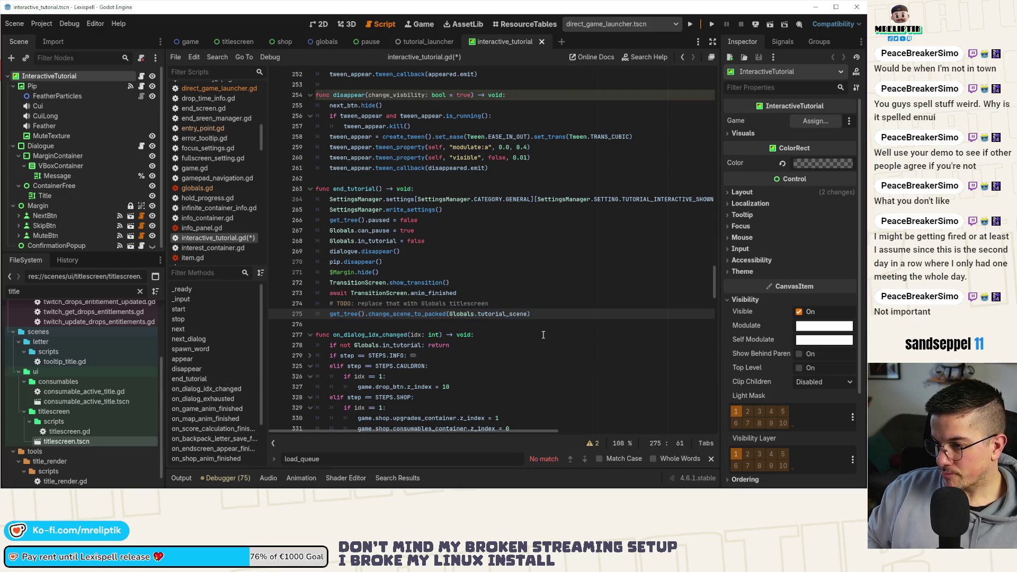
key(ctrl+shift+Left)
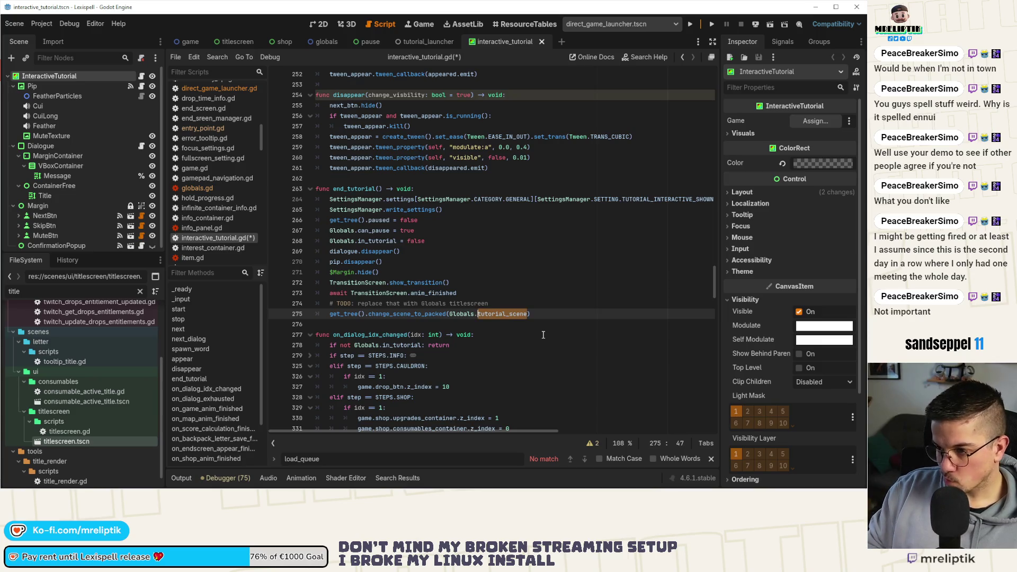
text(es)
key(Return)
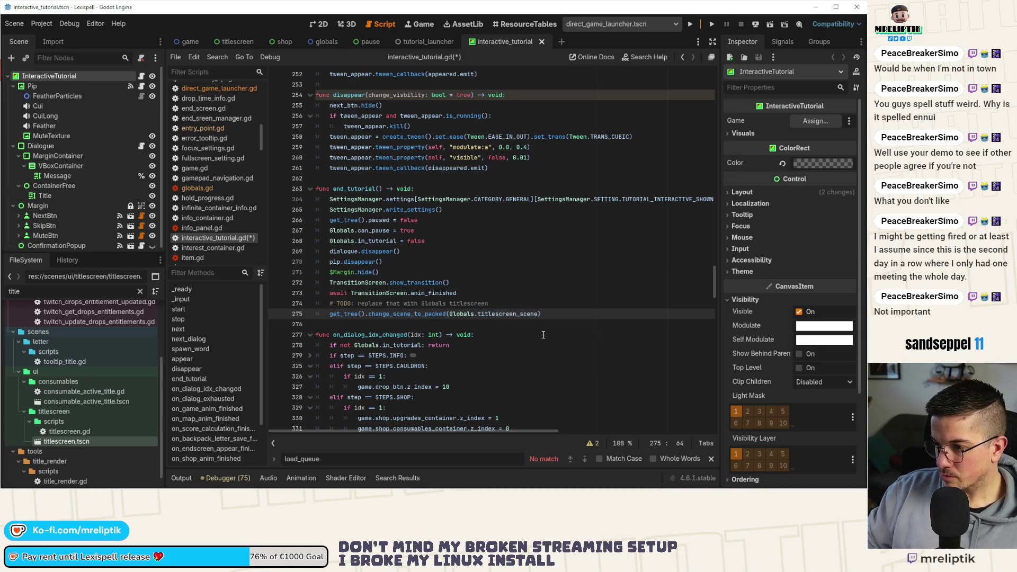
key(ctrl+s)
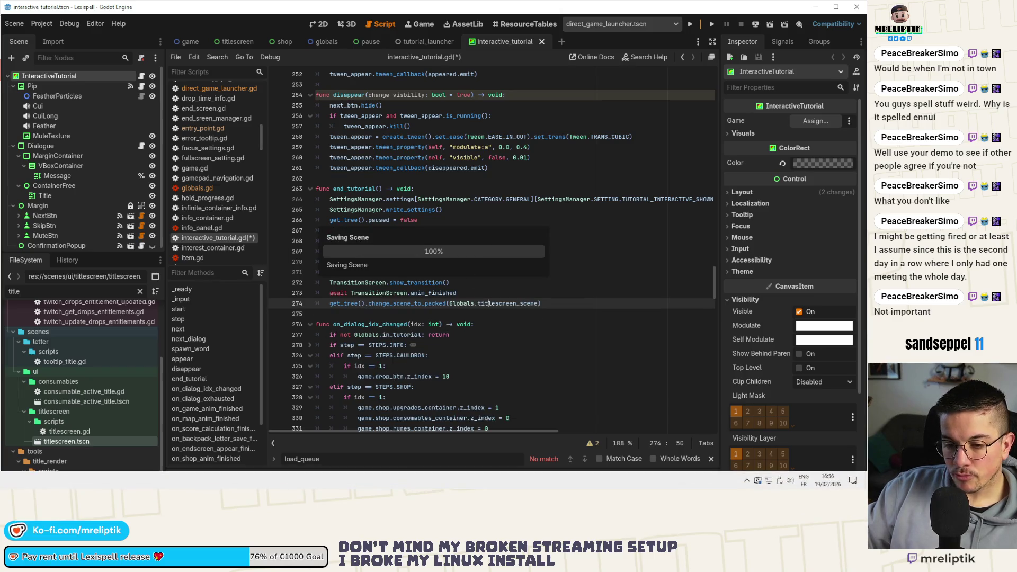
key(alt+Tab)
click(60, 119)
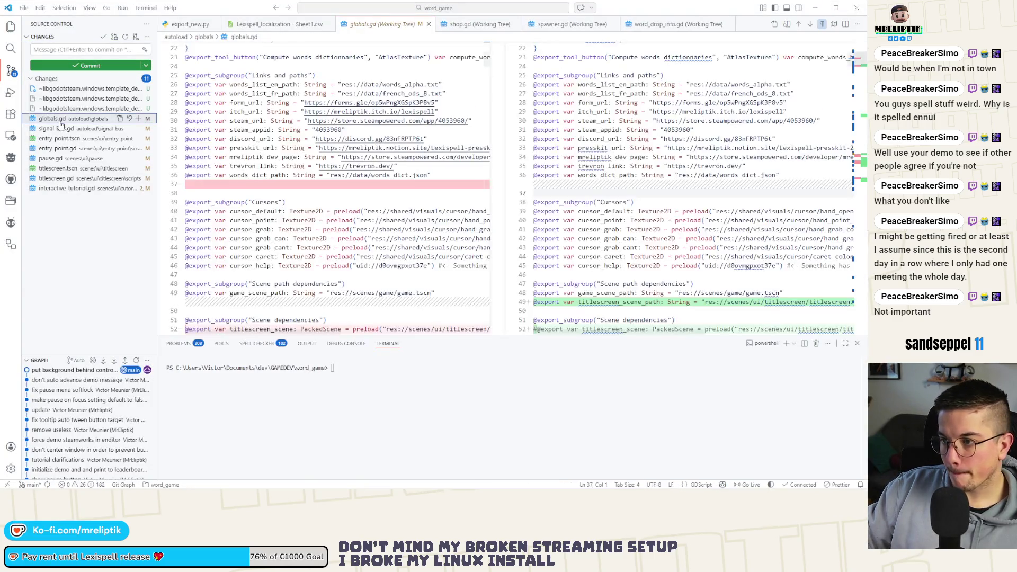
- Stage globals.gd and signal_bus.gd, then review the entry_point.tscn, interactive_tutorial.gd and pause.gd diffs
click(133, 118)
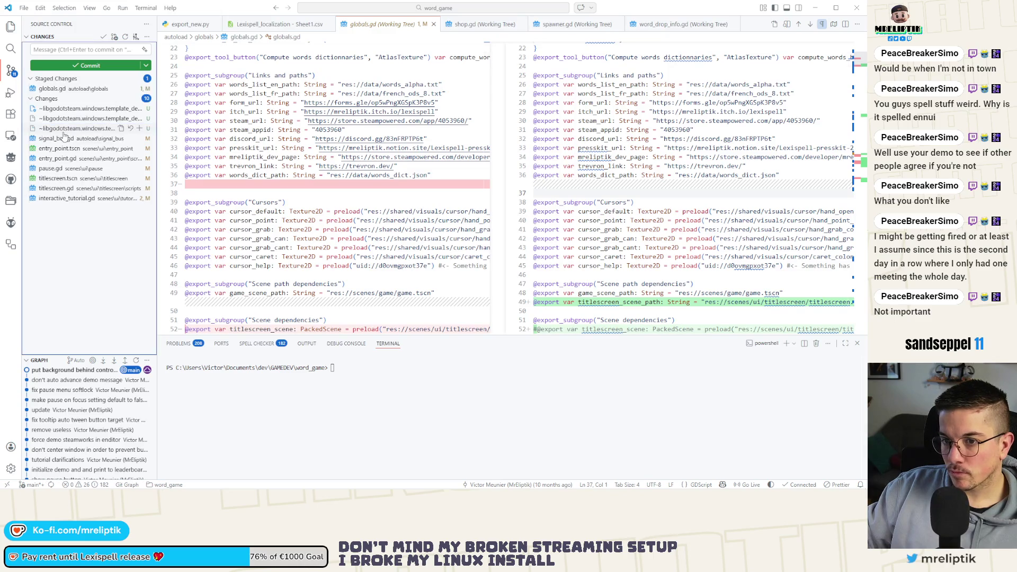
click(132, 138)
click(138, 138)
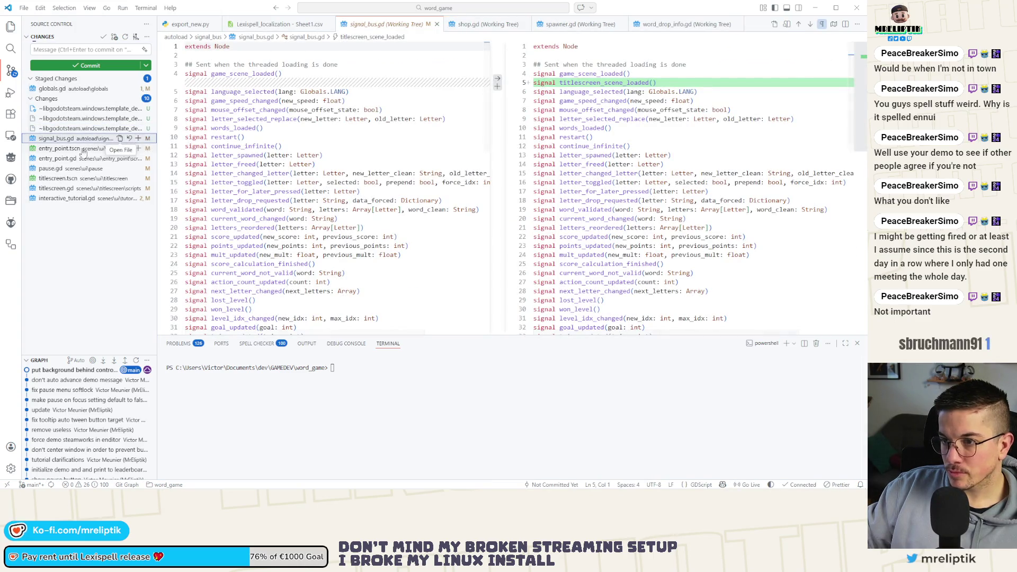
click(114, 149)
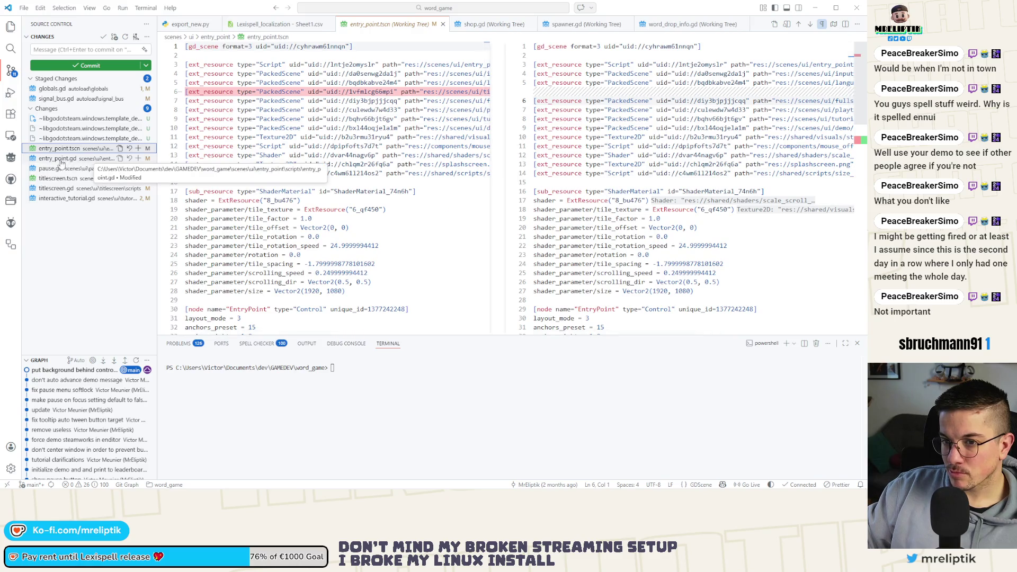
click(60, 159)
click(53, 201)
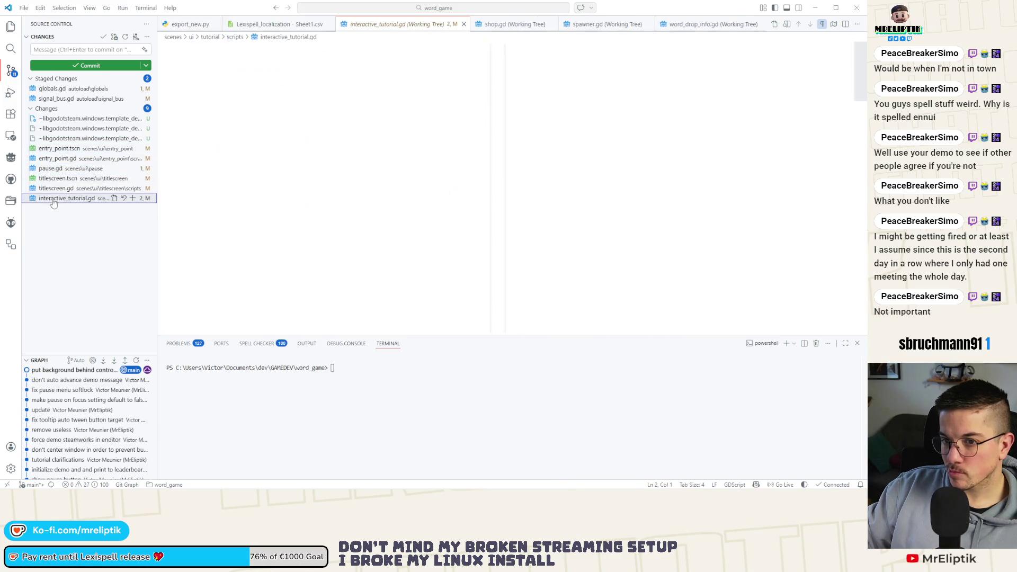
click(55, 188)
click(56, 169)
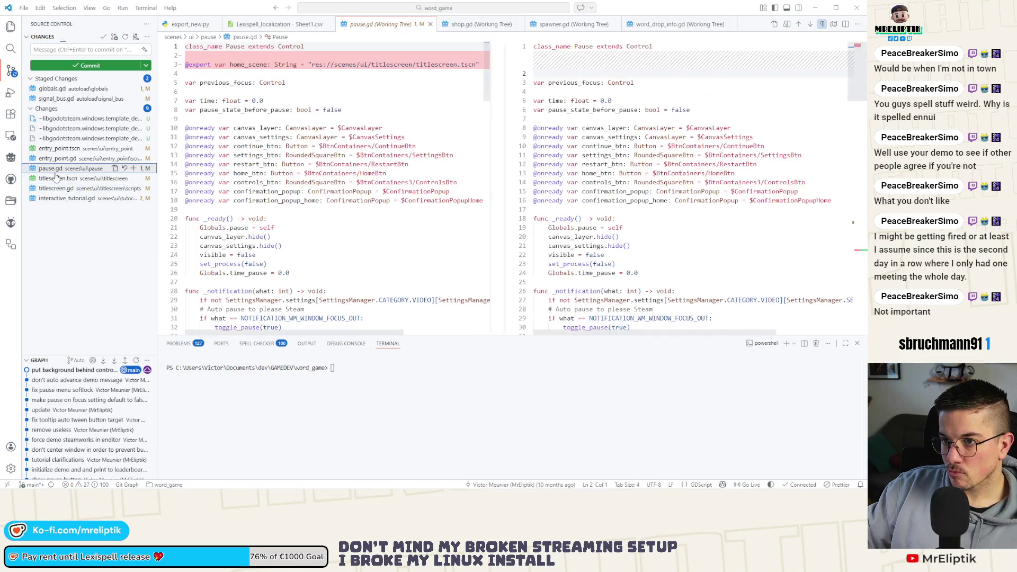
click(56, 188)
click(58, 148)
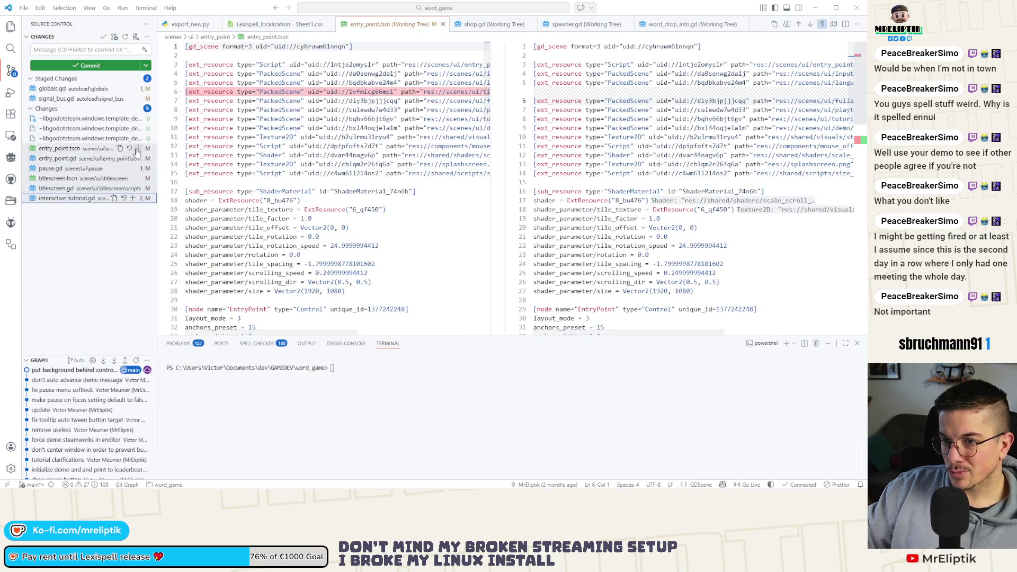
- Stage all remaining files and enter the commit message 'thread load titlescreen'
click(65, 49)
text(thread)
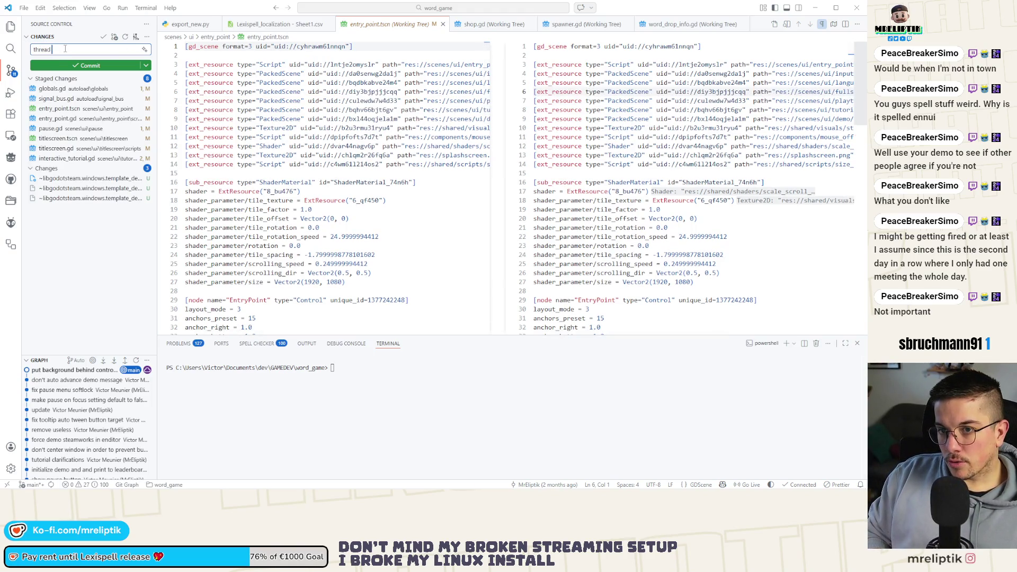
text(load titlescreen)
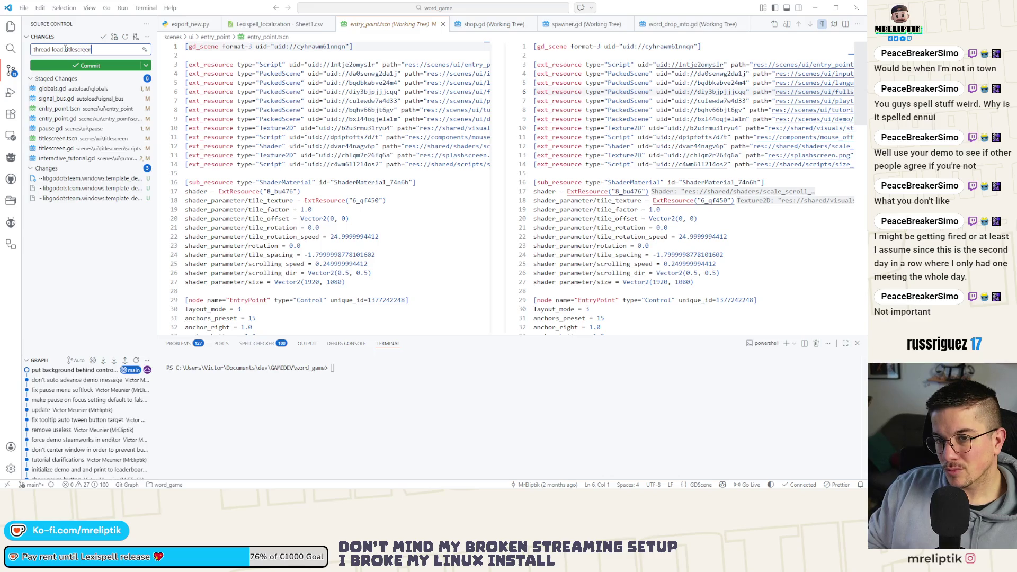
key(alt+Tab)
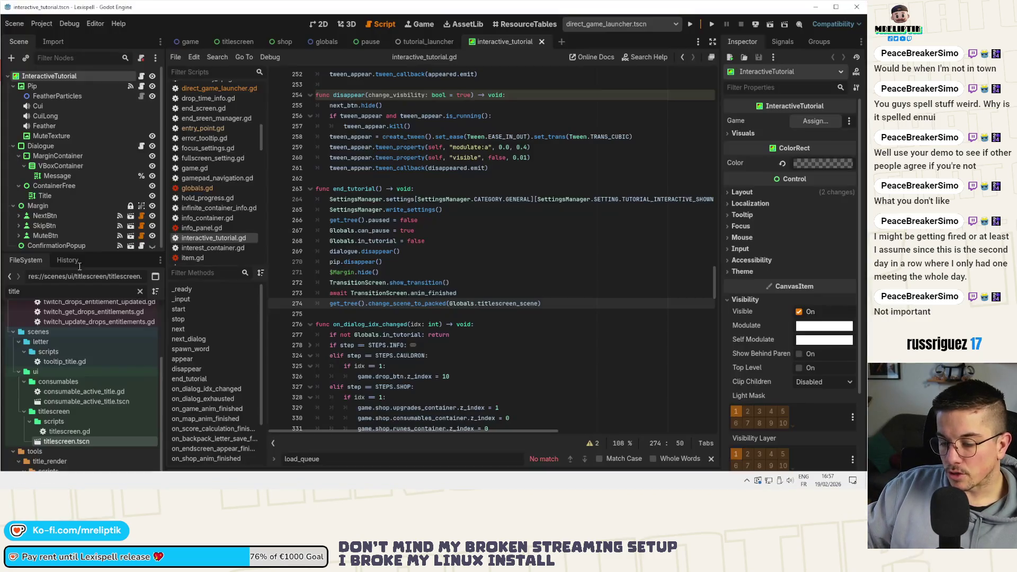
- Open the win_screen and end_screen scenes, then the end_screen.gd script
key(ctrl+shift+o)
text(win)
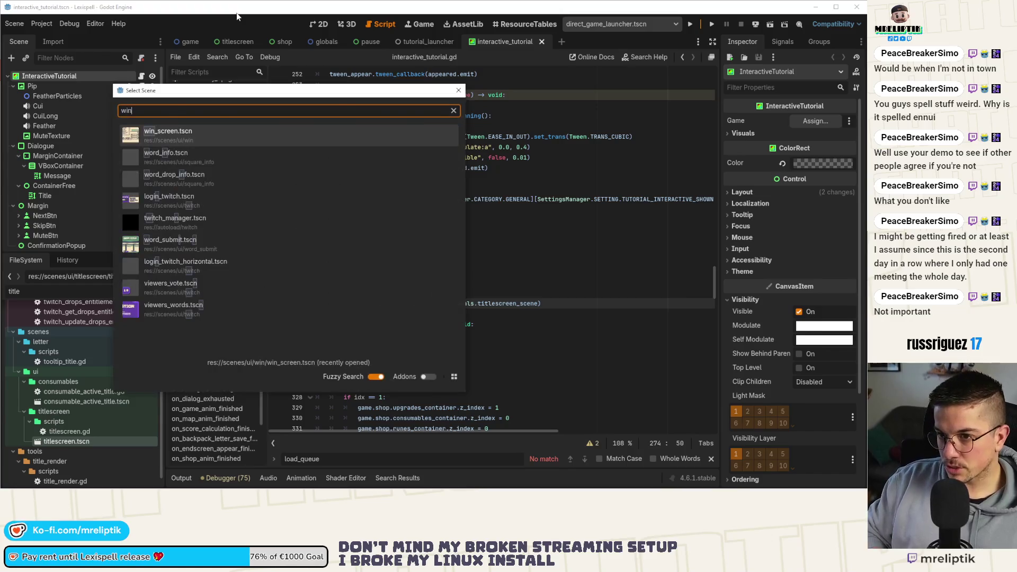
key(Return)
key(ctrl+shift+o)
text(end)
key(Return)
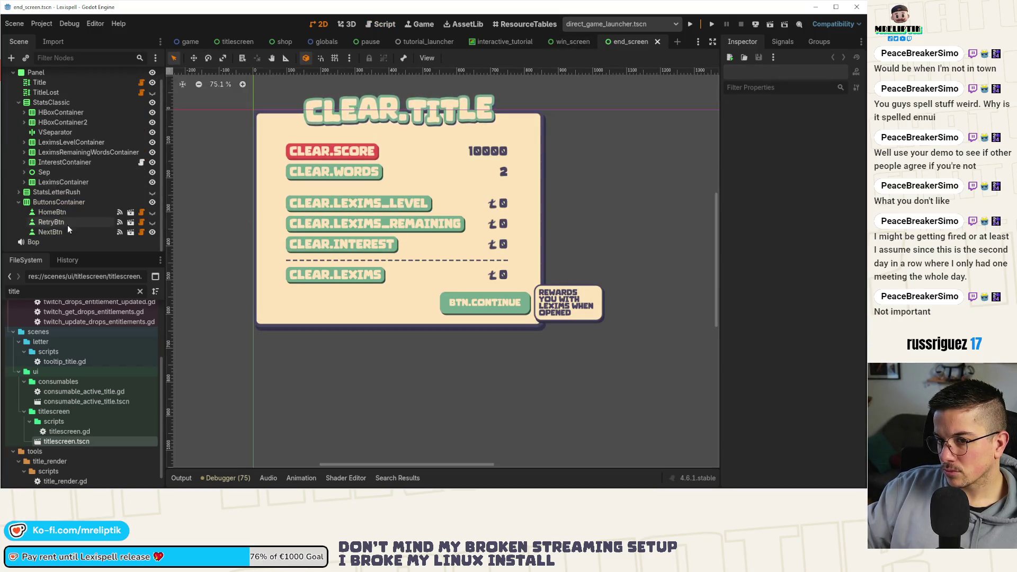
scroll(144, 82, up, 2)
click(141, 78)
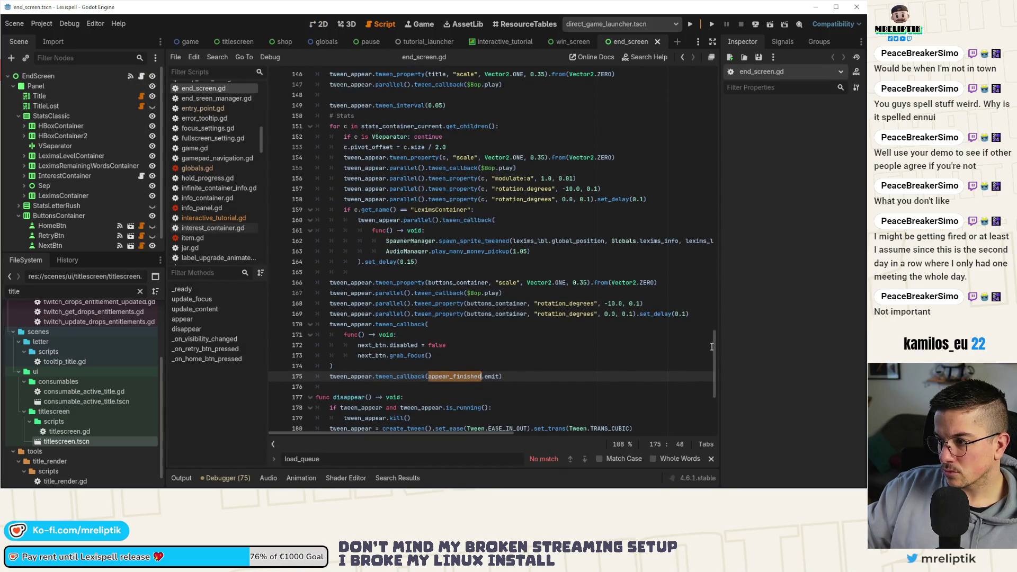
scroll(711, 345, up, 20)
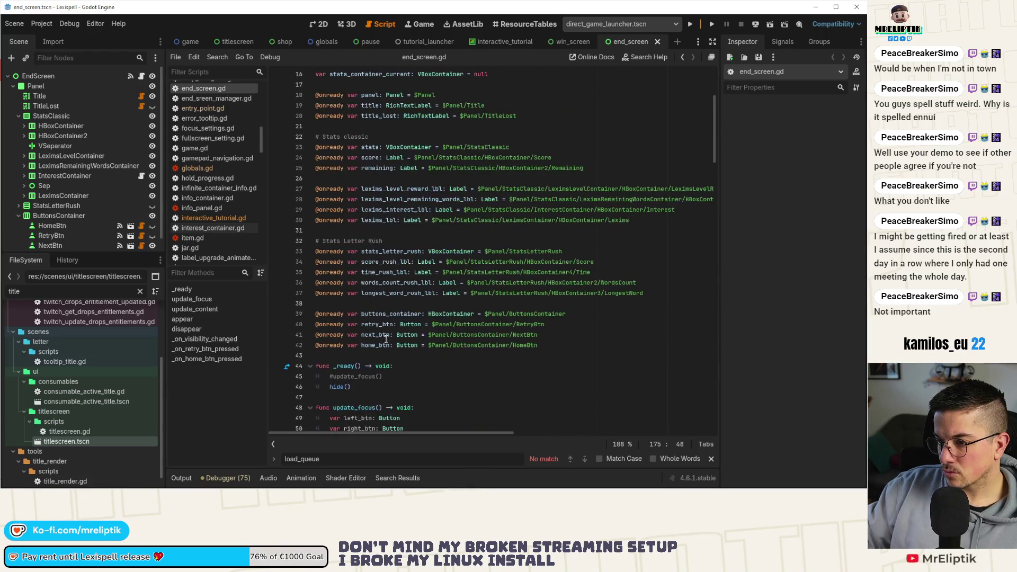
- Search end_screen.gd for home_btn to reach the home button handler
double_click(375, 345)
key(ctrl+f)
click(584, 459)
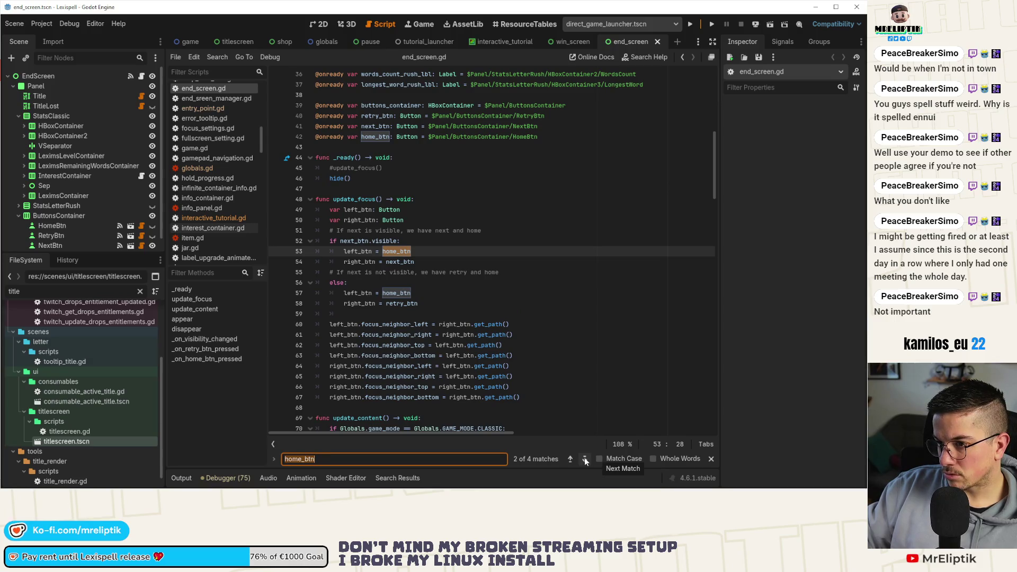
click(585, 459)
click(584, 459)
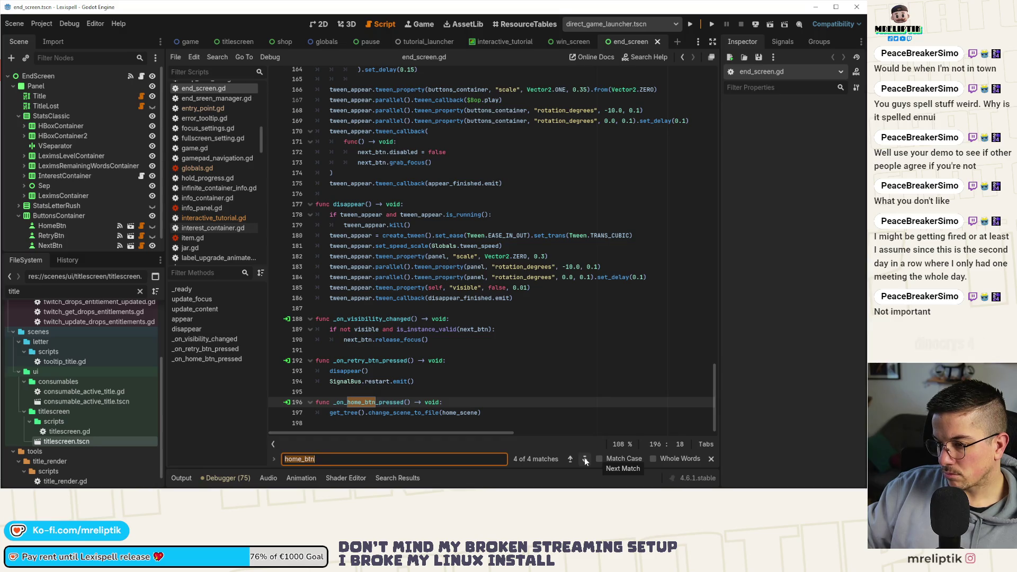
- Replace the home_scene argument with Globals.titlescreen_scene
double_click(460, 412)
text(Gl)
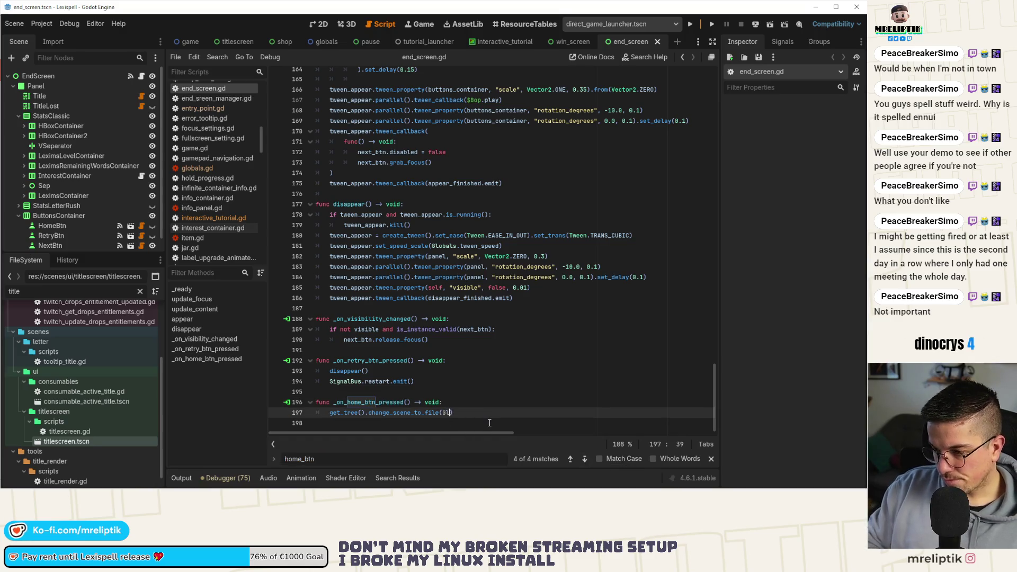
text(ob)
key(Return)
text(.title)
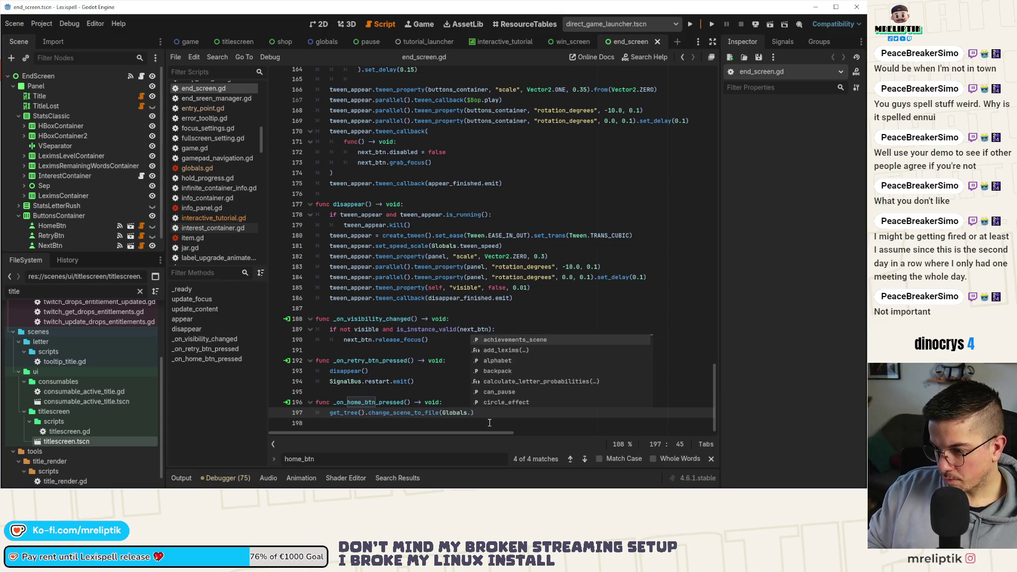
key(Return)
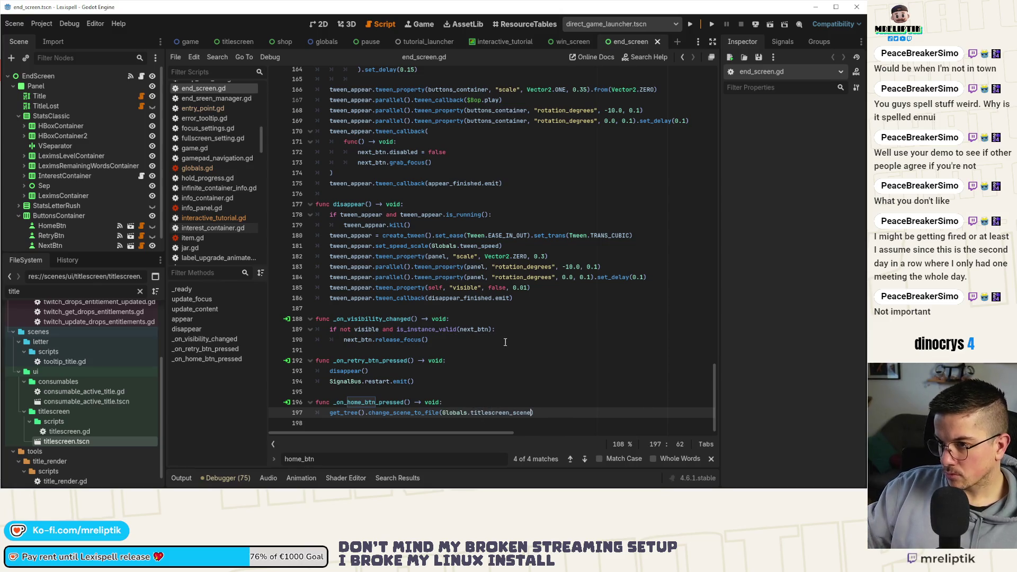
- Delete the unused home_scene export line and save end_screen.gd
scroll(530, 381, up, 15)
scroll(541, 376, up, 20)
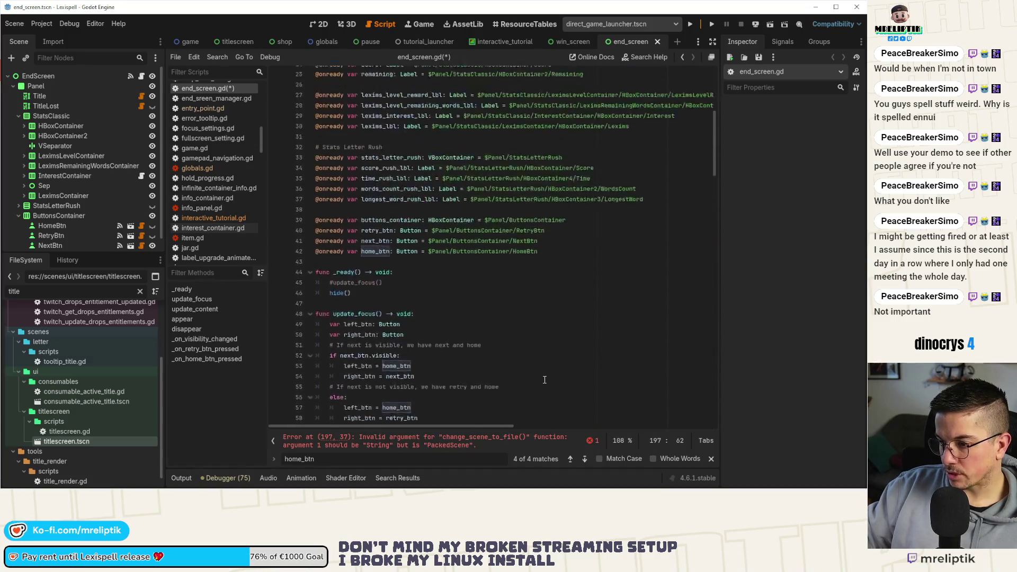
click(380, 127)
key(ctrl+shift+k)
key(ctrl+s)
- Switch the home call to change_scene_to_packed, save, and close end_screen.gd
drag(713, 99, 697, 395)
triple_click(418, 406)
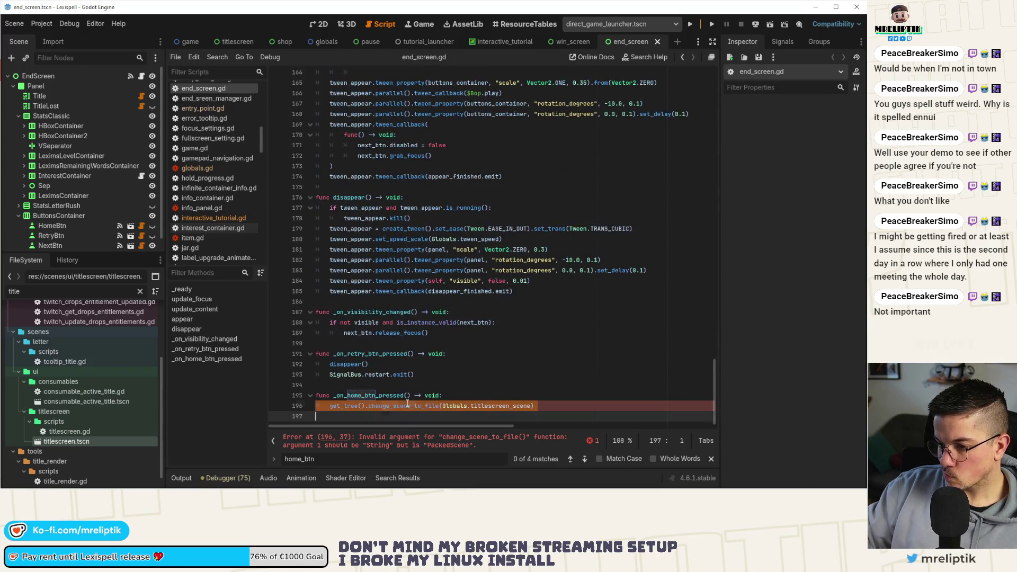
double_click(406, 405)
text(change_scene_to_p)
key(Return)
key(ctrl+s)
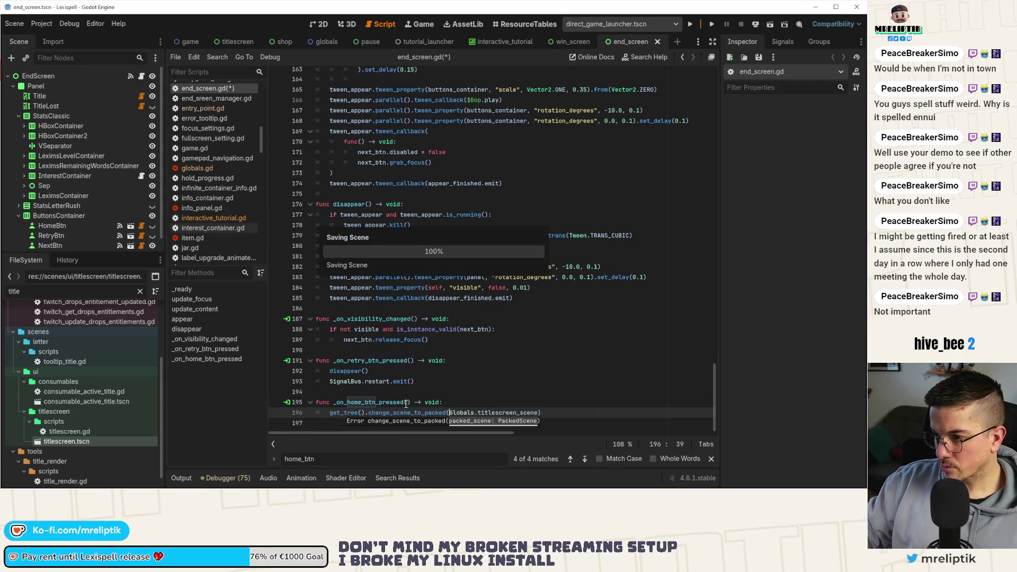
key(Up)
key(Up)
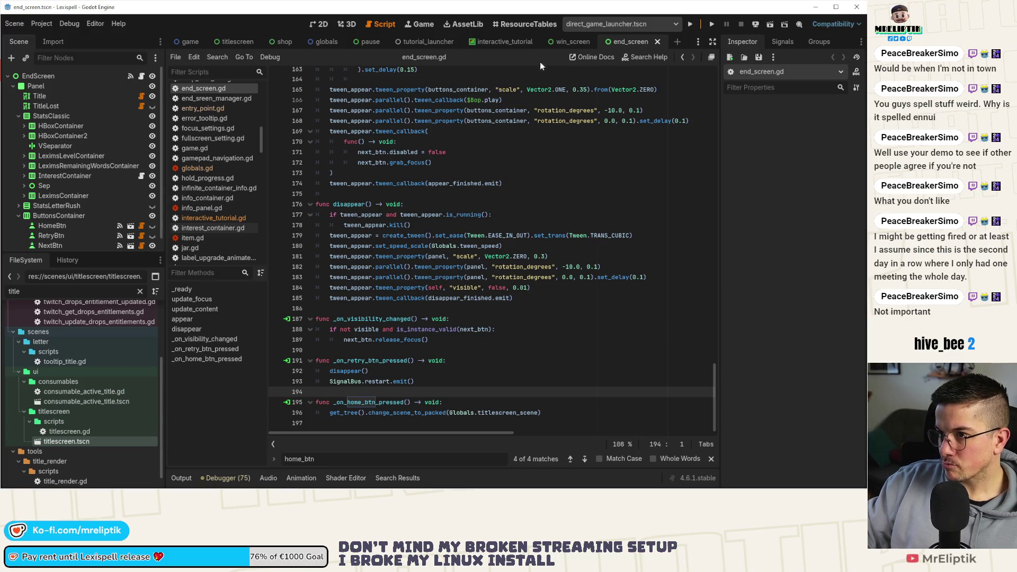
middle_click(630, 41)
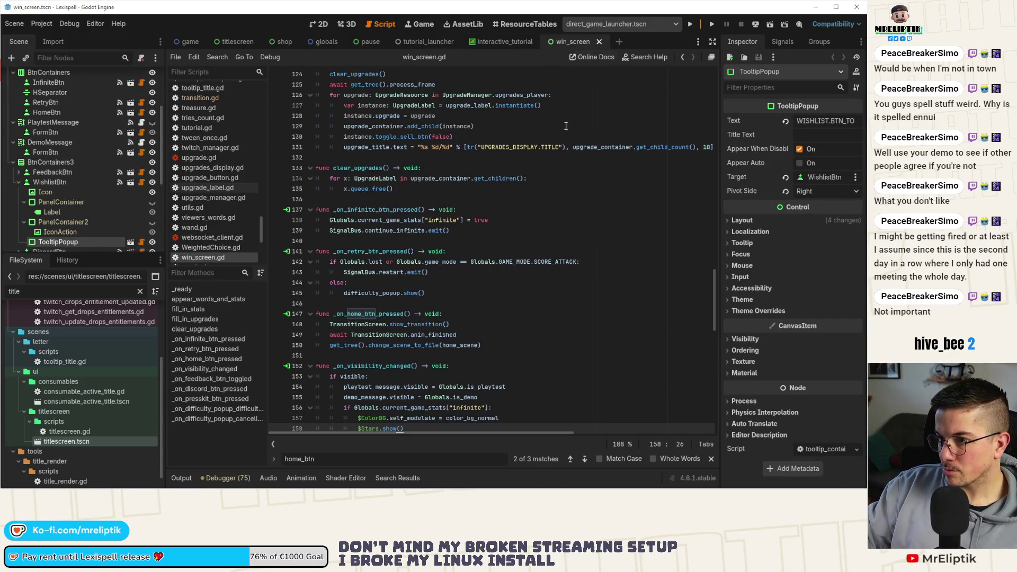
- Delete win_screen.gd's home_scene export on line 8 and save
scroll(567, 114, up, 5)
drag(714, 248, 706, 49)
double_click(379, 147)
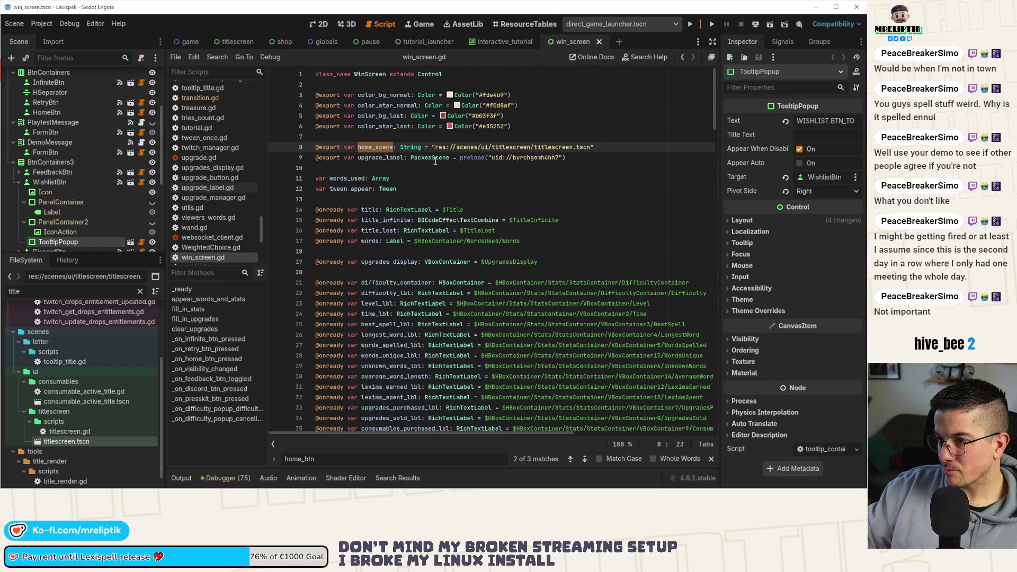
key(ctrl+shift+k)
key(ctrl+s)
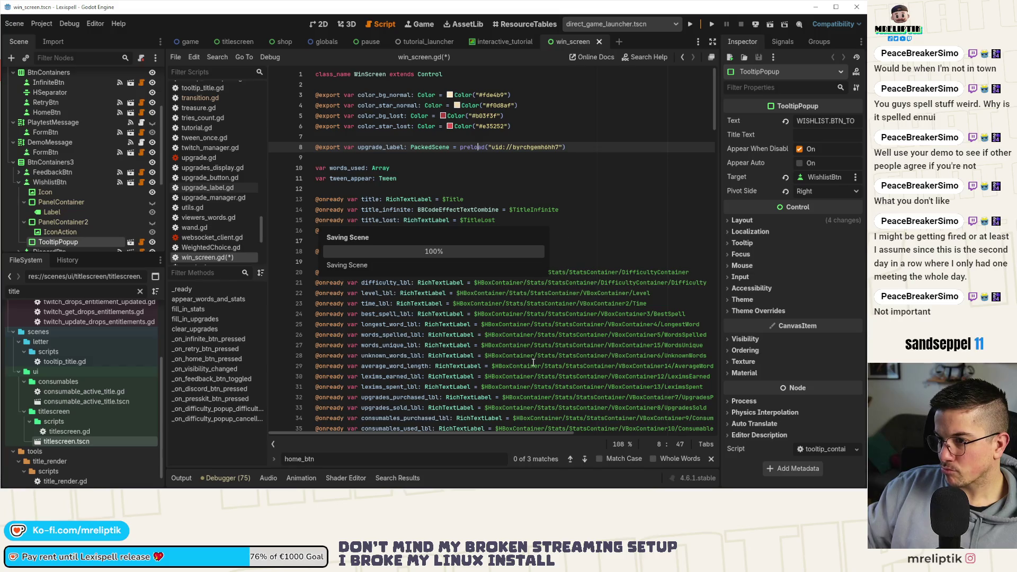
- Change line 149 to change_scene_to_packed(Globals.titlescreen_scene) and save
scroll(495, 360, down, 20)
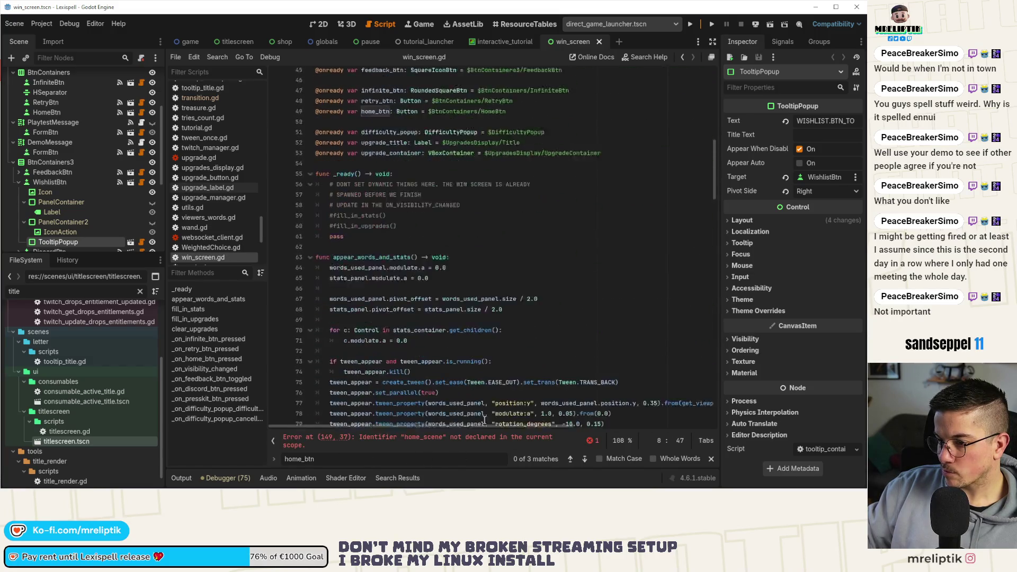
click(456, 242)
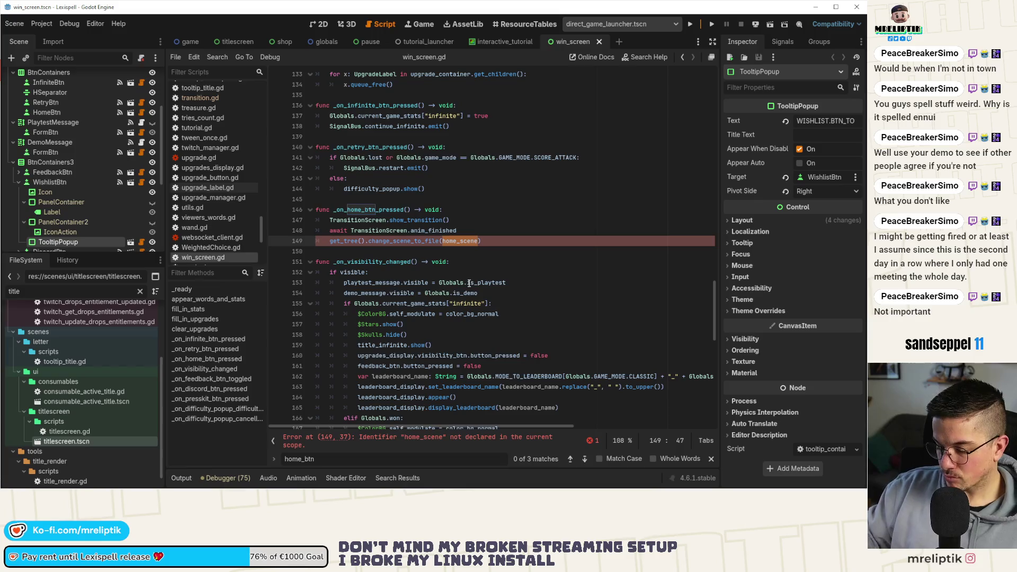
key(ctrl+Left)
key(ctrl+Left)
key(BackSpace)
key(BackSpace)
key(BackSpace)
text(pa)
key(Return)
key(ctrl+Delete)
text(Globals.)
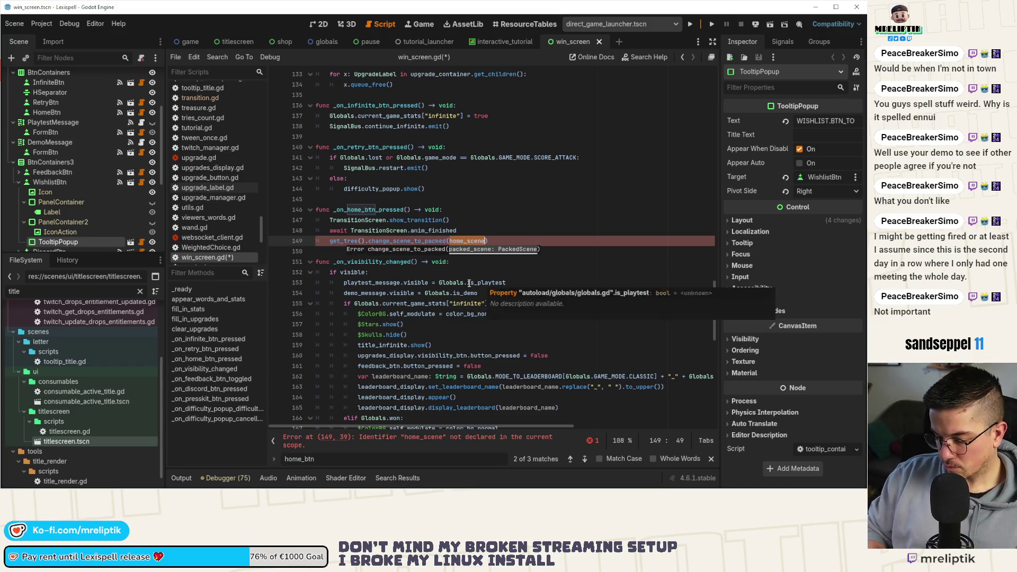
text(title)
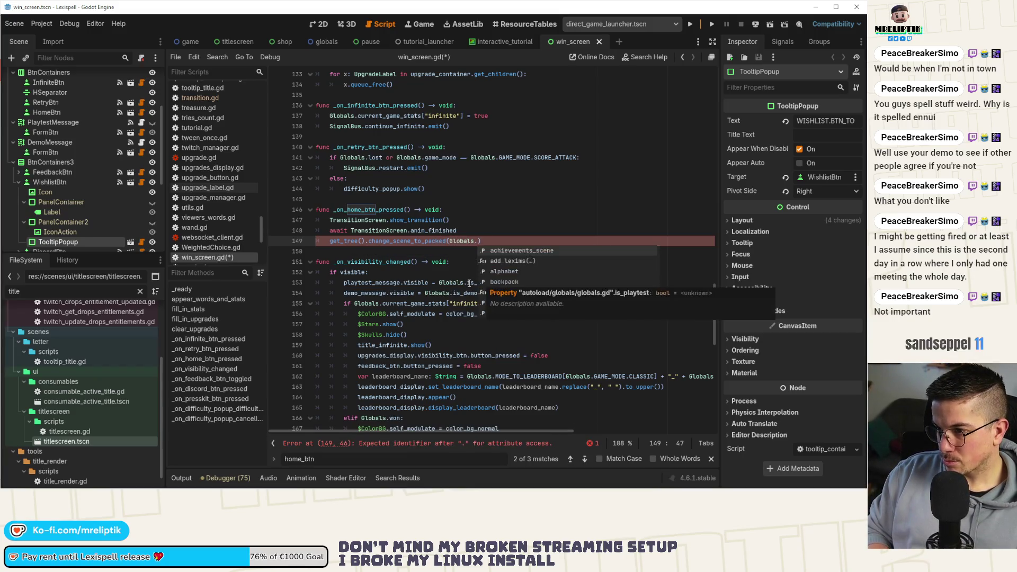
key(Return)
key(ctrl+s)
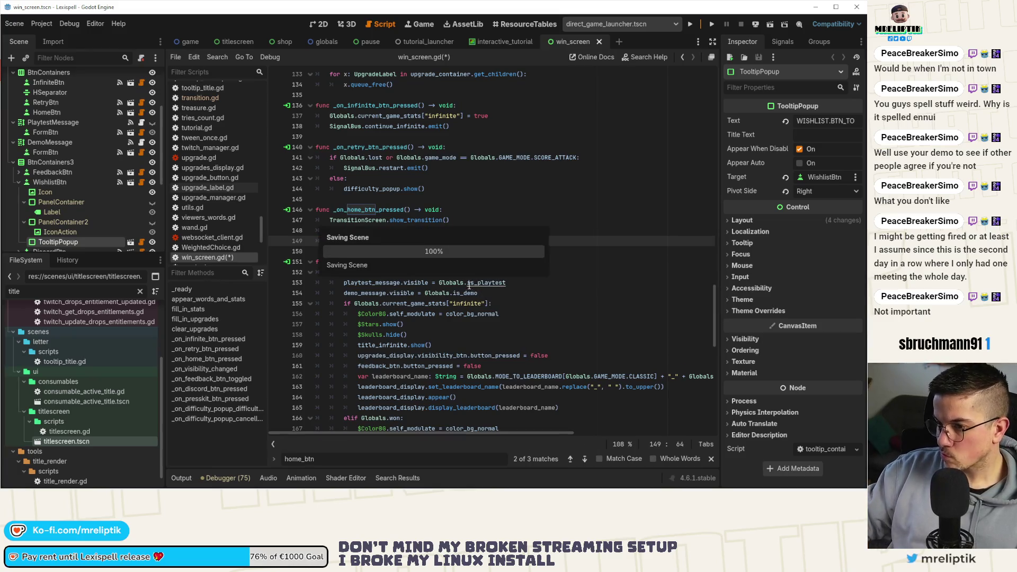
scroll(530, 323, down, 15)
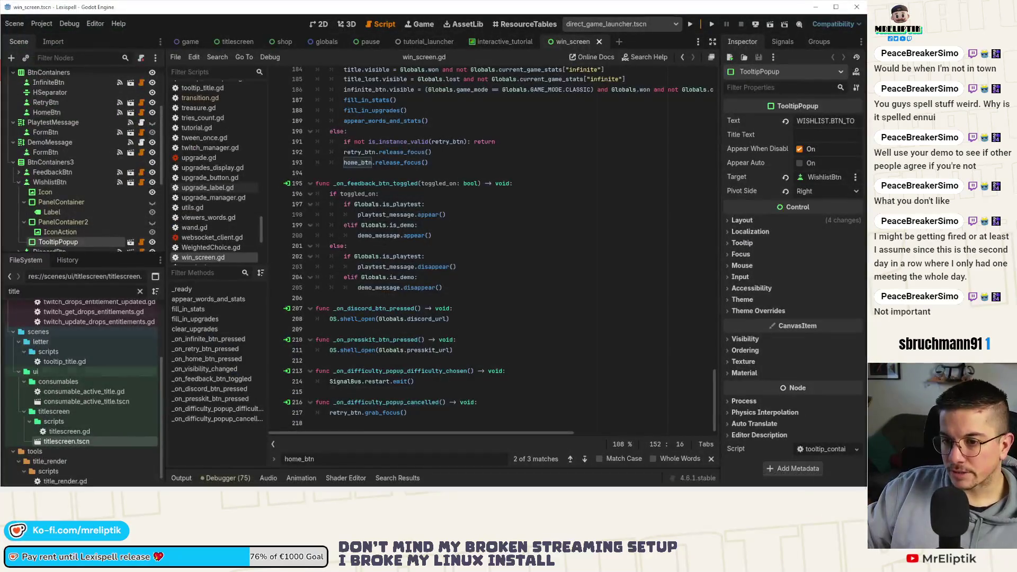
- Stage end_screen.gd and win_screen.gd and commit them as 'thread load titlescreen'
key(alt+Tab)
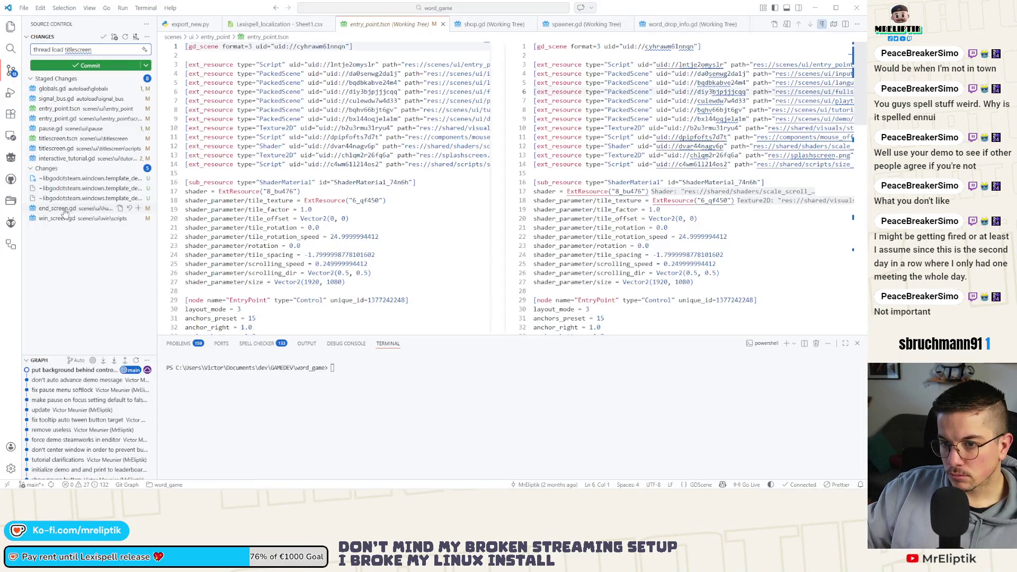
click(65, 208)
shift+click(64, 218)
click(138, 208)
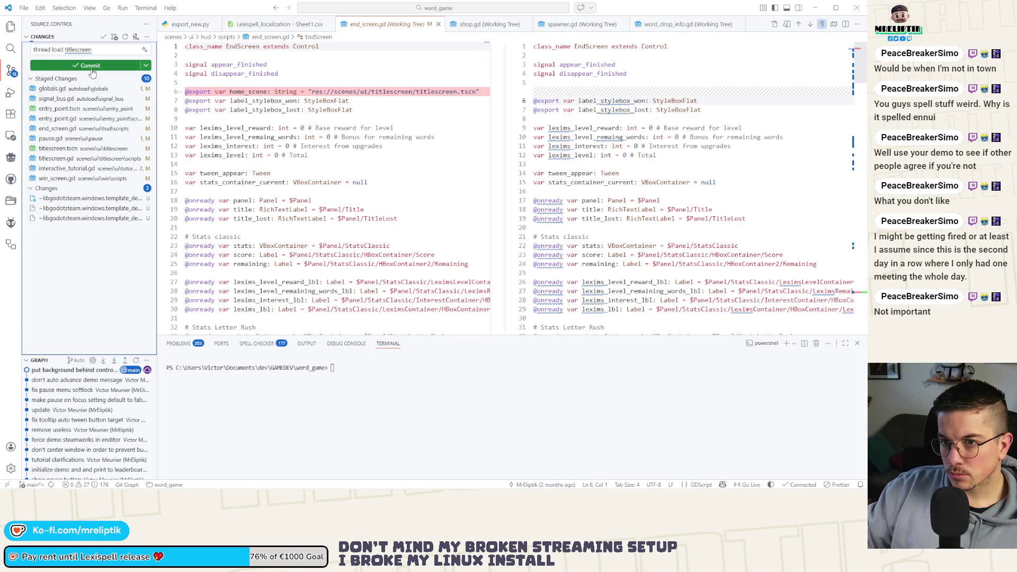
click(84, 66)
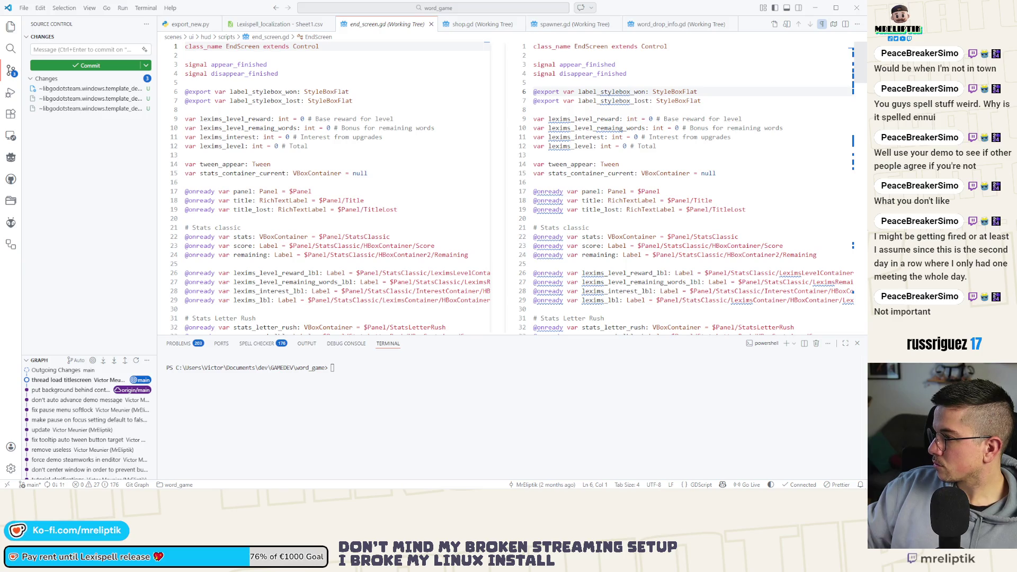
key(alt+Tab)
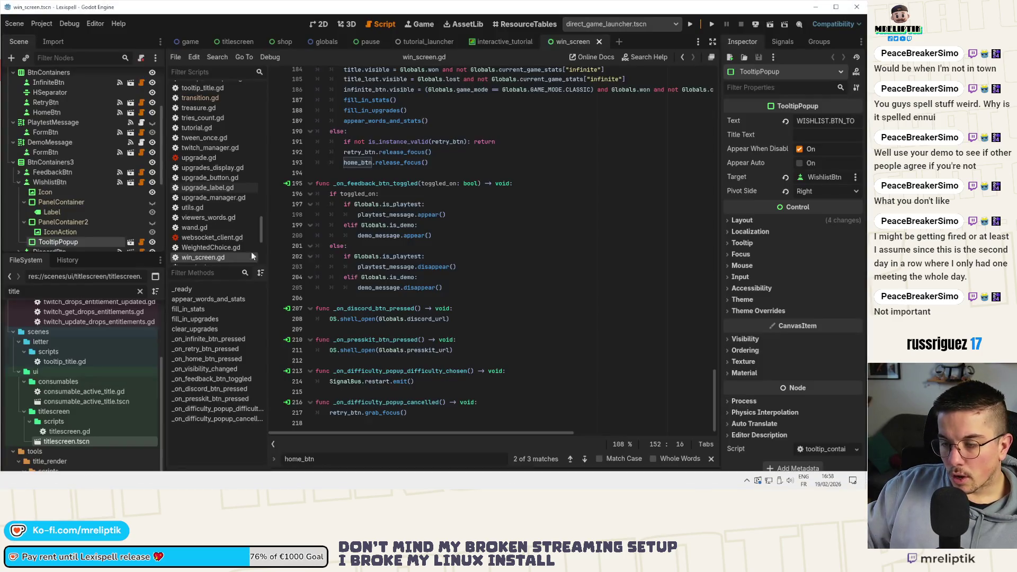
- Close the win_screen, interactive_tutorial, tutorial_launcher and pause tabs
middle_click(551, 45)
middle_click(504, 43)
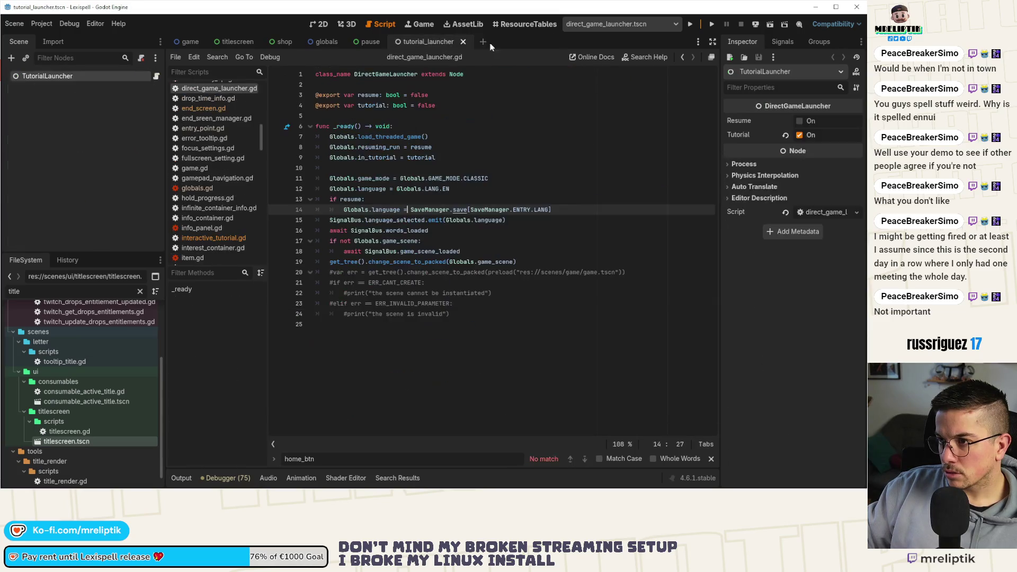
middle_click(414, 42)
middle_click(366, 43)
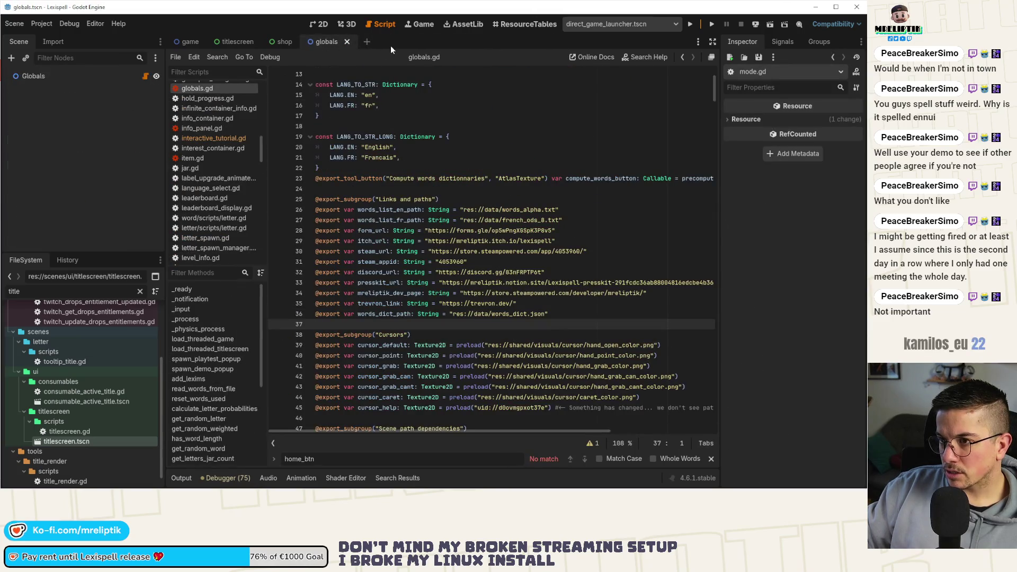
- Open the consumable_codex_display and codex_display scenes and the codex_display.gd script
key(ctrl+shift+o)
text(https://s.team/a/4053960/)
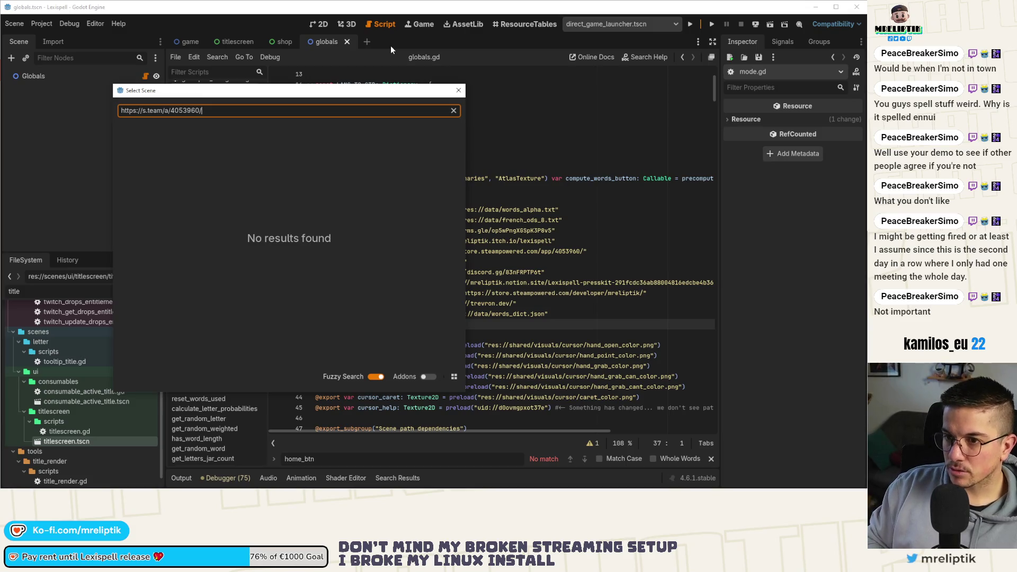
key(ctrl+a)
key(BackSpace)
key(Escape)
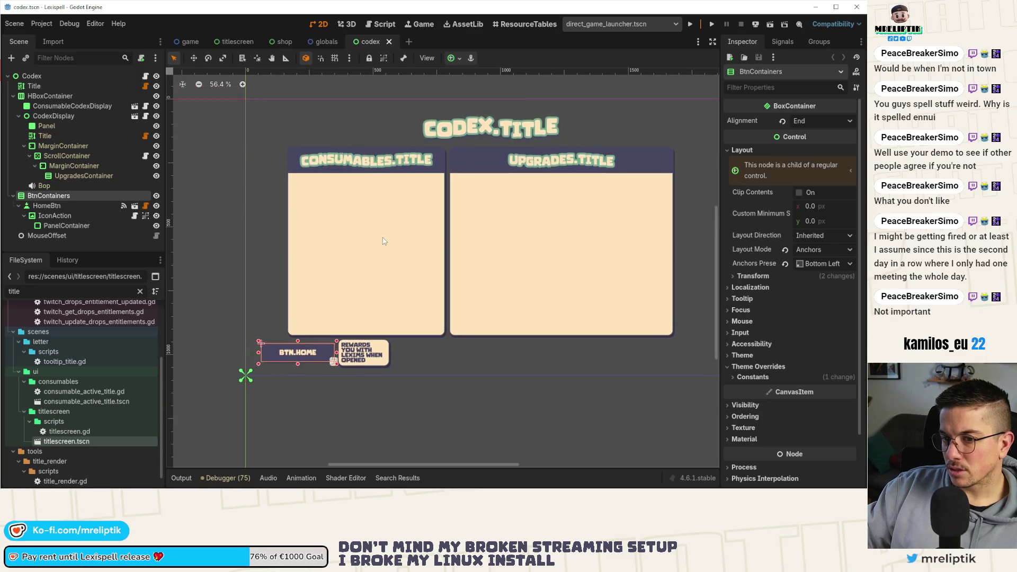
click(135, 106)
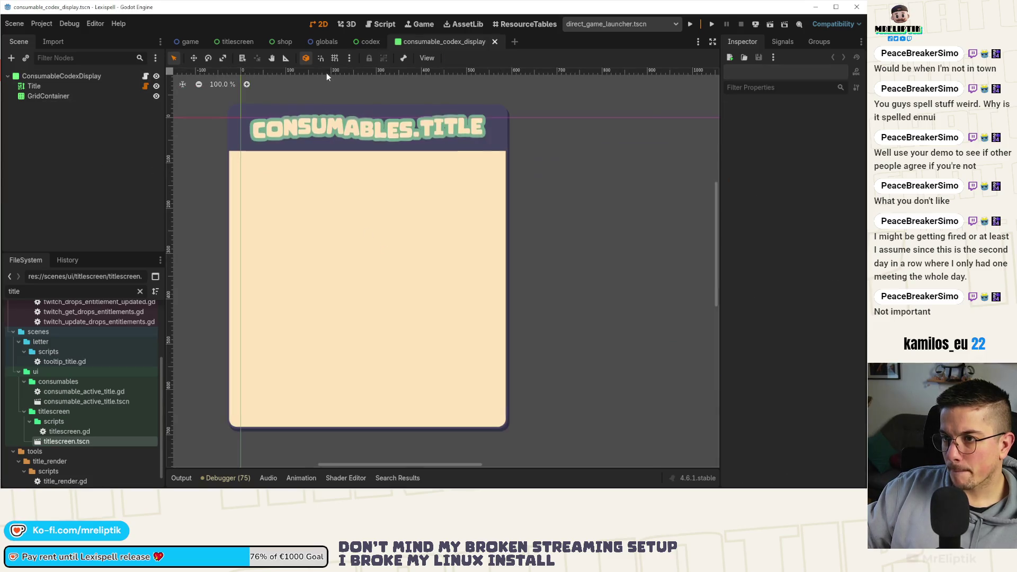
click(369, 41)
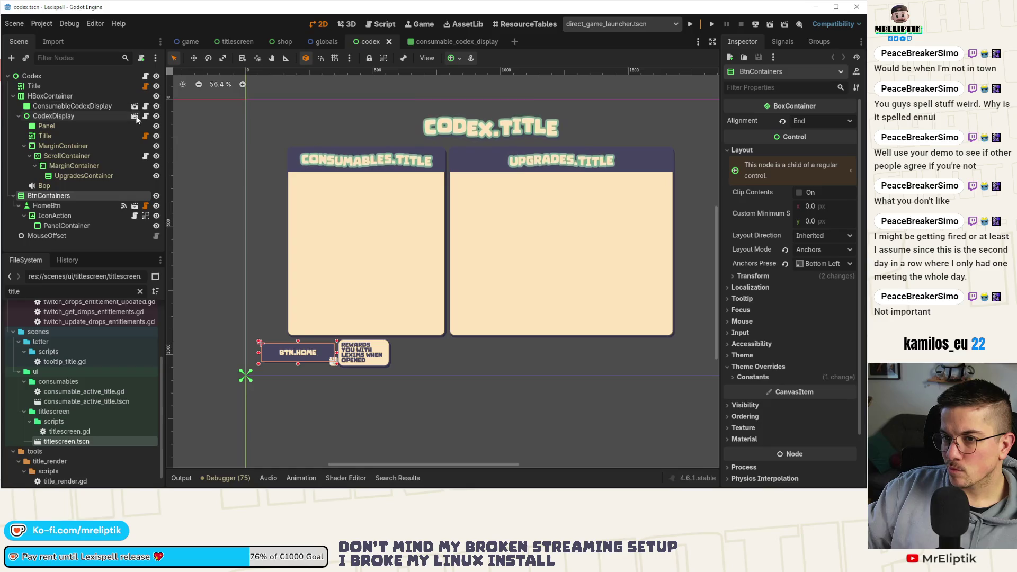
click(135, 116)
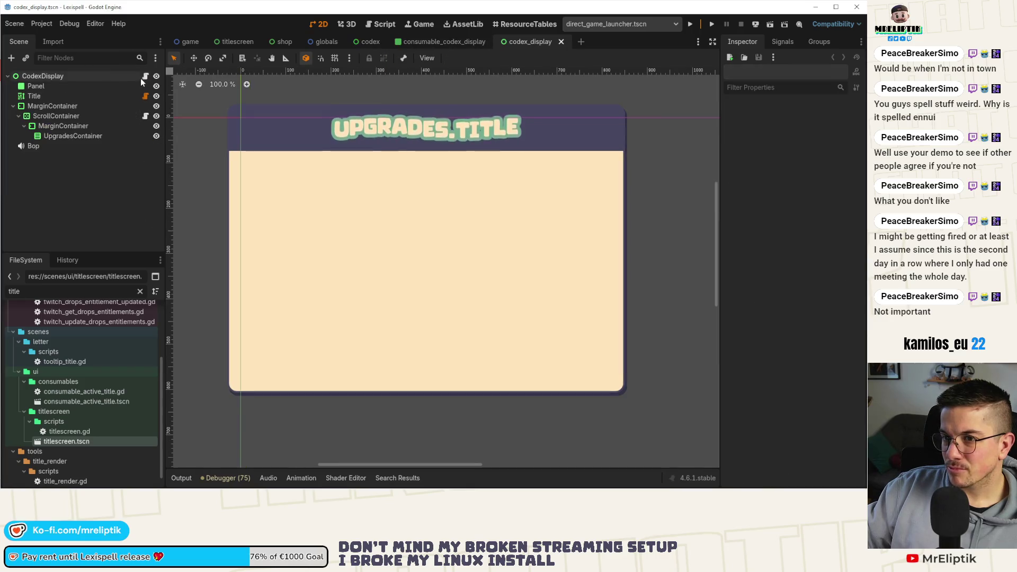
click(146, 76)
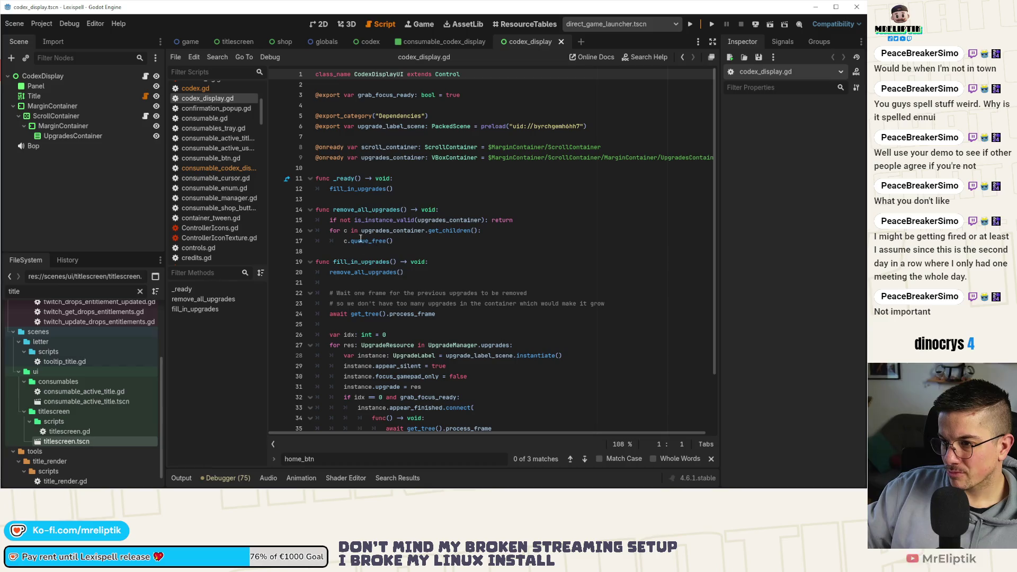
- Declare var tween_spawn: Tween below the dependency exports
click(365, 209)
drag(329, 189, 392, 188)
scroll(386, 270, down, 2)
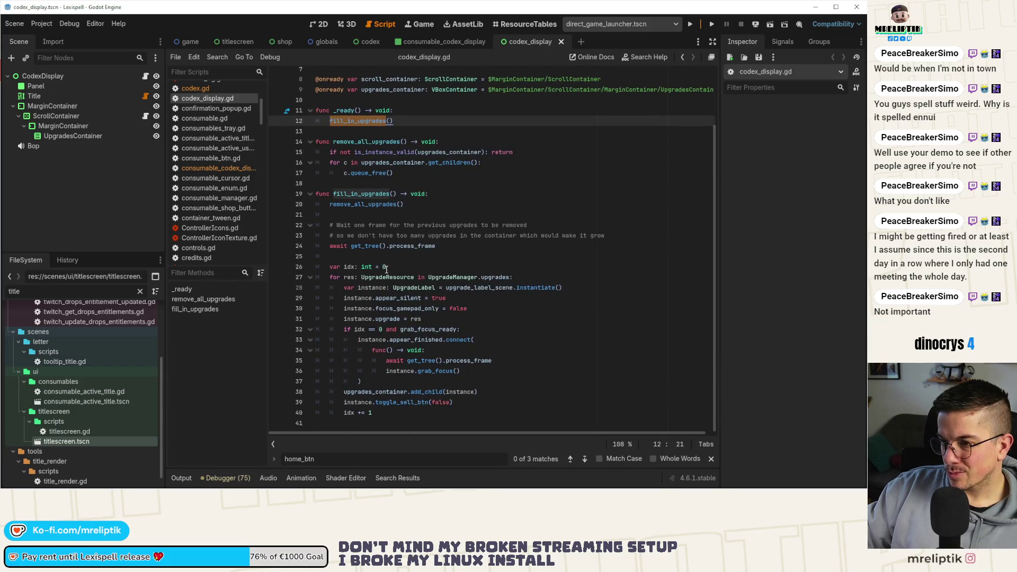
scroll(415, 290, up, 2)
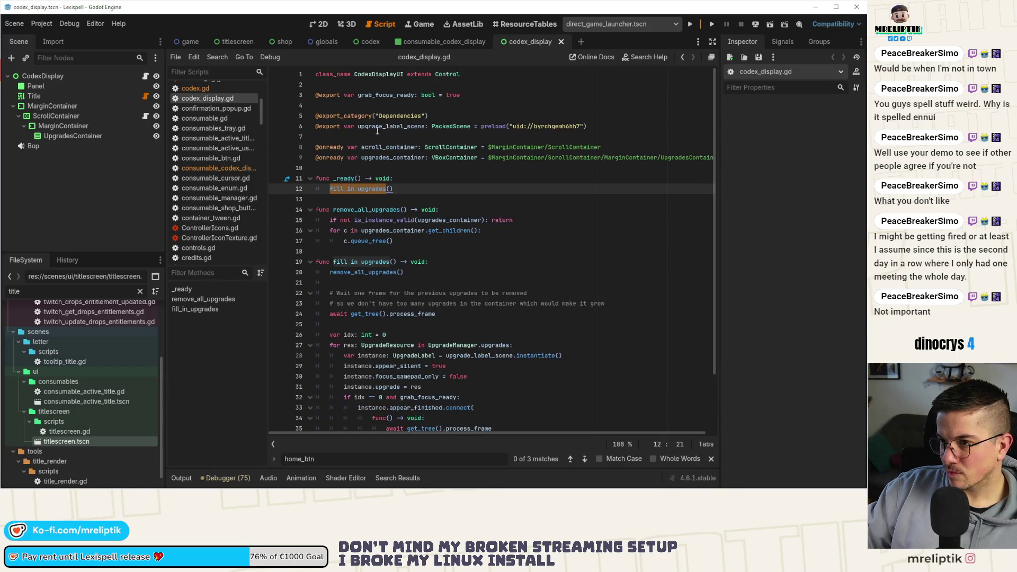
click(350, 137)
mouse_move(367, 186)
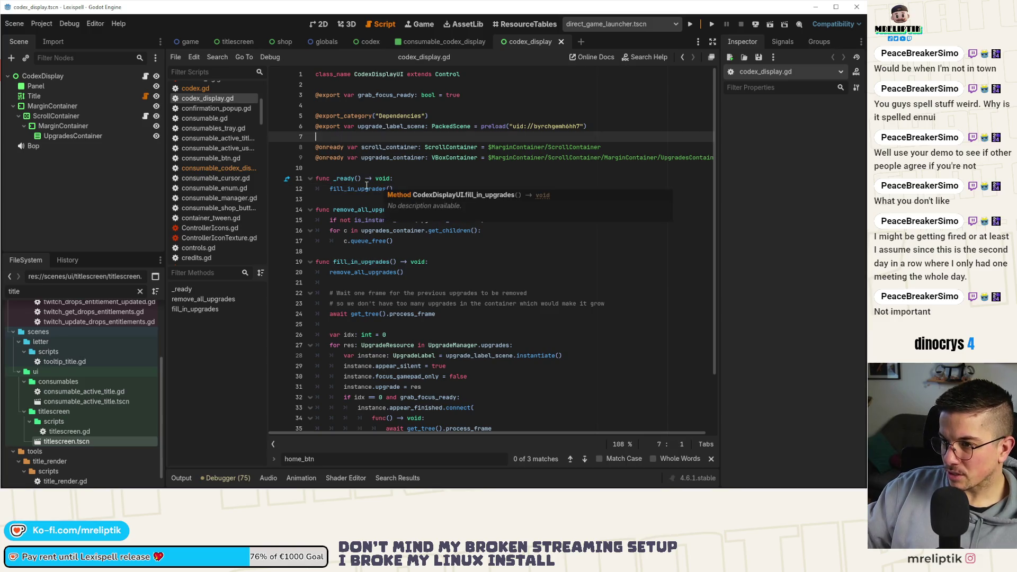
key(Return)
key(Return)
key(Up)
text(v)
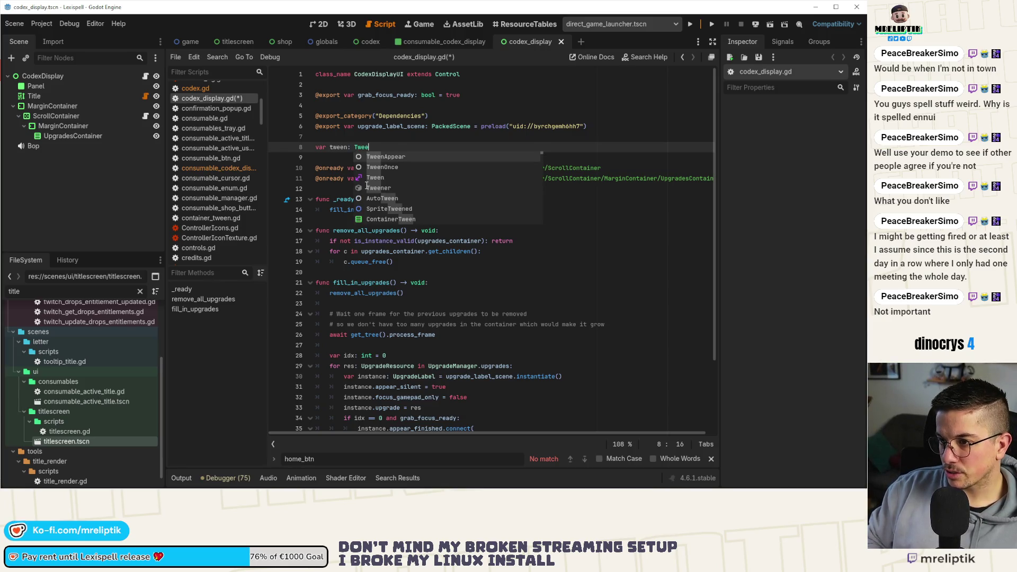
text(n)
key(Return)
key(ctrl+Left)
key(ctrl+Left)
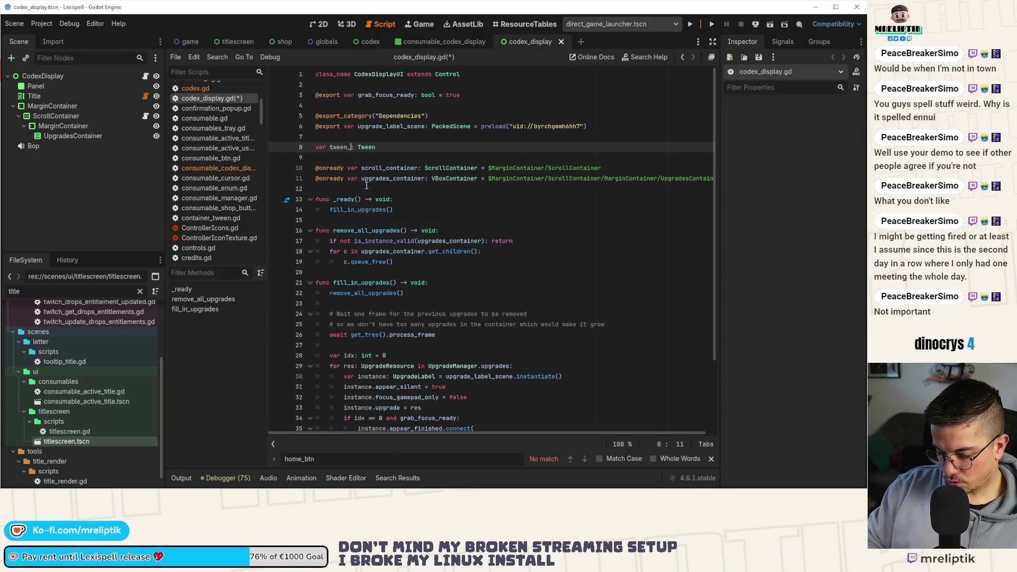
double_click(340, 148)
- Paste the tween kill/create_tween code after the frame await in fill_in_upgrades
scroll(379, 251, down, 3)
click(336, 257)
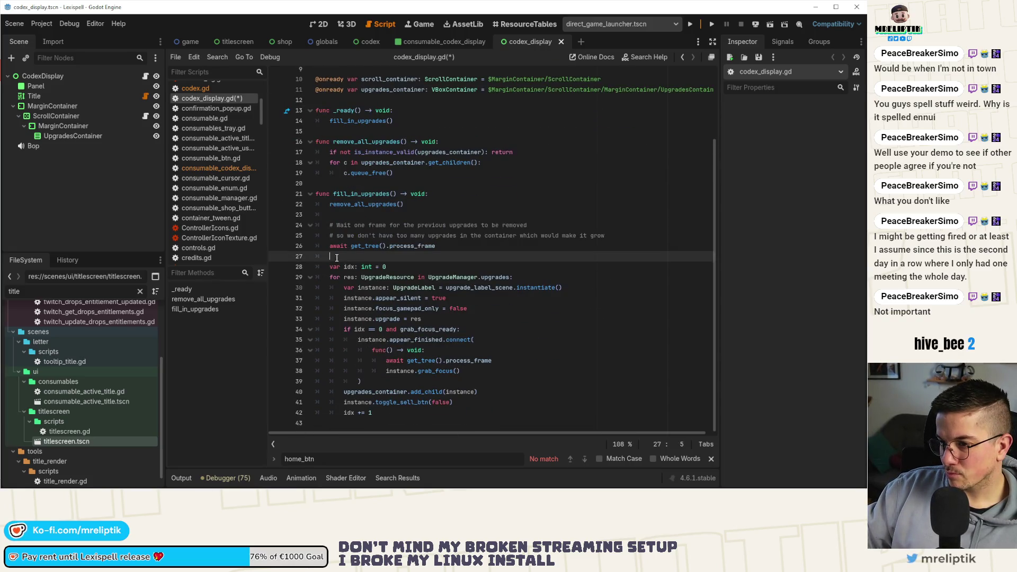
key(Return)
key(Return)
key(Up)
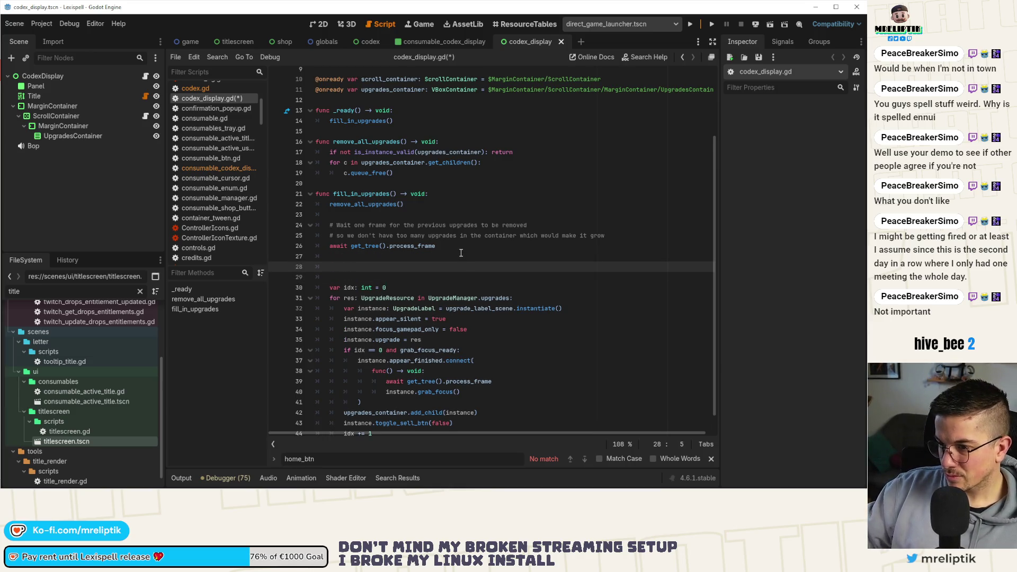
key(ctrl+v)
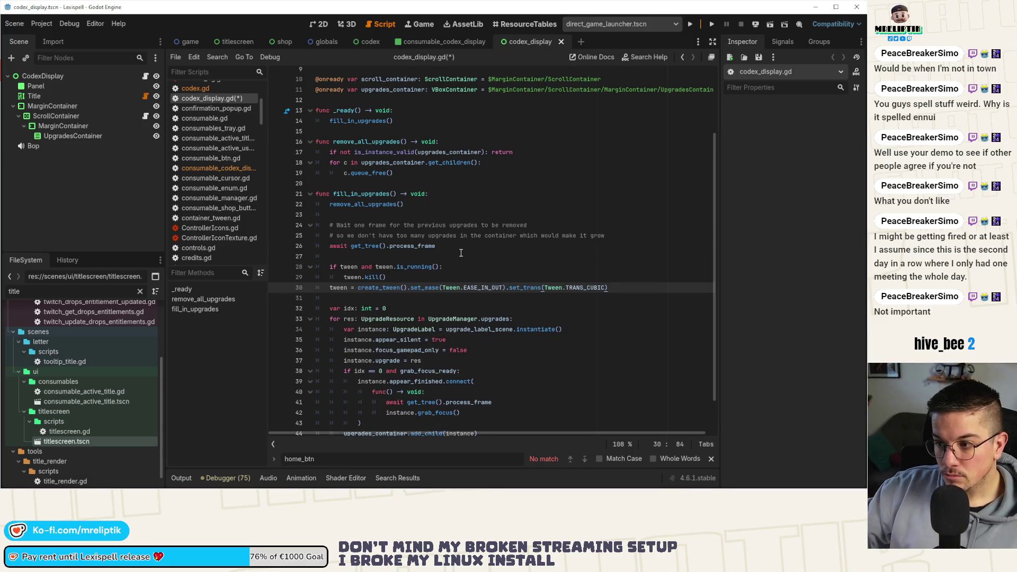
- Rename the four tween references to tween_spawn, remove the set_ease/set_trans chain, and save
double_click(350, 270)
text(tween_spawn)
double_click(350, 282)
text(tween_spawn)
double_click(338, 293)
text(tween_spawn)
double_click(405, 271)
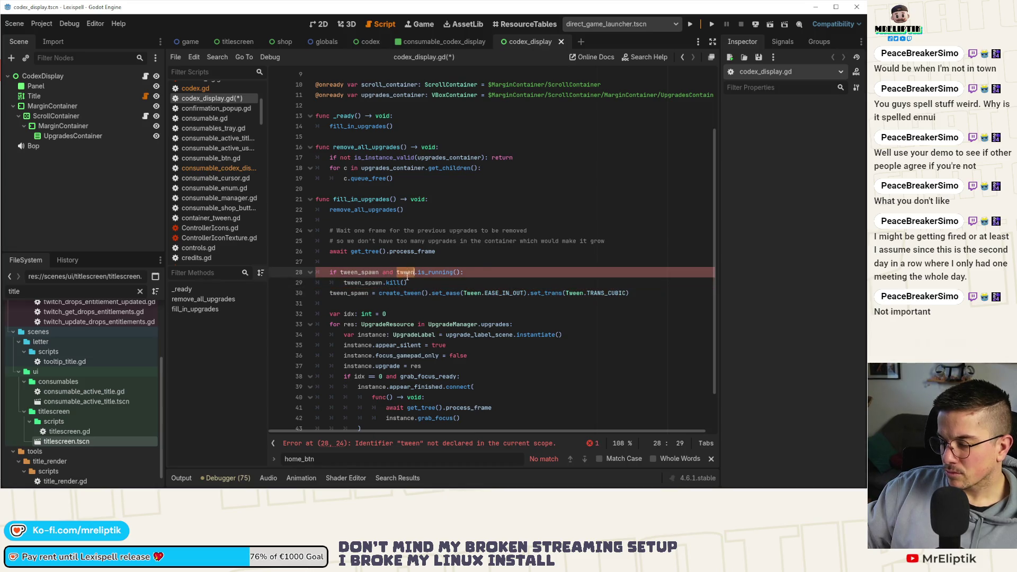
text(tween_spawn)
drag(428, 293, 685, 295)
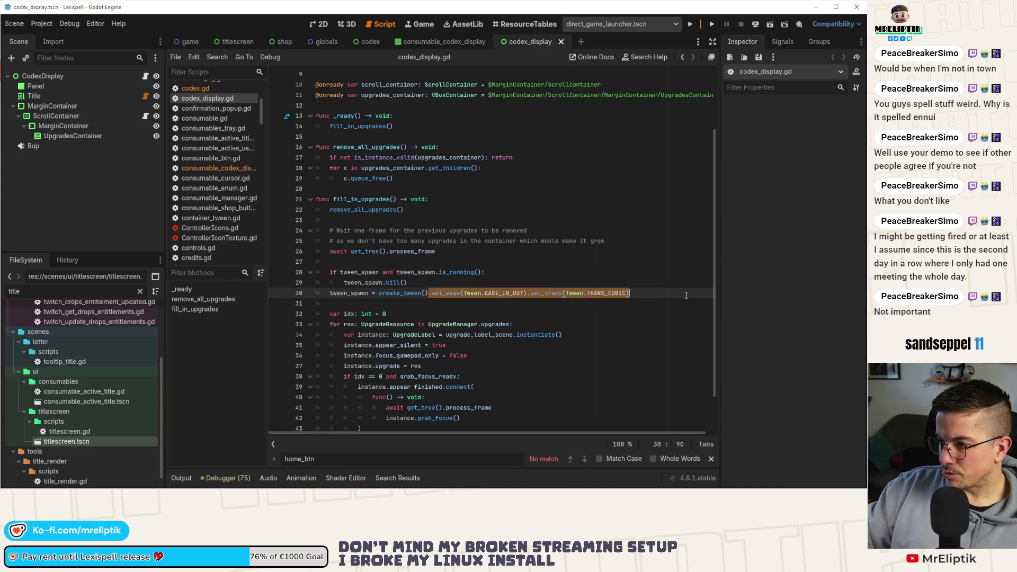
key(BackSpace)
key(ctrl+s)
scroll(442, 318, down, 2)
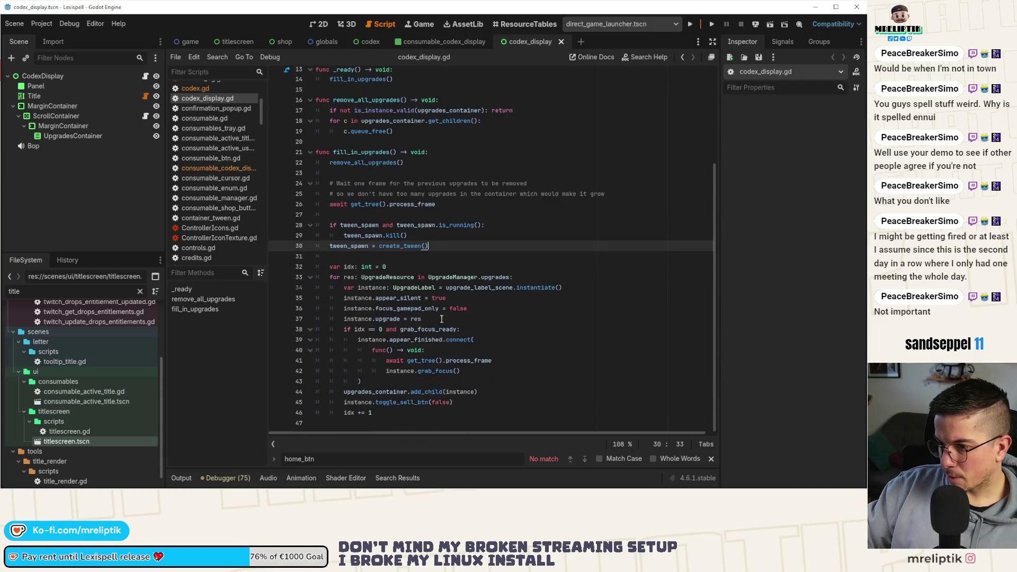
- Add a tween_spawn.tween_callback(func() -> void:) lambda at the top of the upgrades loop
click(547, 279)
key(Return)
text(twee)
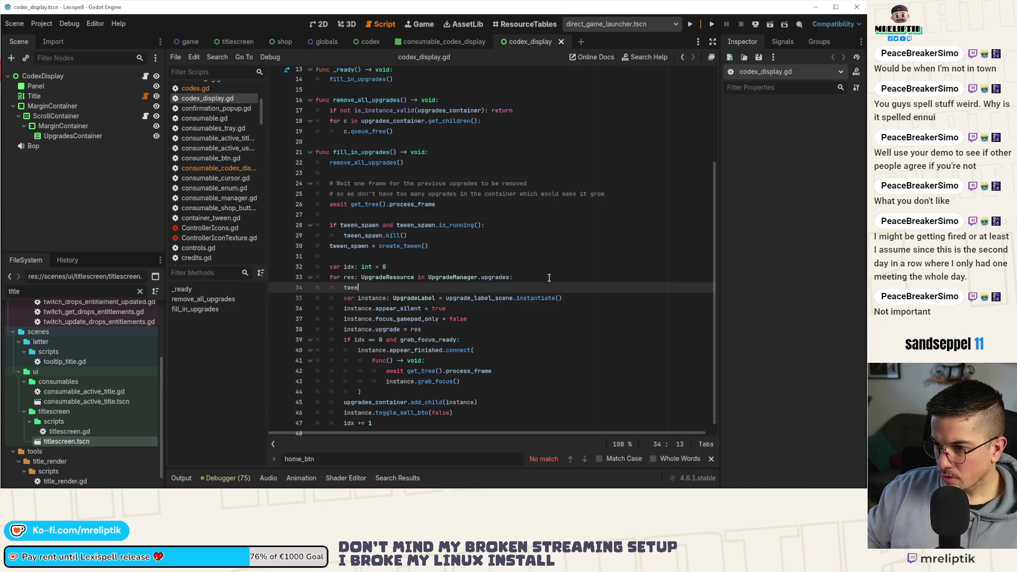
key(Return)
text(.twee)
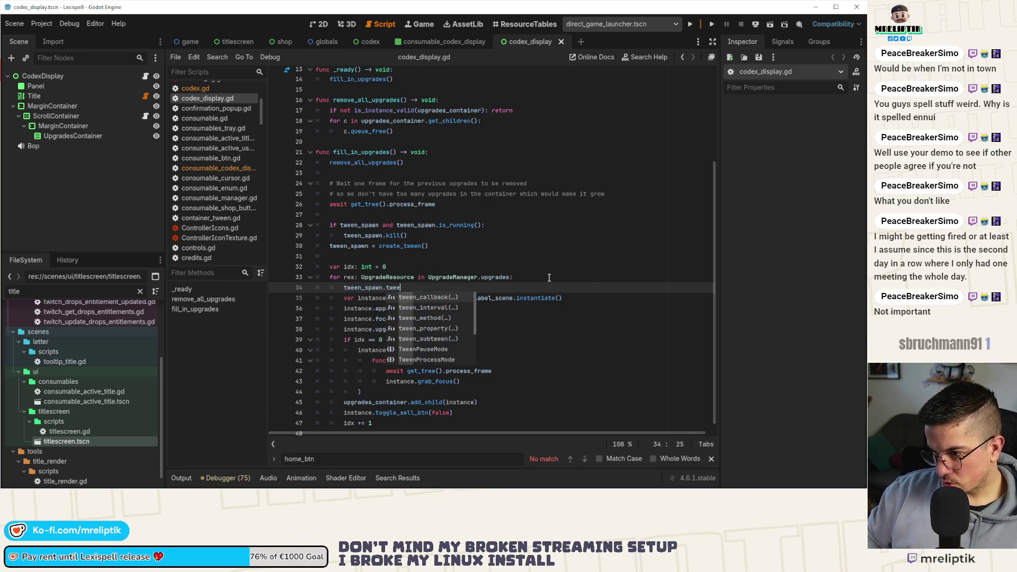
key(Return)
text(func()
key(Return)
key(ctrl+Right)
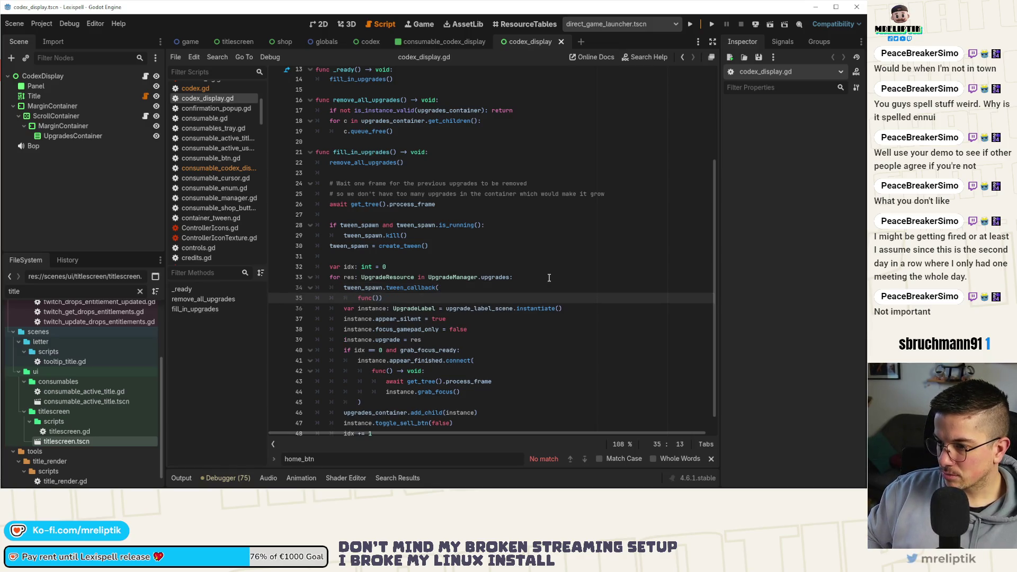
text(-> void:)
key(Return)
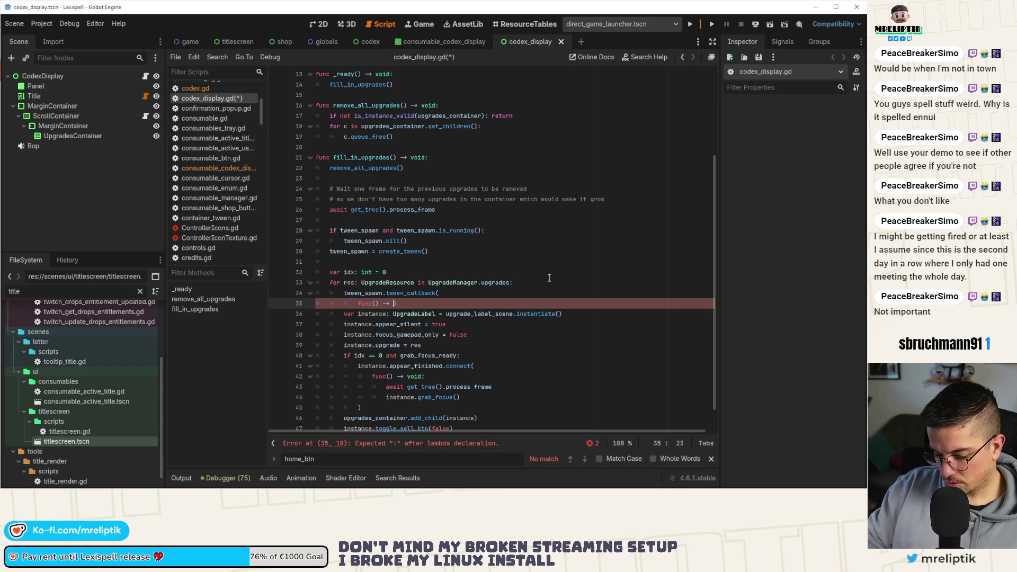
key(Return)
scroll(370, 372, down, 2)
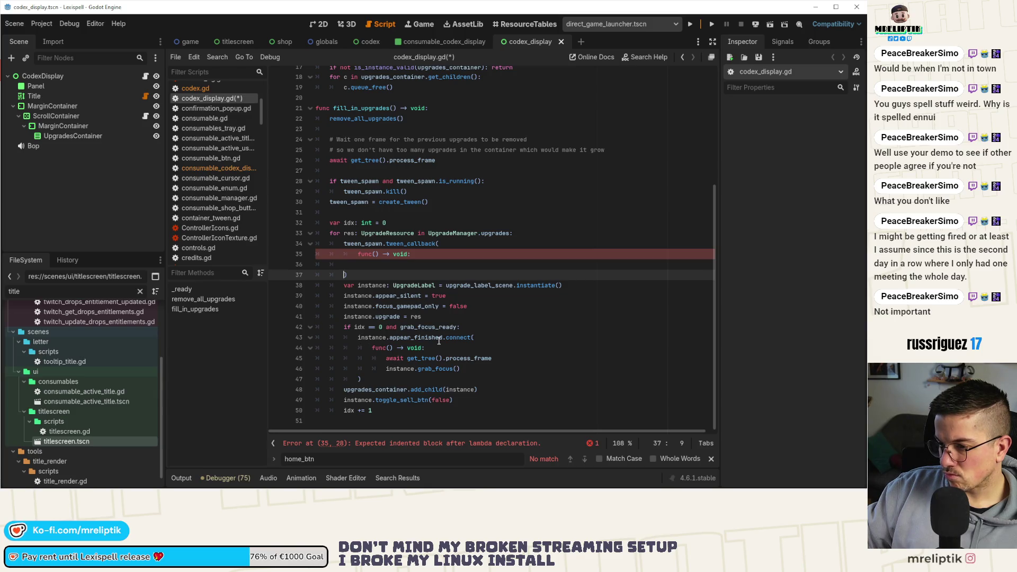
- Move the label instancing block through idx += 1 into the lambda and indent it
drag(345, 289, 390, 411)
key(ctrl+x)
click(372, 265)
key(ctrl+v)
click(318, 275)
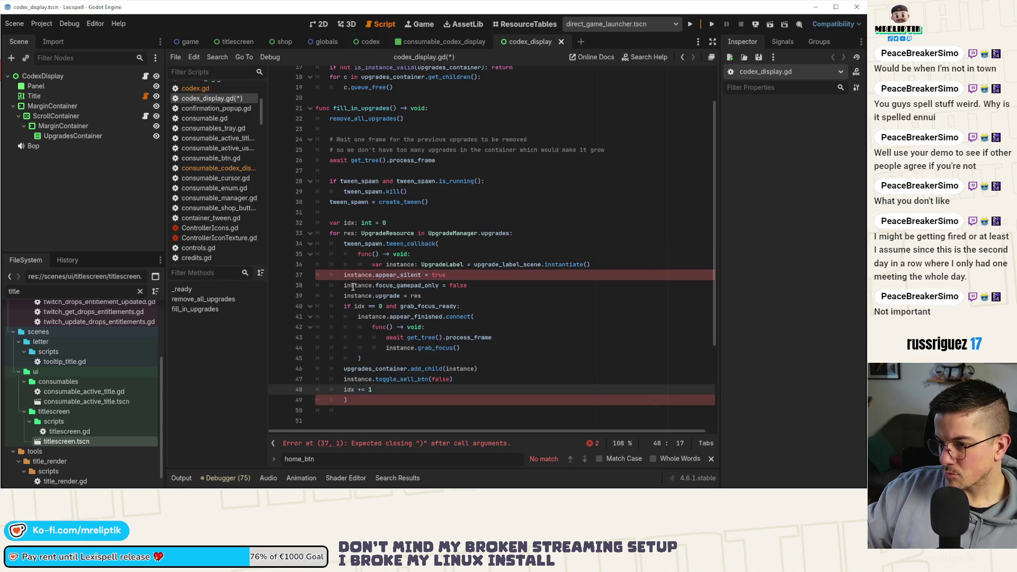
shift+click(419, 389)
key(Tab)
key(Tab)
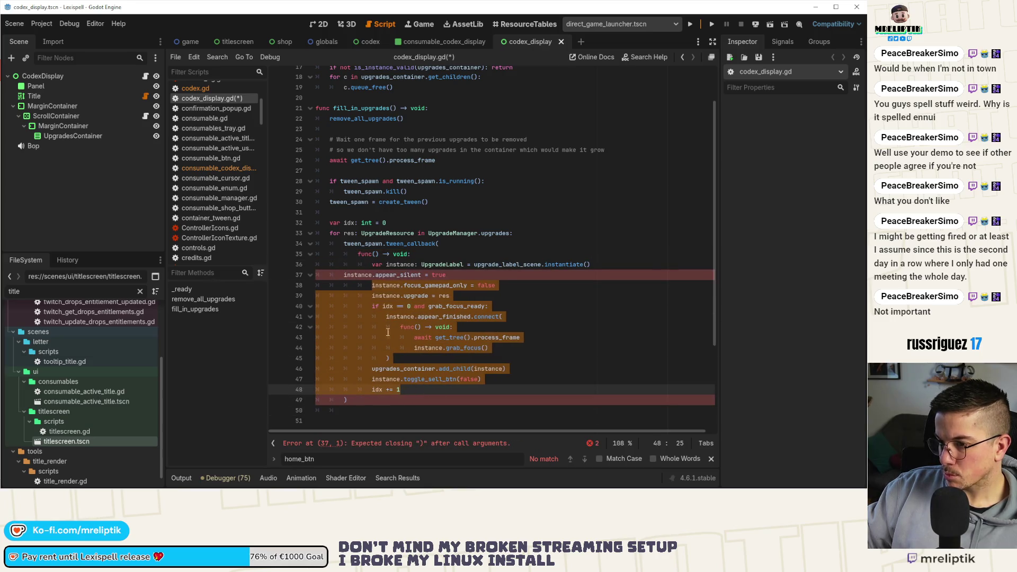
click(358, 275)
key(Tab)
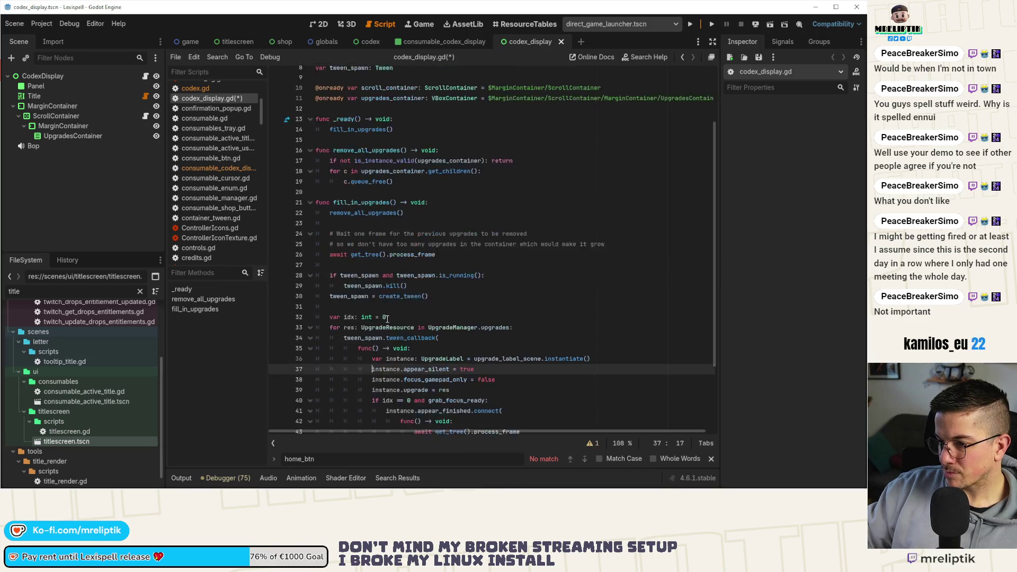
- Add tween_spawn.tween_interval(0.05) after the callback and save
click(358, 399)
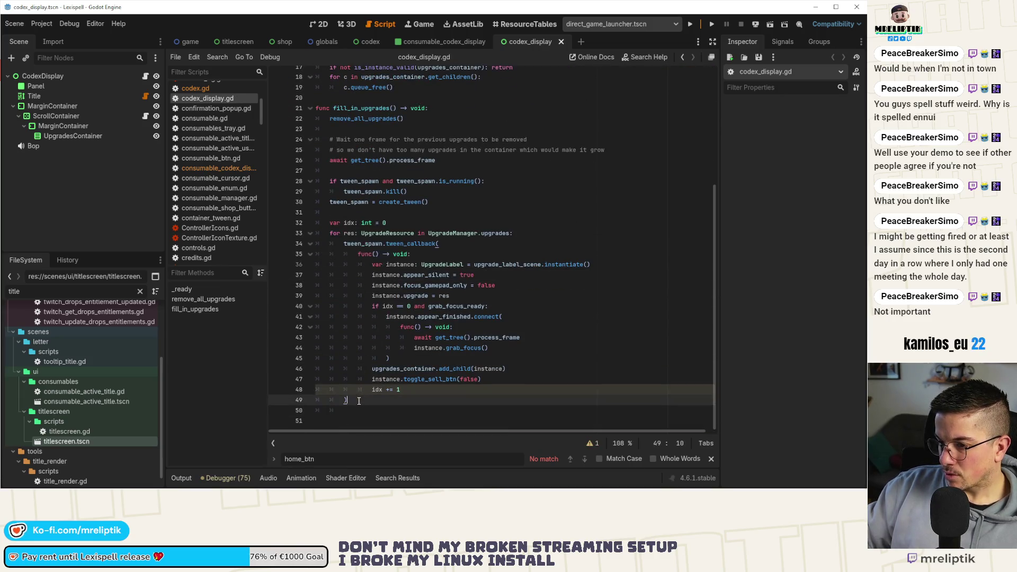
key(Return)
text(twee)
key(Return)
text(.twee)
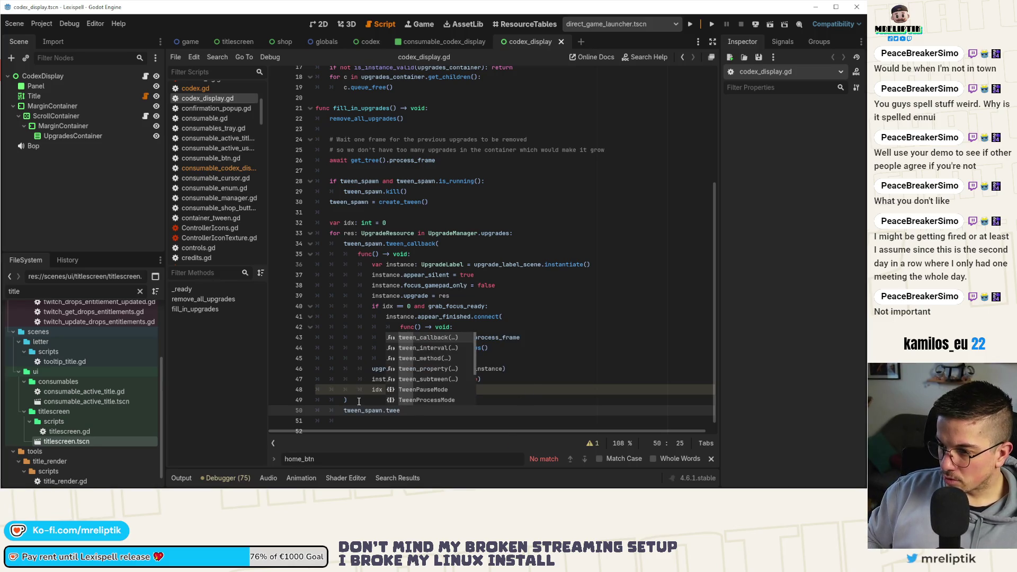
key(Down)
key(Return)
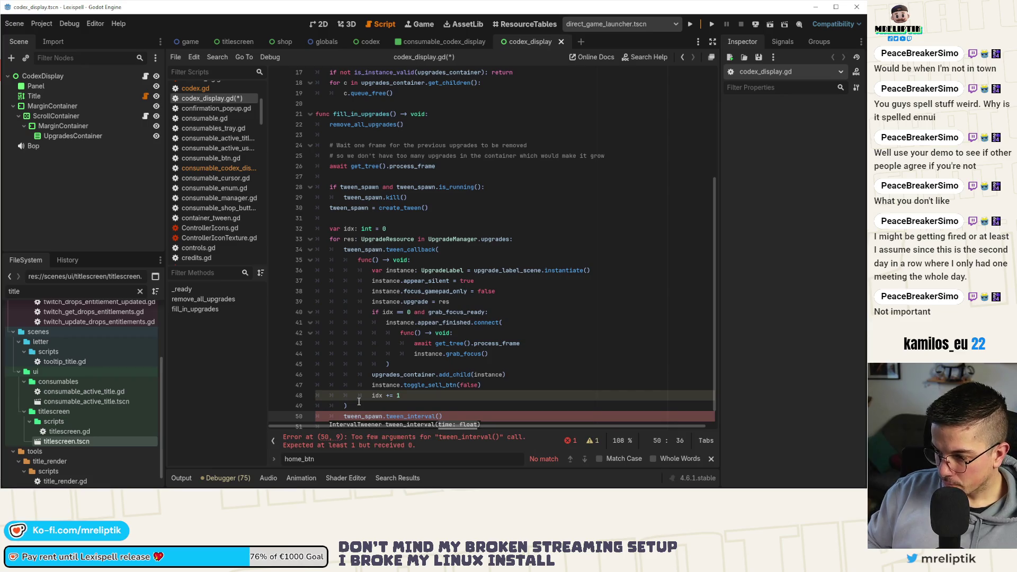
text(0.05)
key(ctrl+s)
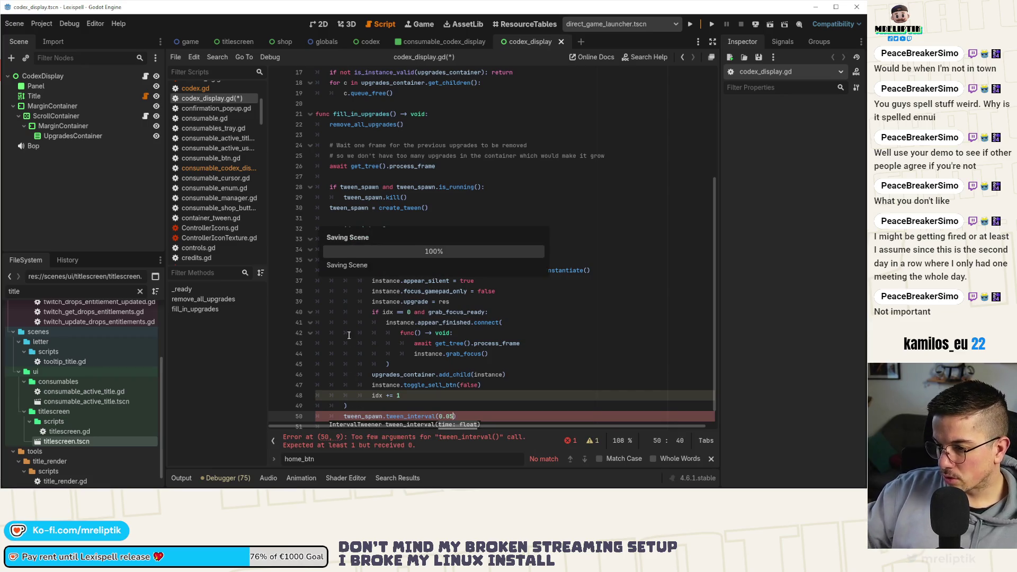
- Select the three tween reset lines for reuse in consumable_codex_display.gd
click(422, 312)
scroll(377, 255, down, 1)
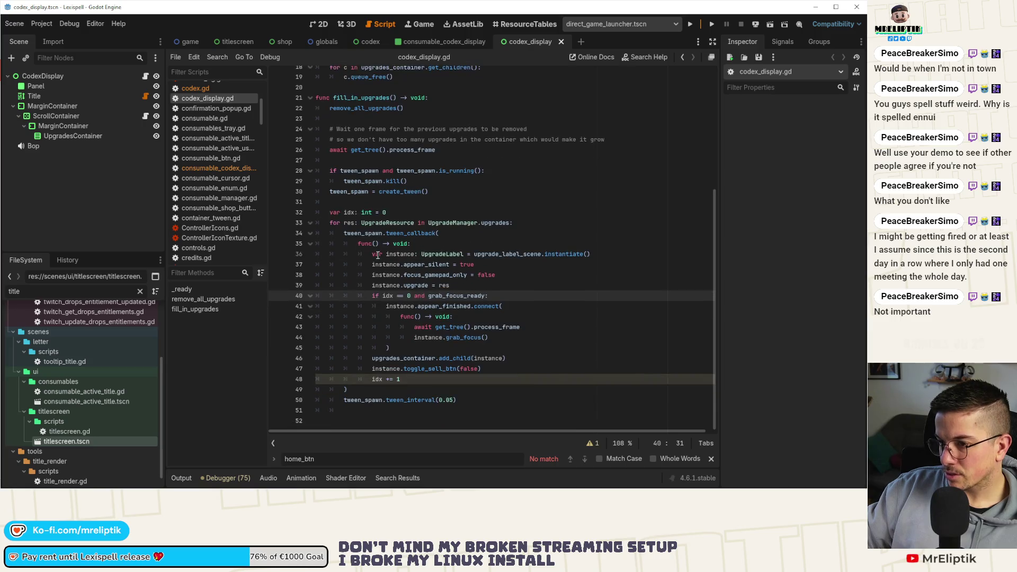
drag(430, 192, 314, 173)
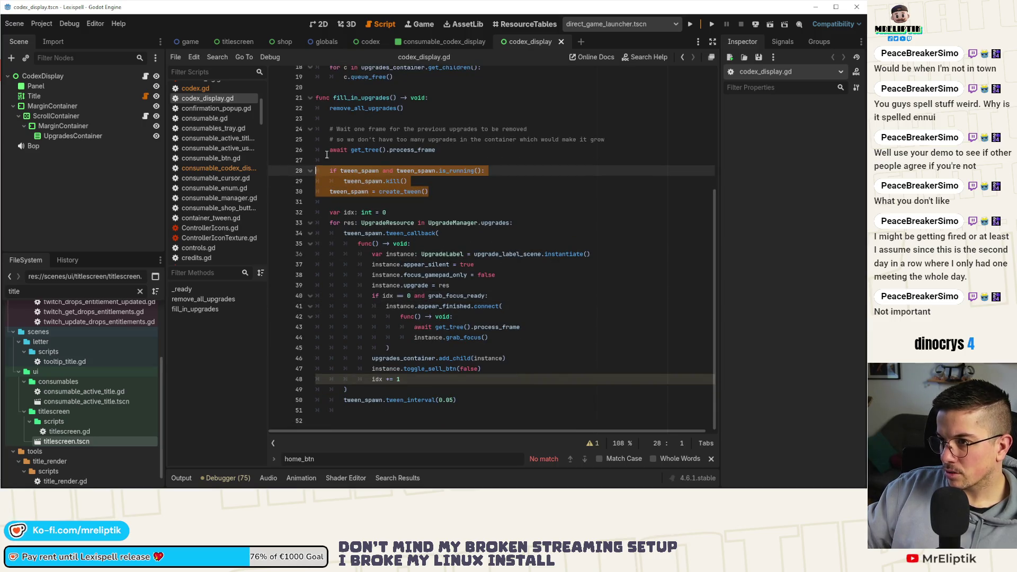
click(434, 40)
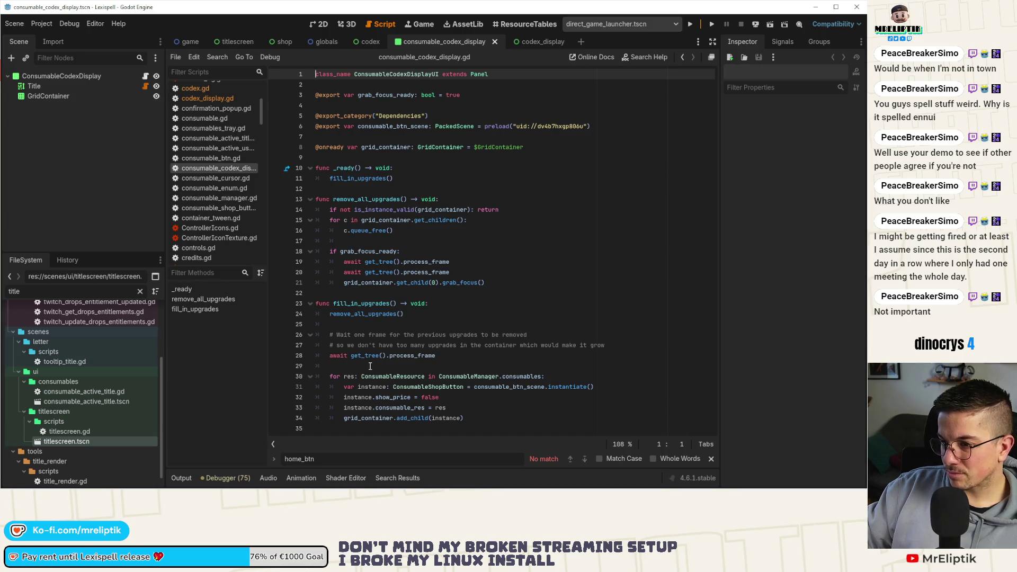
- Paste the tween_spawn kill-and-recreate lines into fill_in_upgrades after the one-frame wait
click(362, 319)
click(448, 365)
key(ctrl+v)
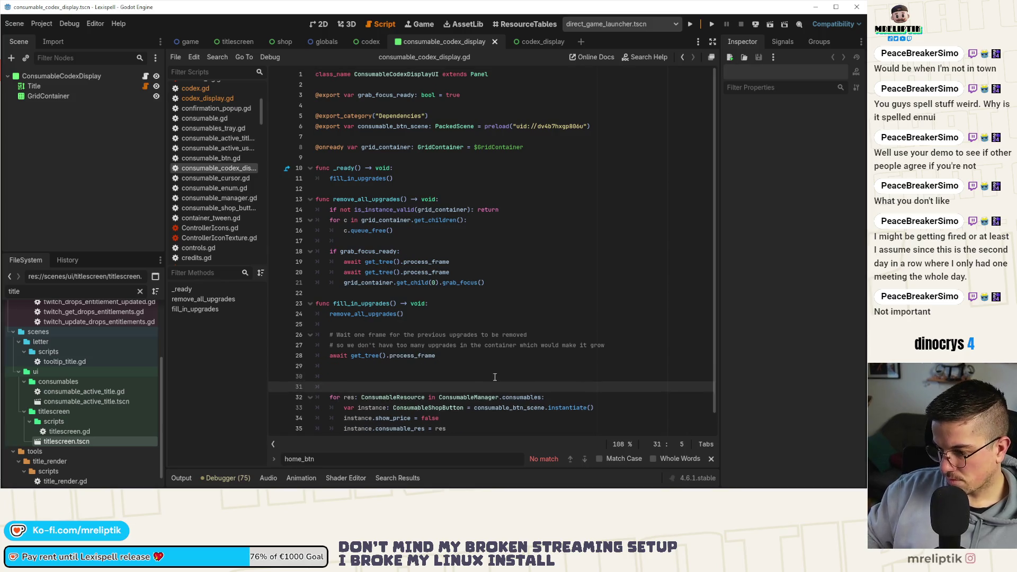
click(427, 375)
key(shift+Tab)
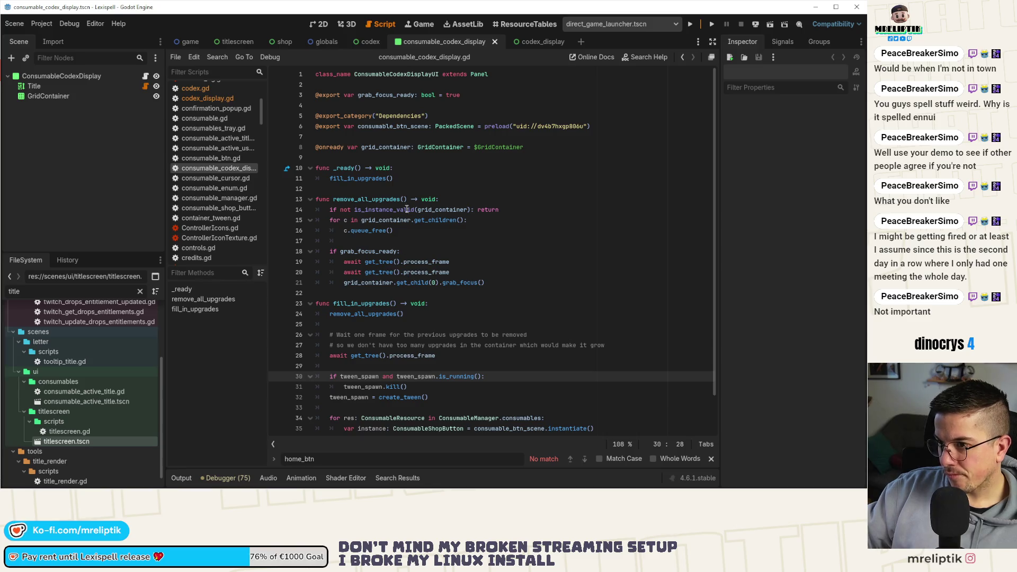
- Declare a tween_spawn Tween variable below the dependency exports and save the script
click(341, 138)
key(Return)
key(Return)
key(Up)
text(var)
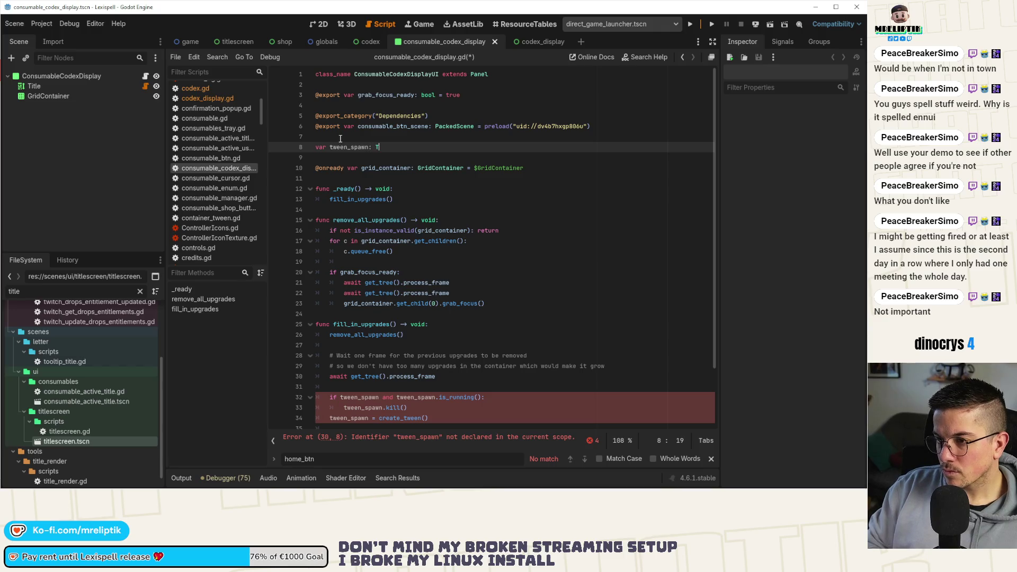
text(: Tween)
key(ctrl+s)
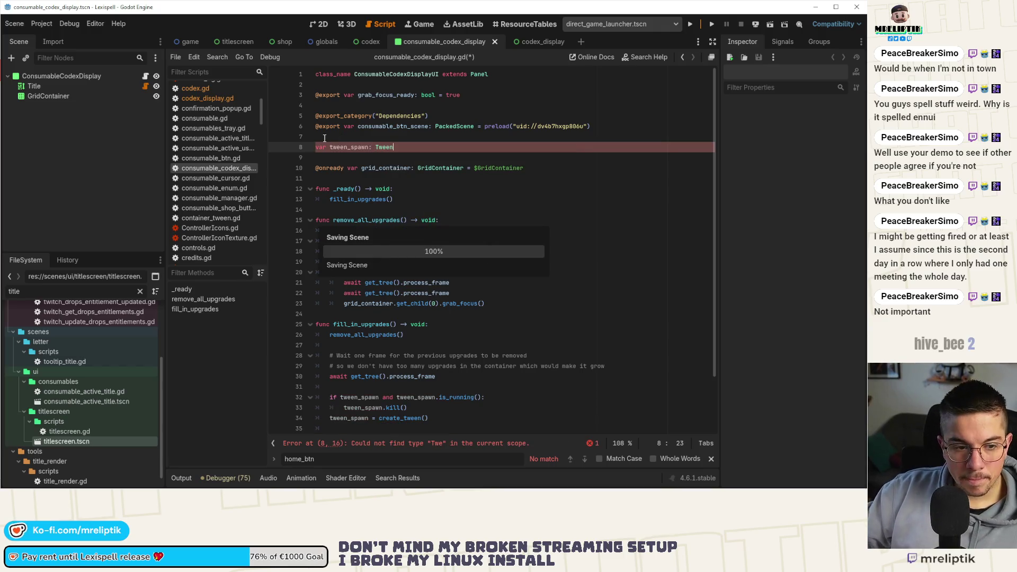
- Copy lines 34–50, the tween_callback block, from codex_display and return to consumable_codex_display
scroll(433, 293, down, 2)
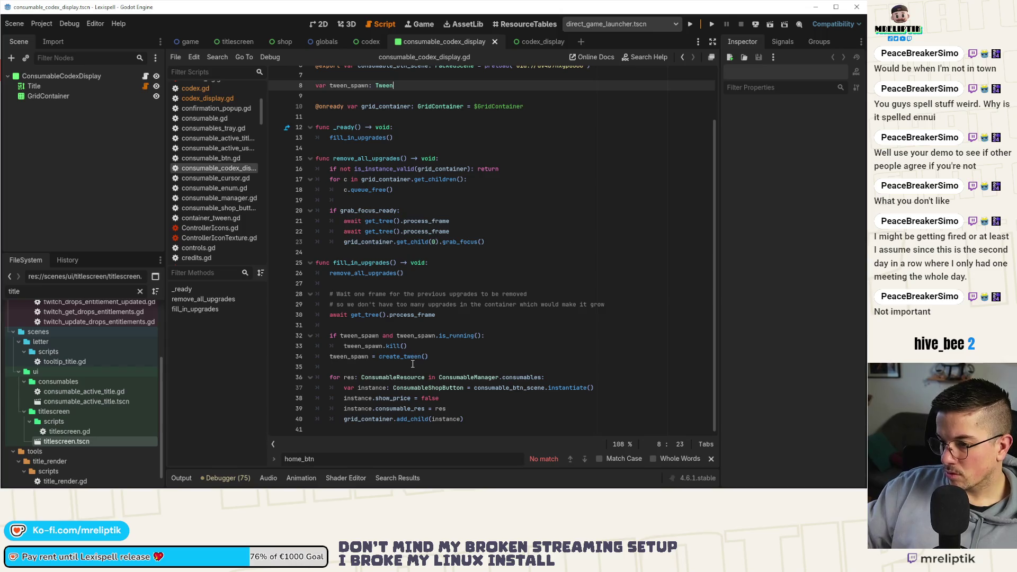
click(567, 377)
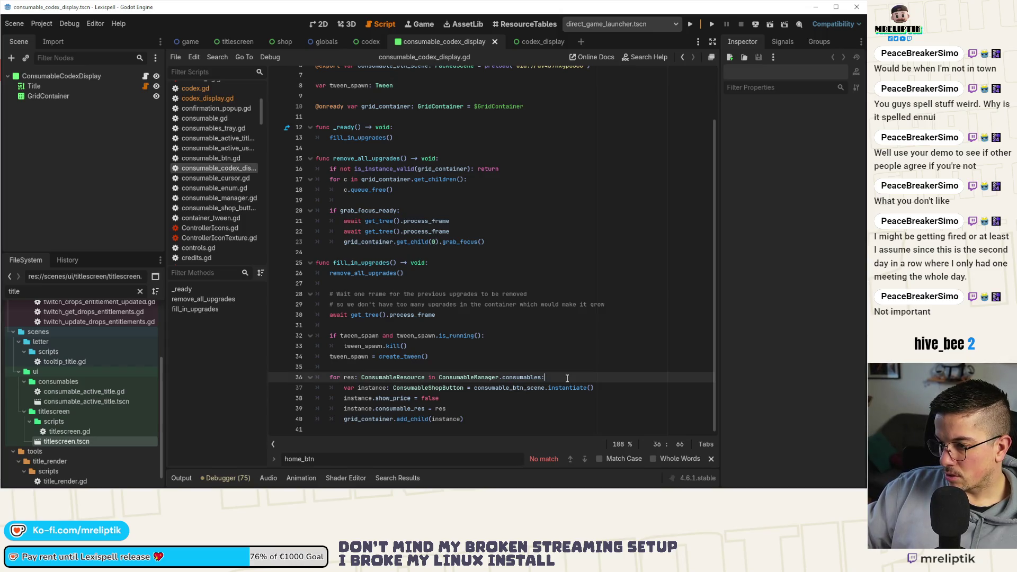
click(545, 42)
mouse_move(343, 242)
mouse_down()
mouse_move(440, 242)
mouse_move(492, 387)
mouse_move(457, 408)
mouse_up()
click(439, 44)
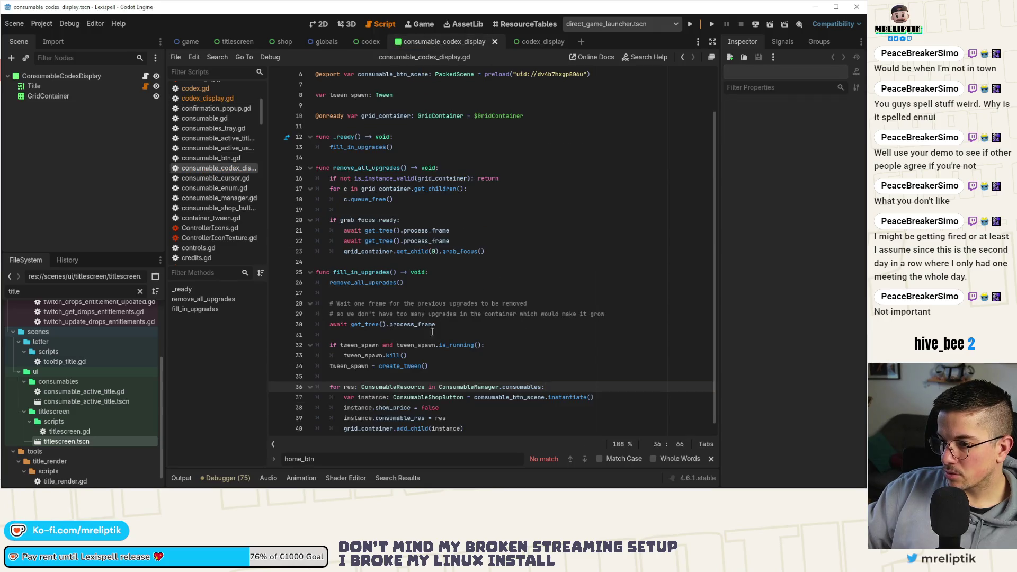
- Paste the tween_callback block into the consumables loop and delete its lambda body
key(Return)
key(ctrl+v)
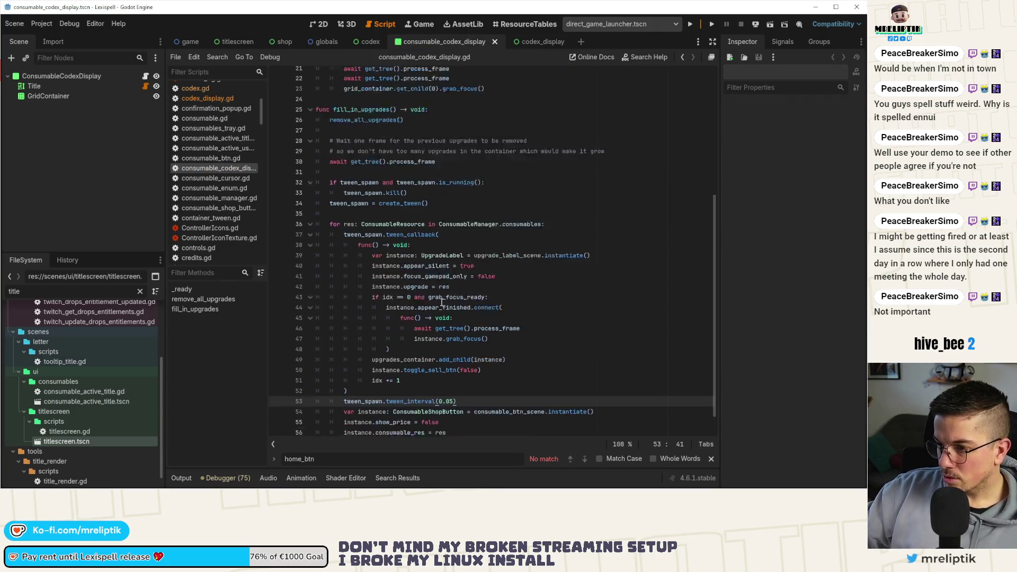
drag(374, 244, 403, 366)
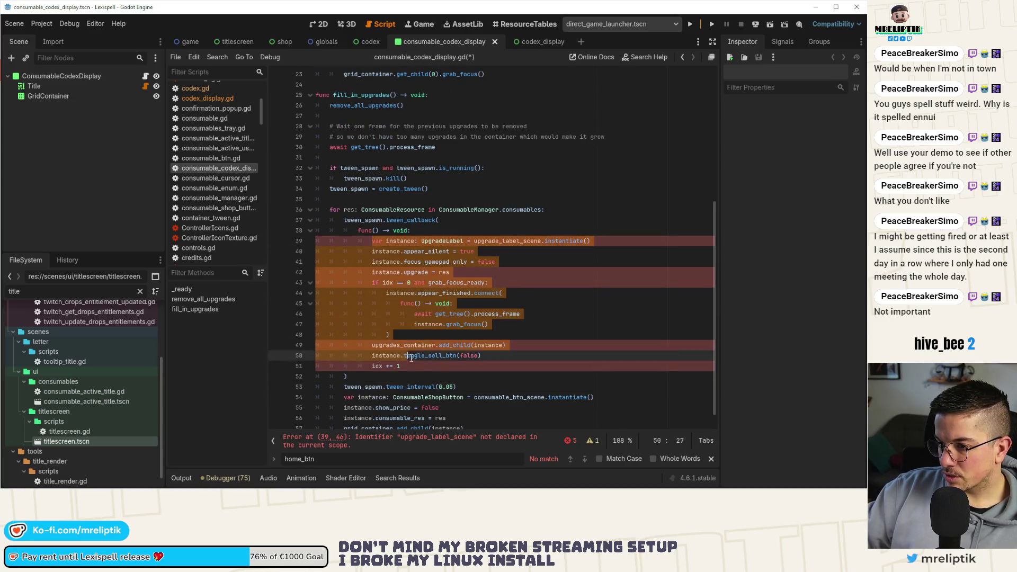
key(BackSpace)
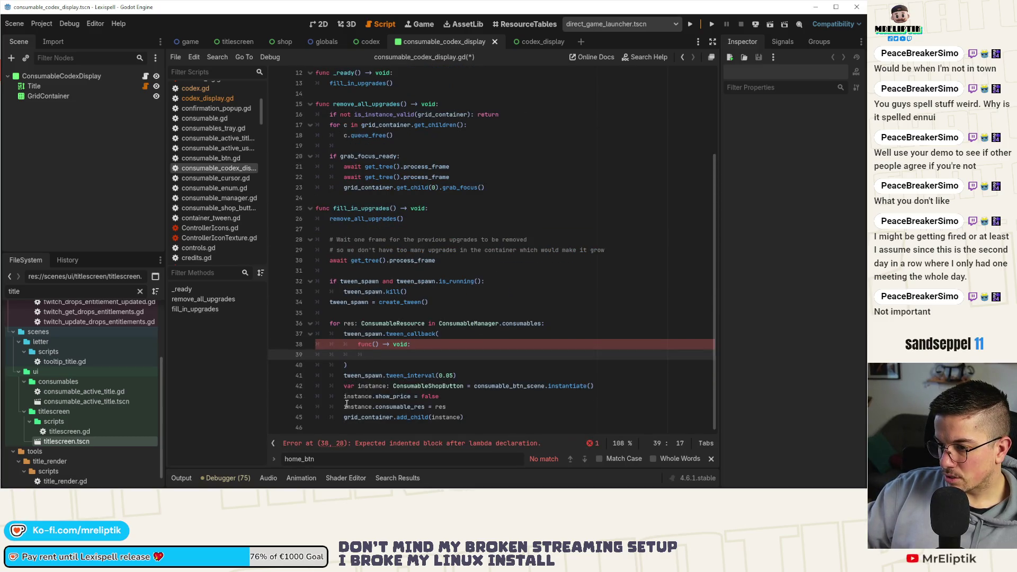
- Move the button-instancing lines into the lambda, indent them, and save
mouse_move(343, 385)
mouse_down()
mouse_move(403, 418)
mouse_move(470, 418)
mouse_up()
key(ctrl+x)
click(370, 354)
key(ctrl+v)
key(ctrl+s)
drag(344, 366, 464, 386)
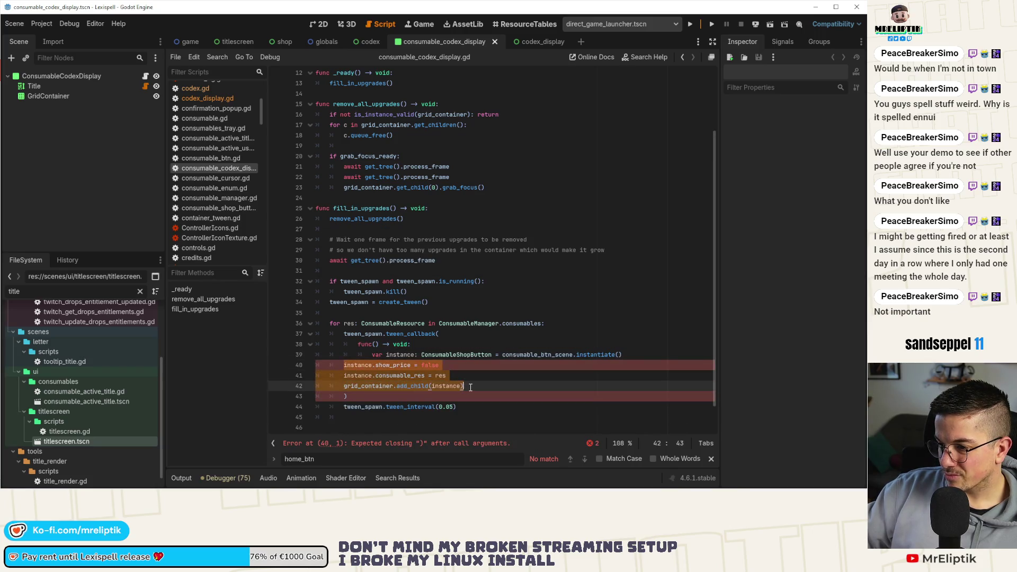
key(Tab)
key(Tab)
key(ctrl+s)
- Save the script again and run the project to test the 0.05 s spawning
click(359, 419)
key(ctrl+s)
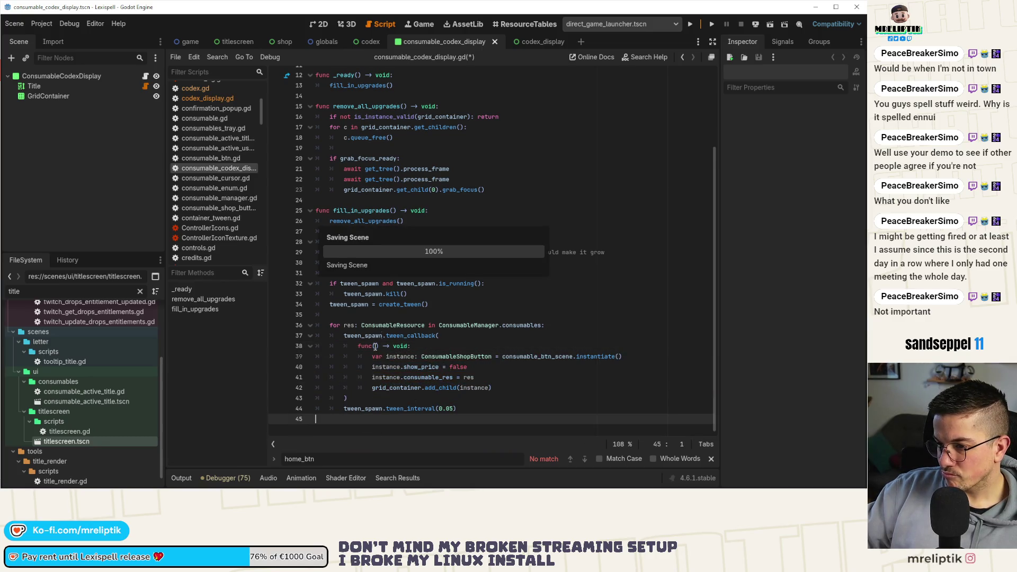
mouse_move(394, 341)
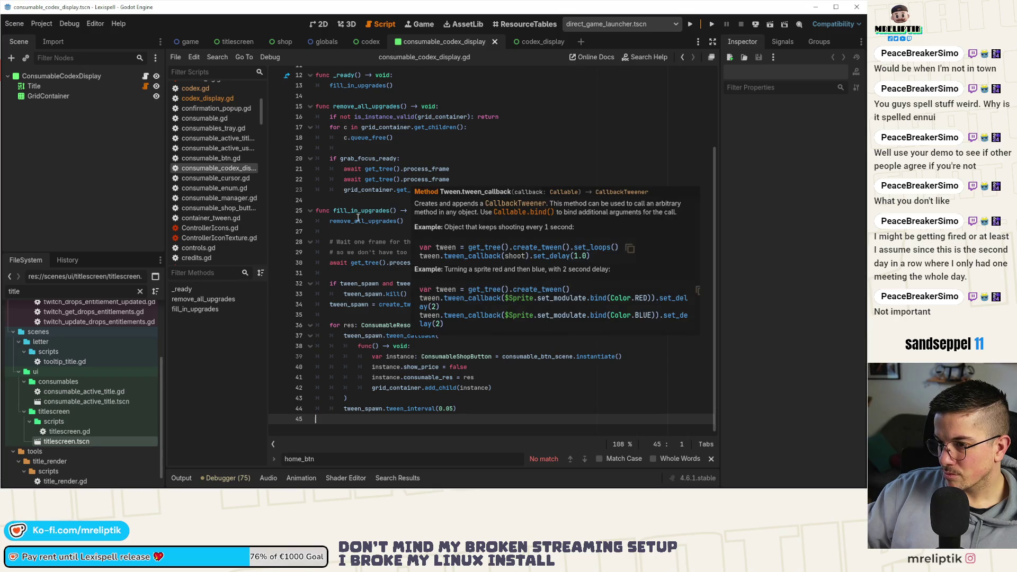
click(433, 199)
click(690, 24)
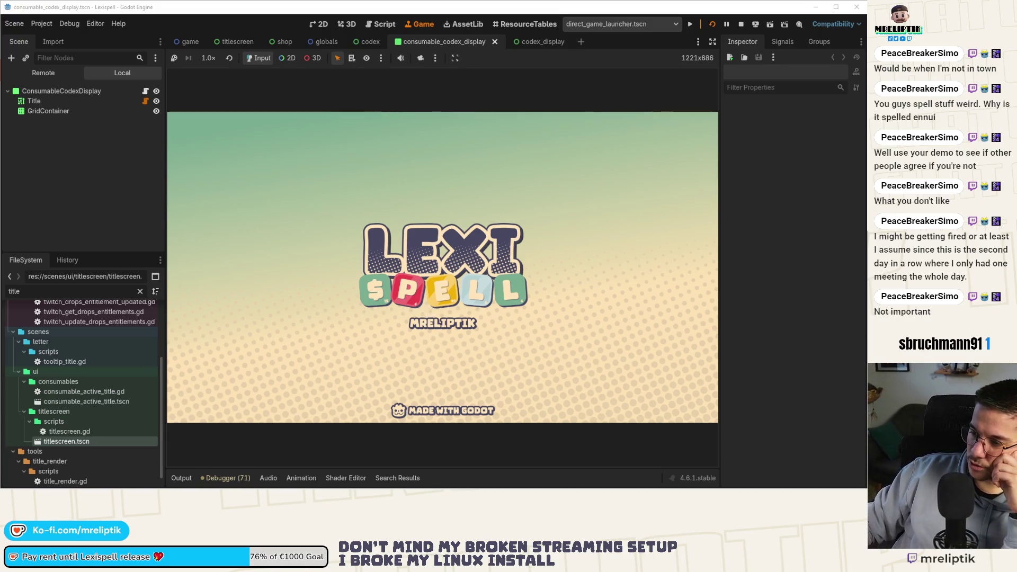
- Skip the intro, open the Lexicopedia twice to watch items spawn, then return to consumable_codex_display
key(Return)
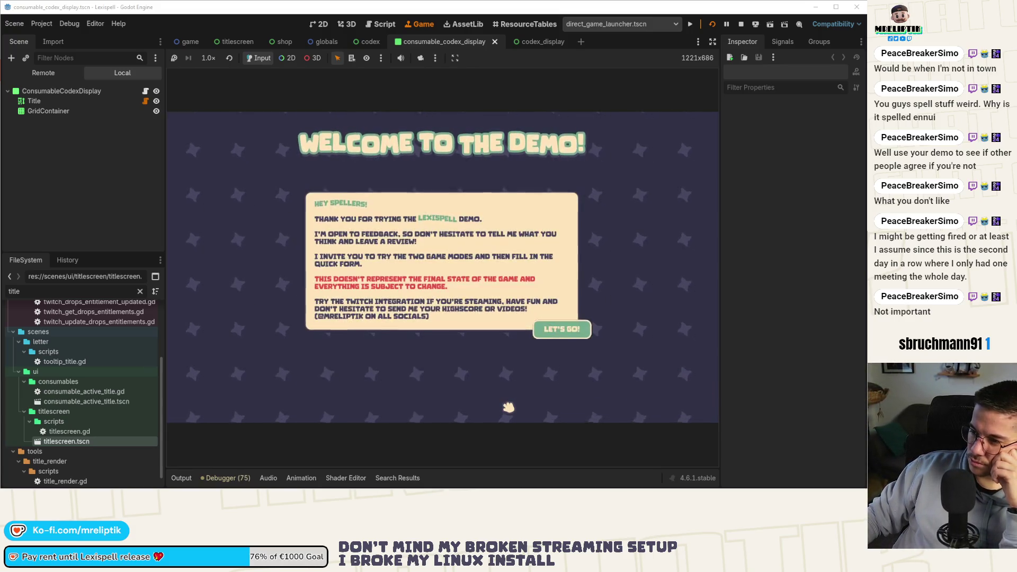
key(Return)
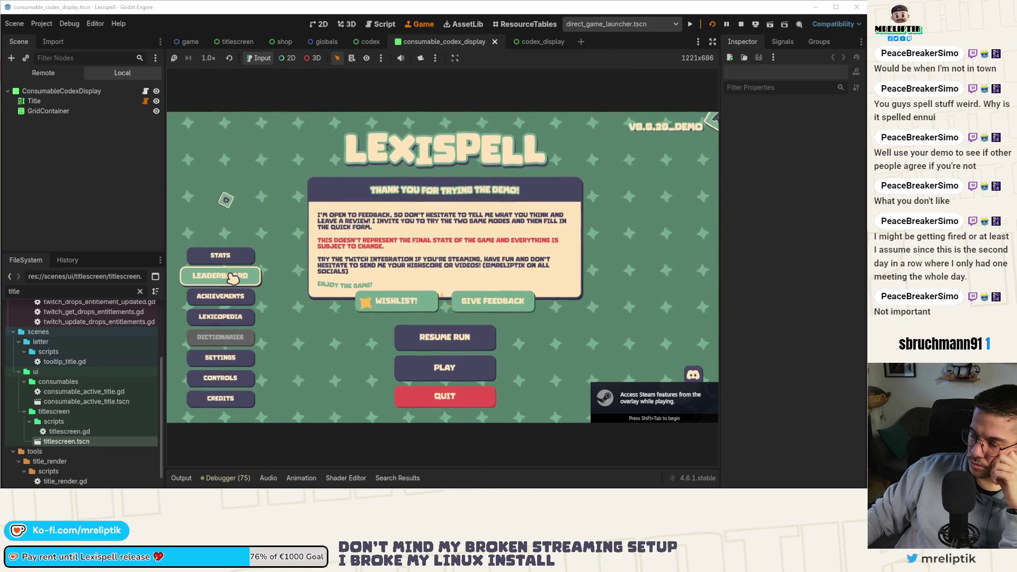
click(229, 316)
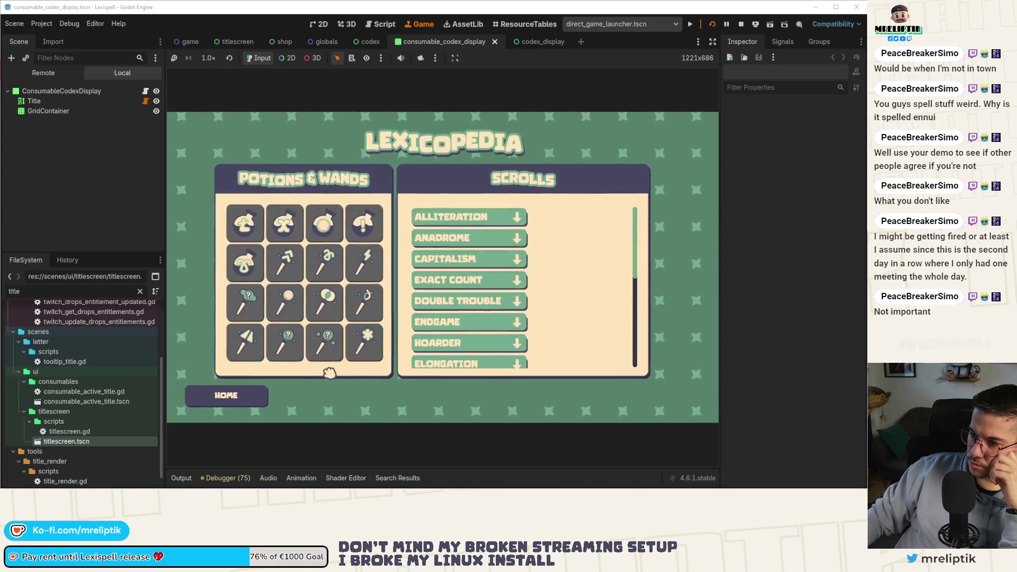
scroll(552, 300, down, 10)
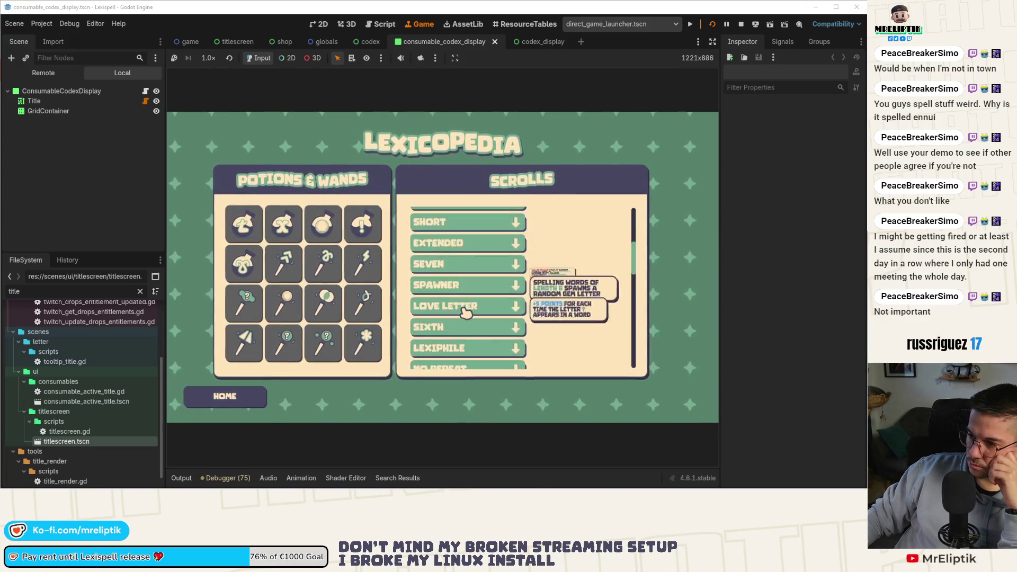
click(238, 396)
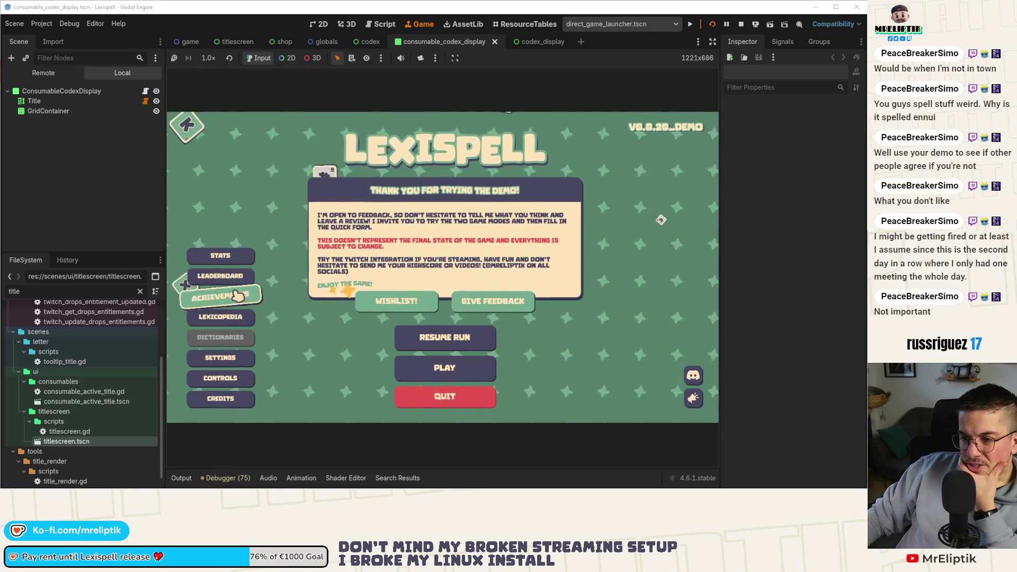
click(227, 316)
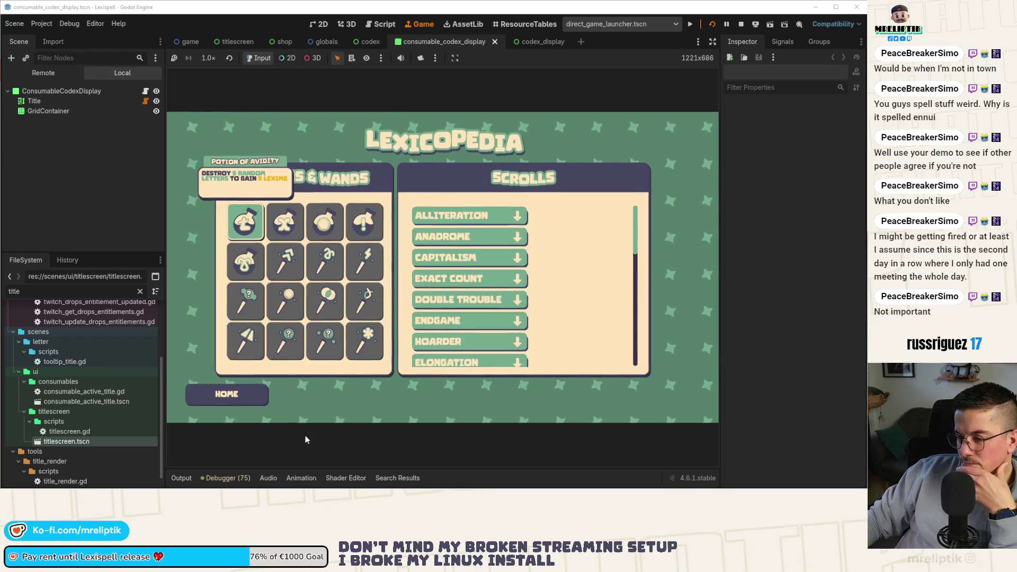
click(217, 400)
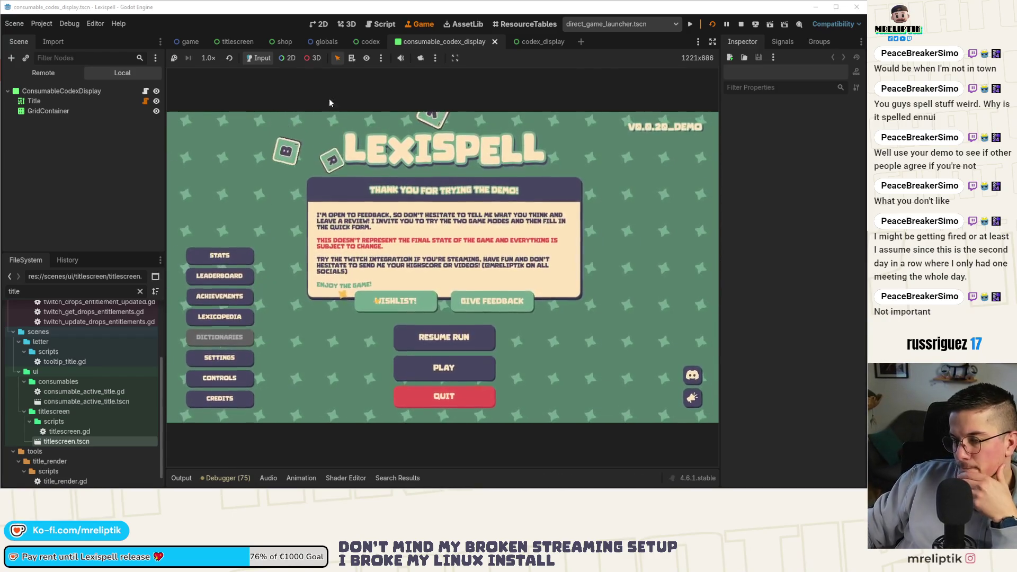
key(ctrl+Tab)
click(420, 46)
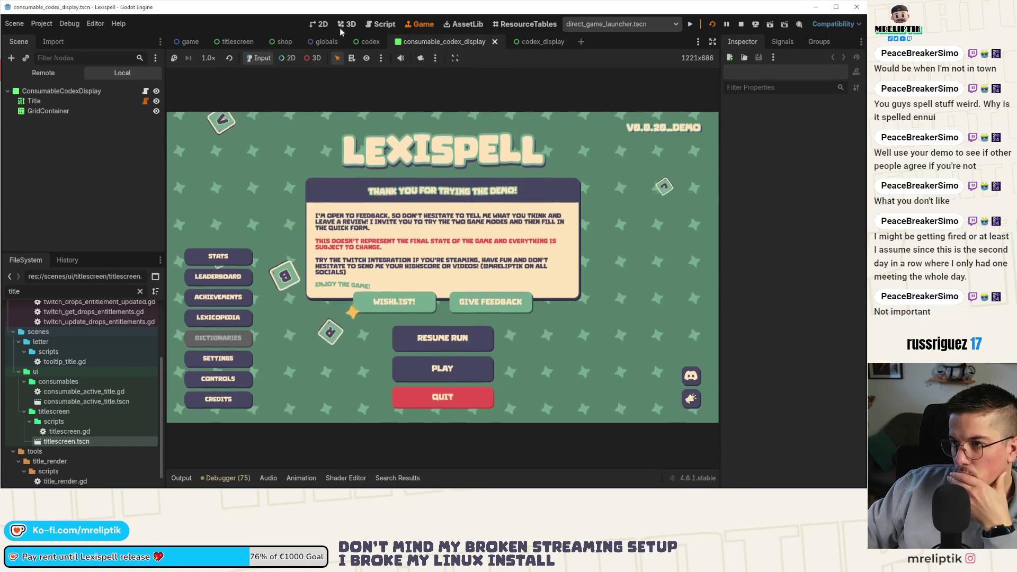
click(145, 92)
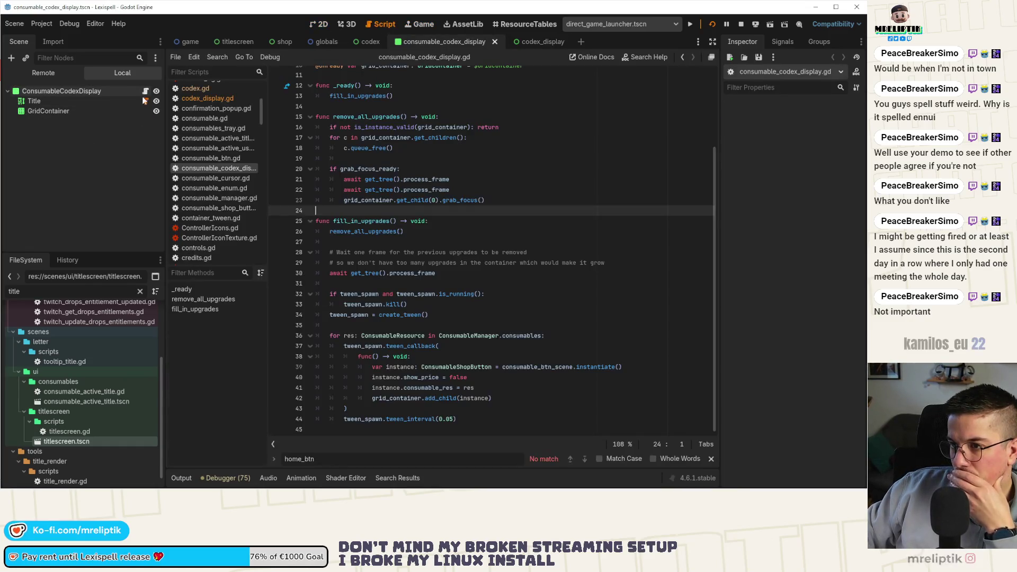
scroll(424, 260, up, 3)
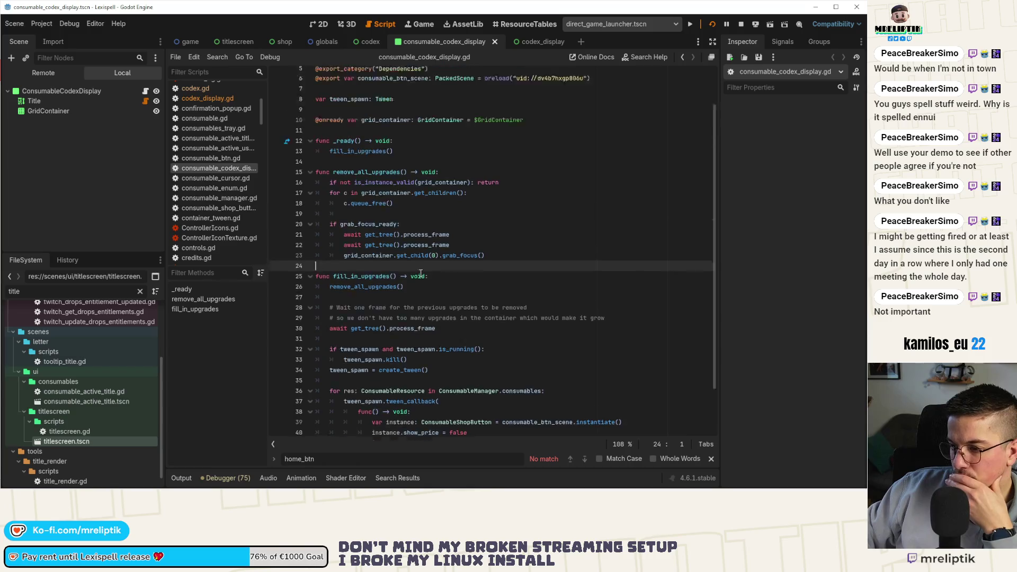
click(346, 106)
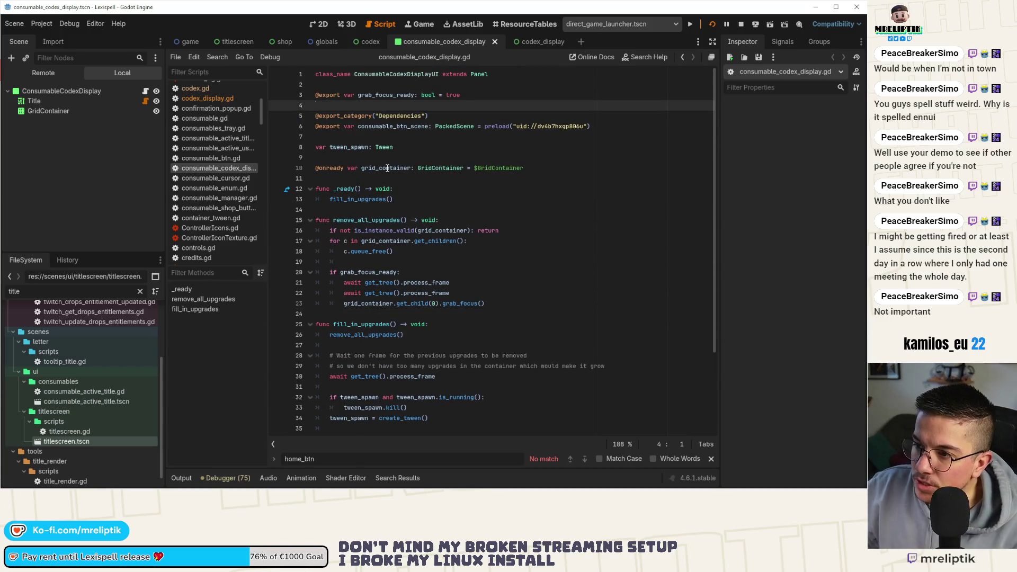
key(Return)
key(Up)
text(export)
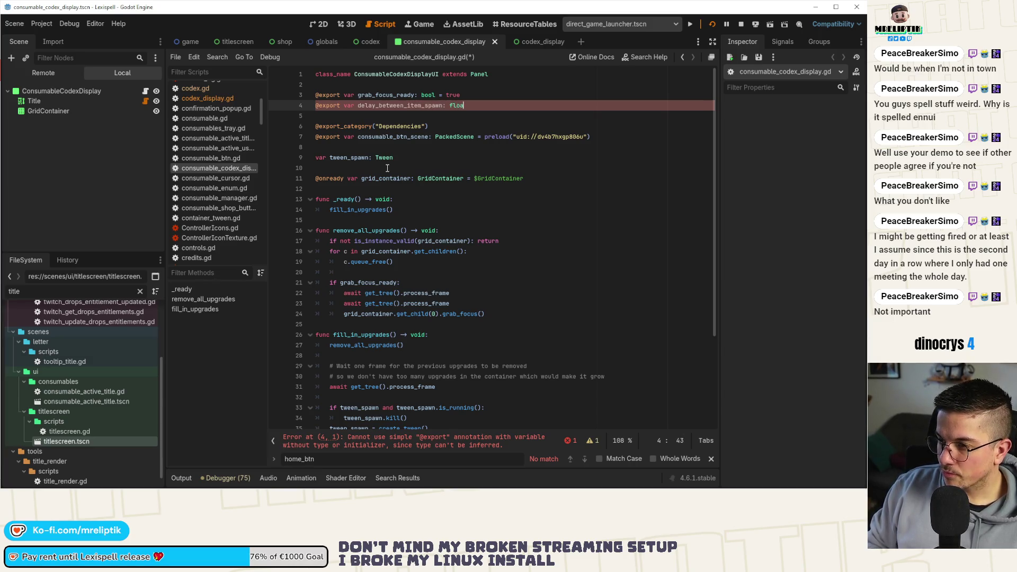
text(t = 0.02)
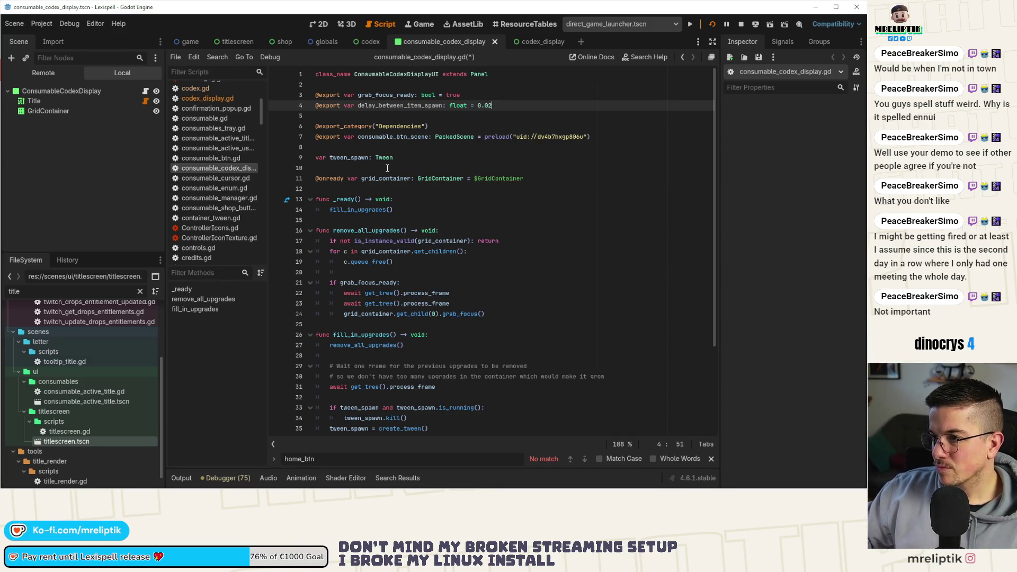
key(ctrl+s)
- Replace the 0.05 tween interval with delay_between_item_spawn and save
double_click(388, 105)
key(ctrl+c)
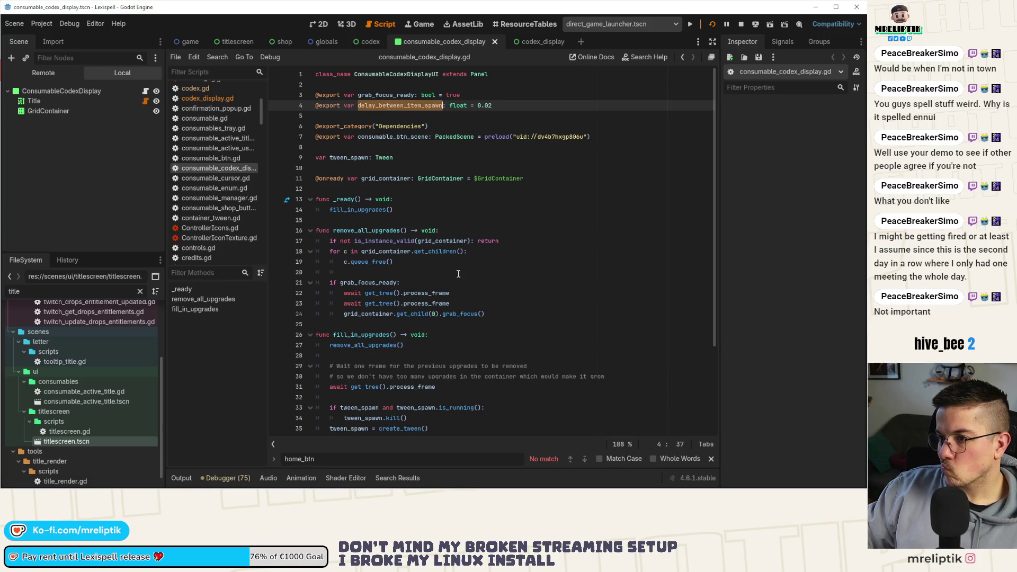
scroll(444, 313, down, 4)
click(451, 420)
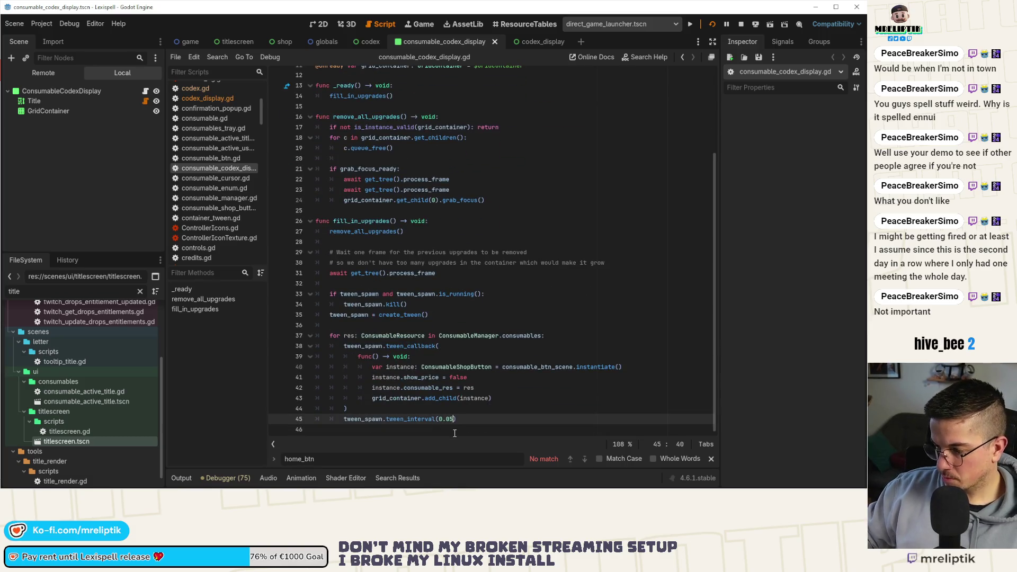
key(ctrl+v)
key(ctrl+s)
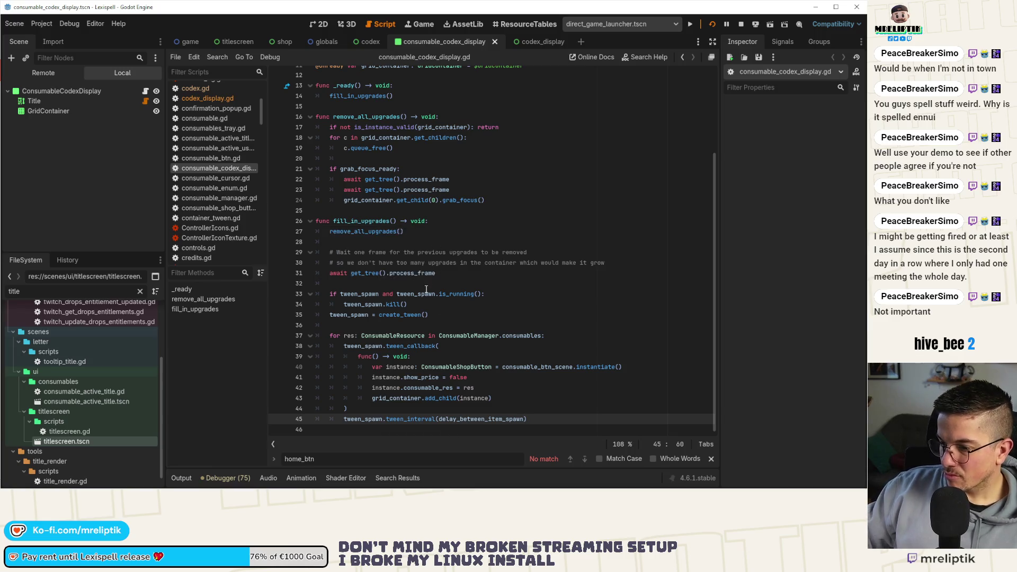
scroll(460, 259, up, 4)
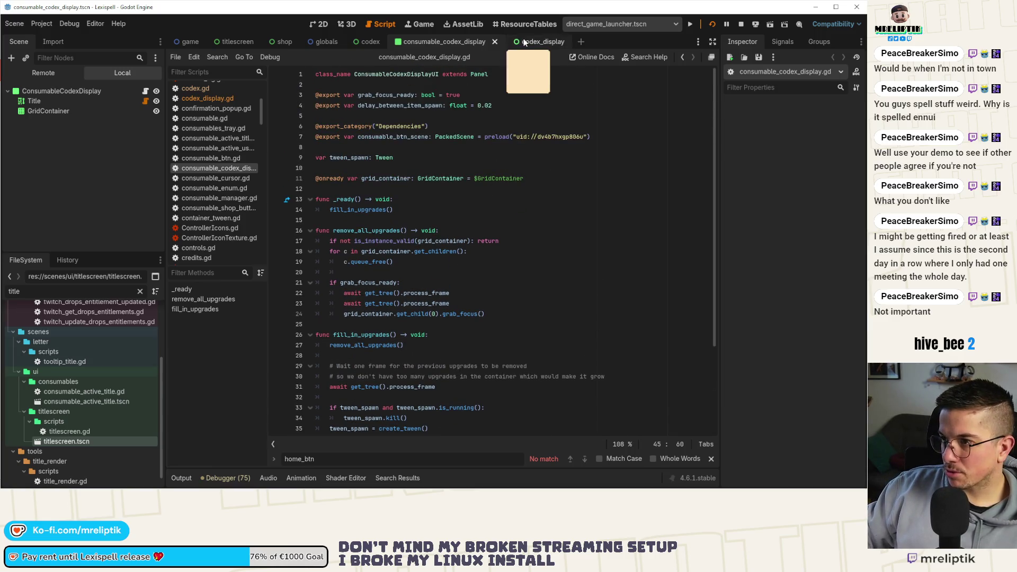
- Paste the delay_between_item_spawn export onto line 4 of codex_display and save
click(300, 105)
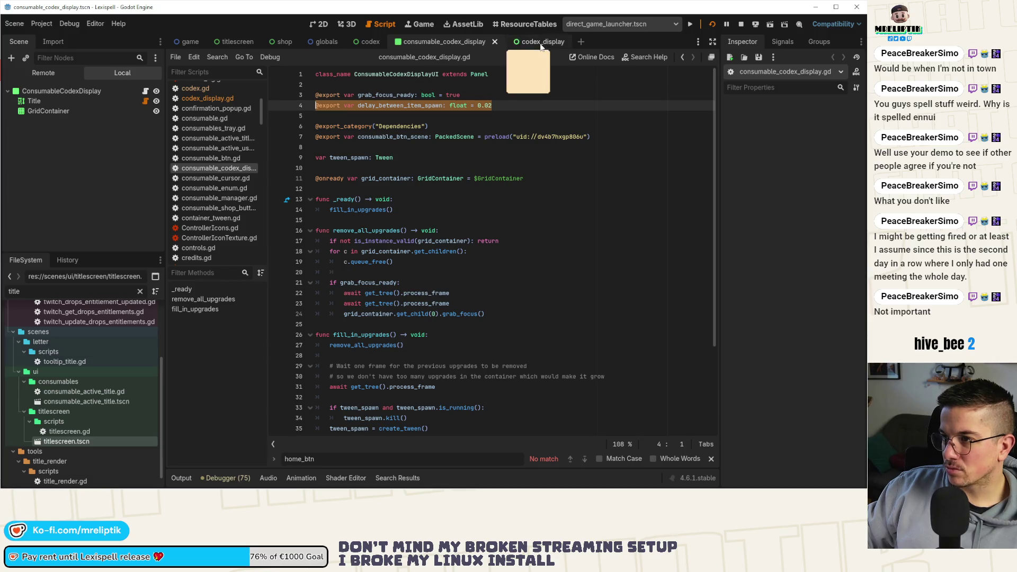
click(113, 92)
click(530, 41)
scroll(397, 171, up, 5)
scroll(397, 170, up, 1)
click(342, 106)
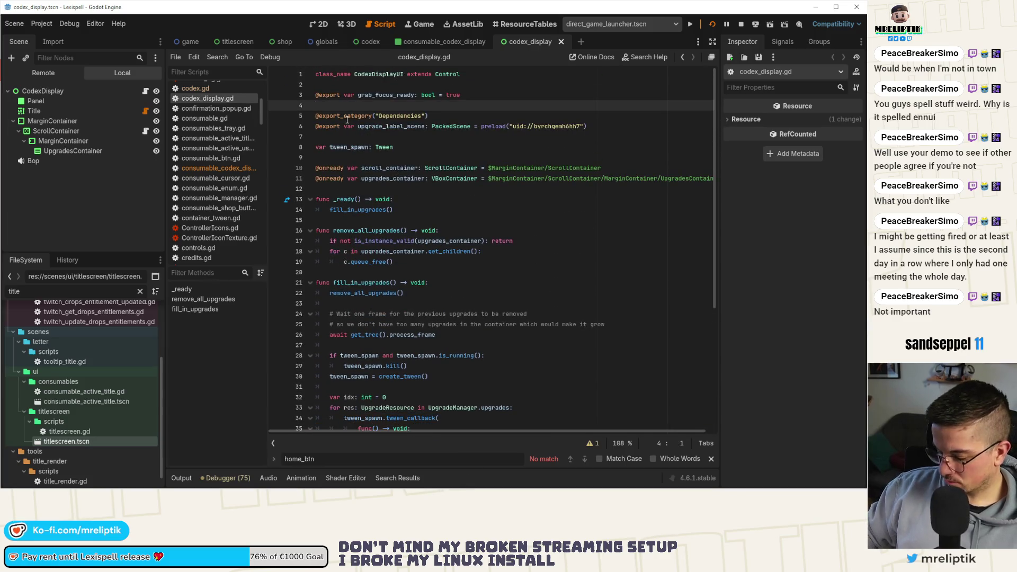
text(@export var delay_between_item_spawn: float = 0.02)
key(ctrl+s)
- Replace 0.05 on line 51 with delay_between_item_spawn, save, and relaunch the game
double_click(382, 106)
scroll(407, 279, down, 6)
click(455, 400)
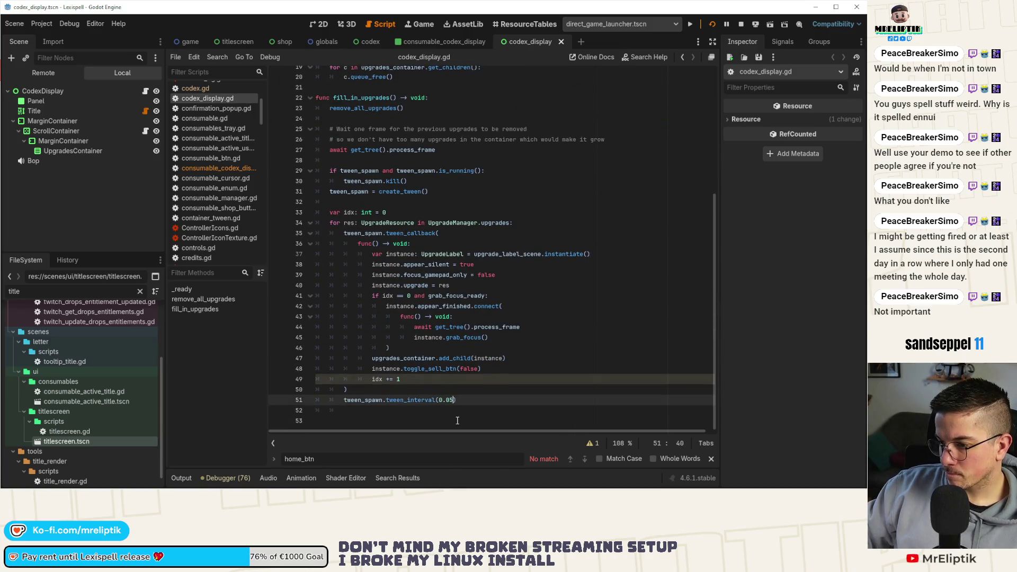
key(BackSpace)
key(ctrl+v)
key(ctrl+s)
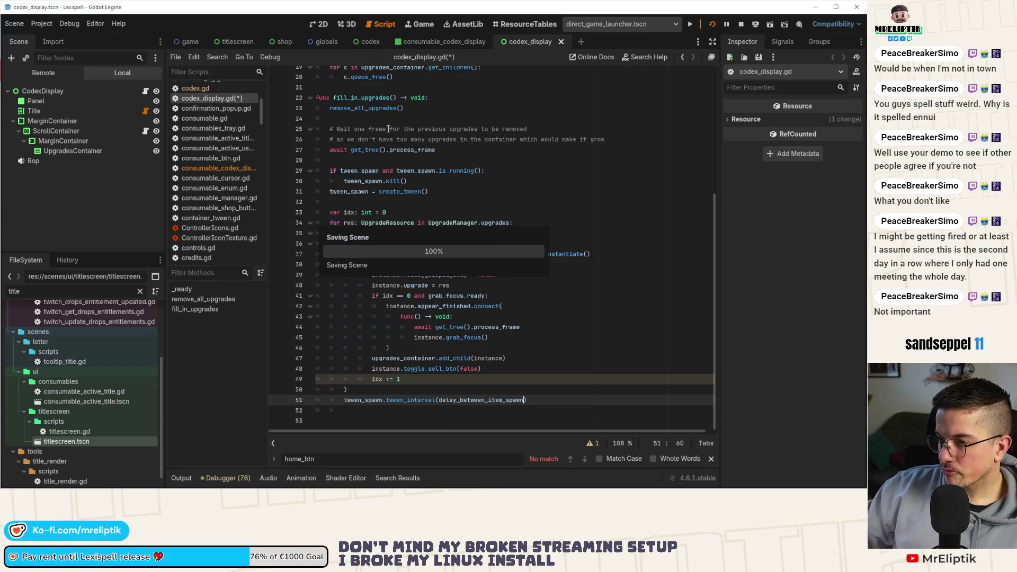
click(712, 22)
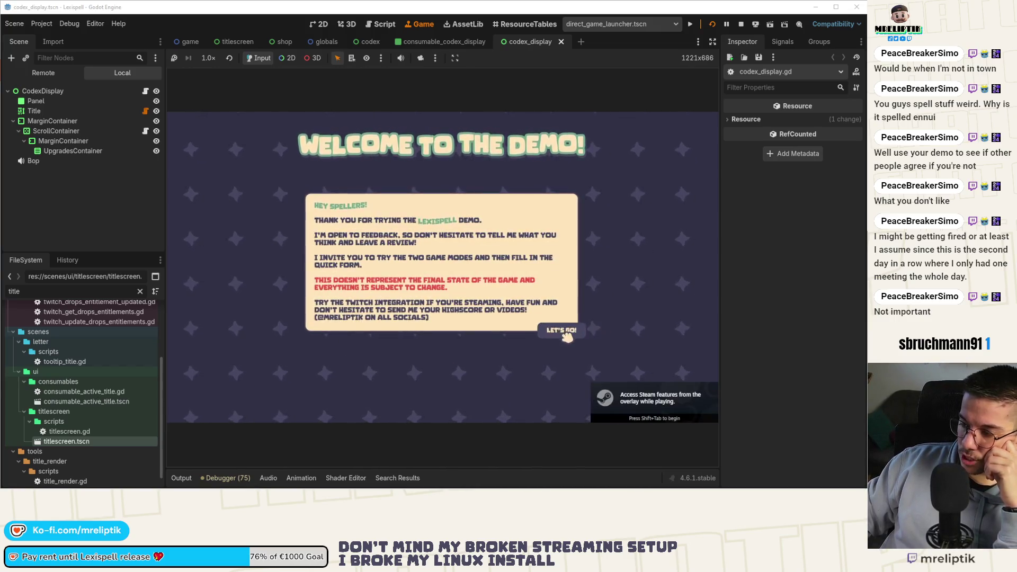
- Dismiss the welcome, reopen the Lexicopedia repeatedly to watch items spawn, then open consumable_codex_display
click(588, 328)
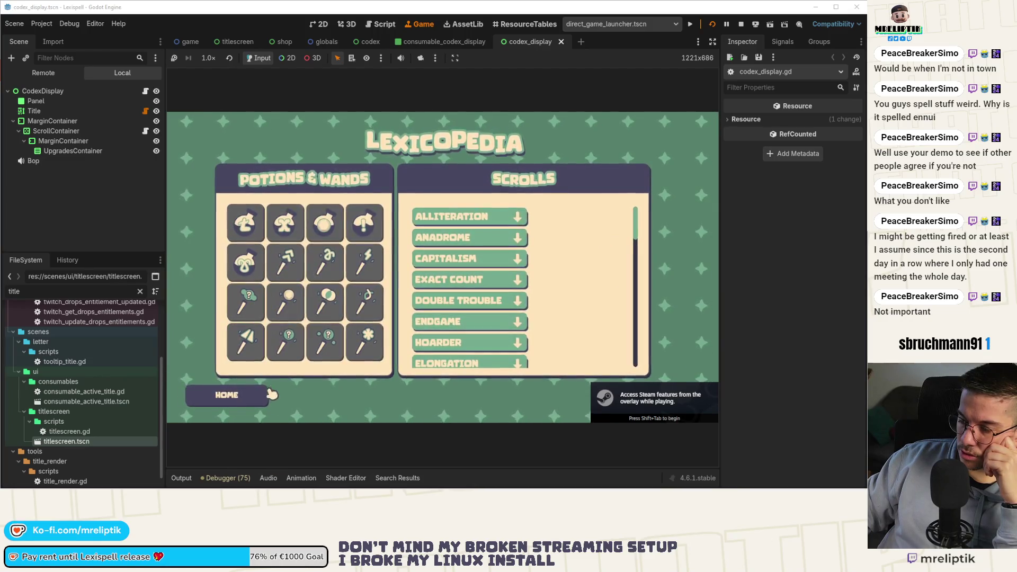
click(244, 401)
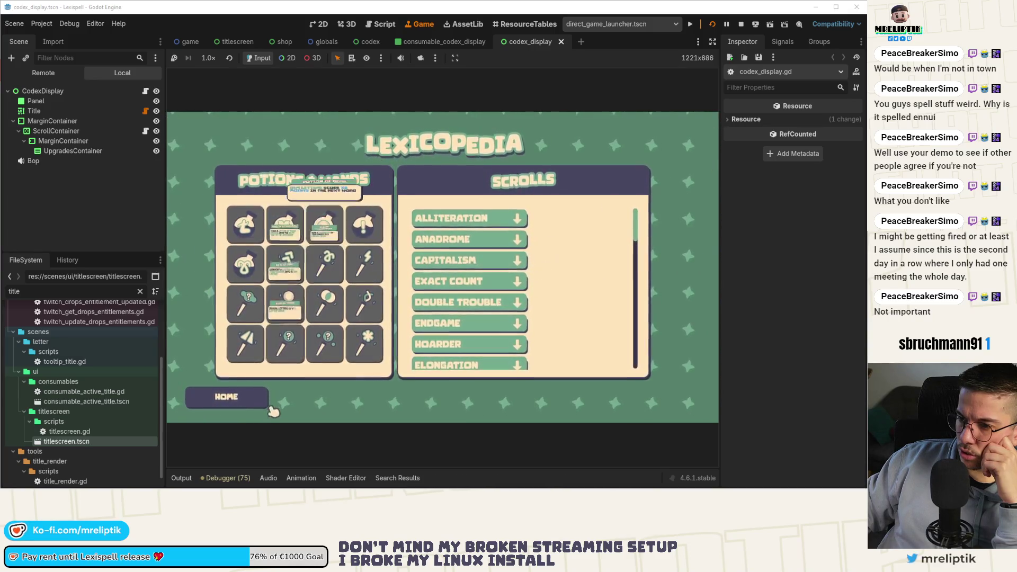
click(254, 402)
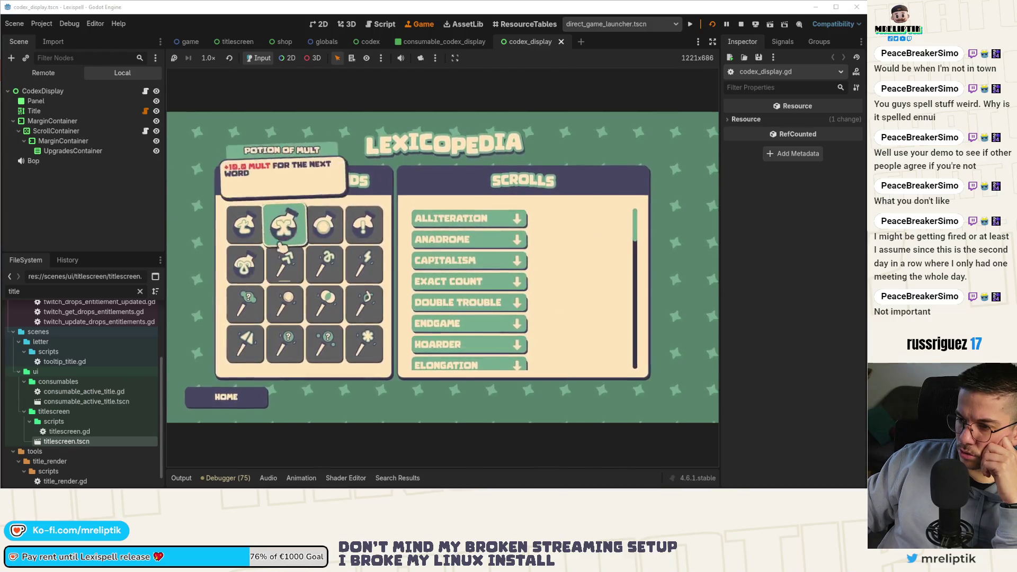
click(249, 401)
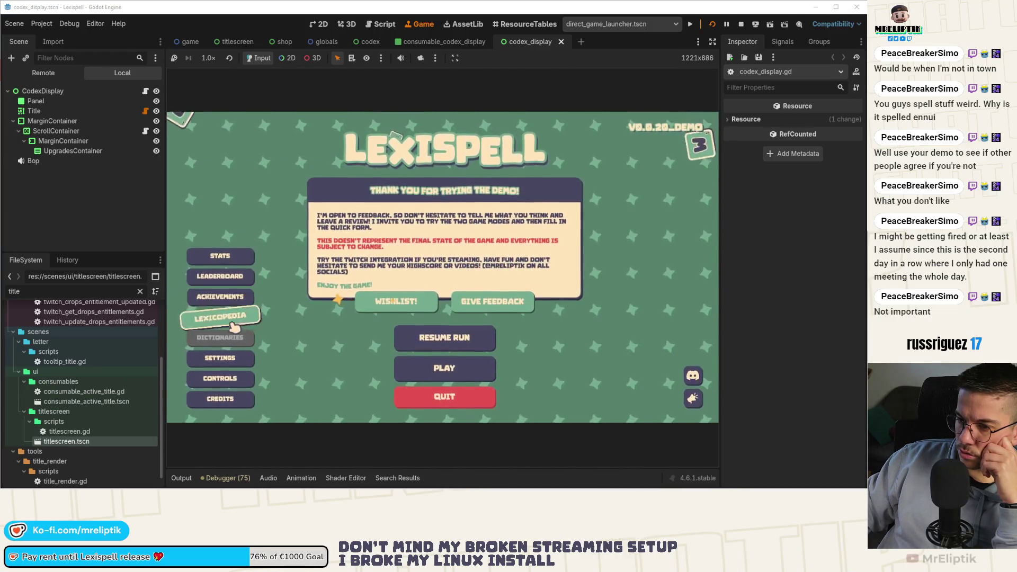
click(220, 317)
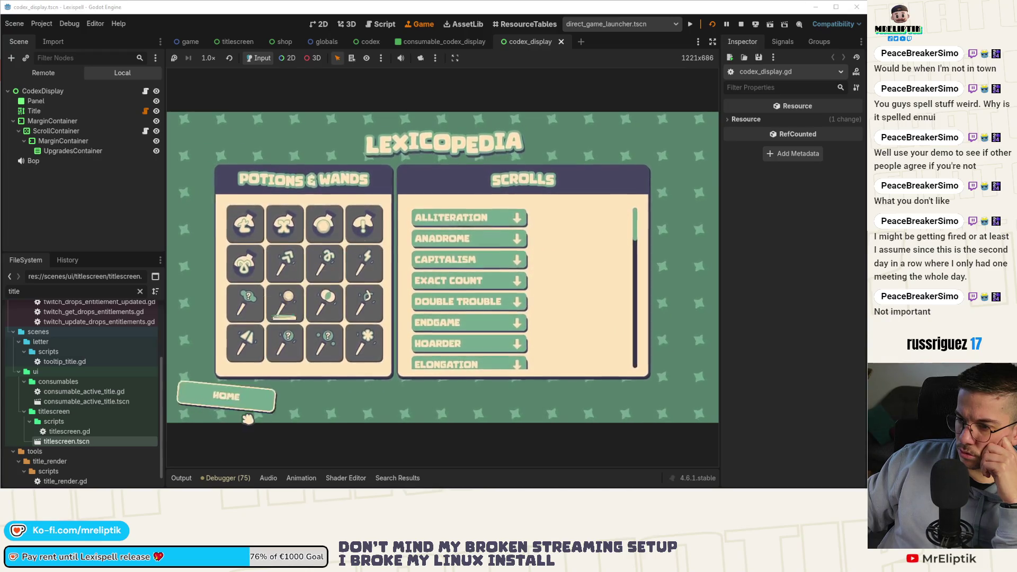
click(251, 418)
click(227, 318)
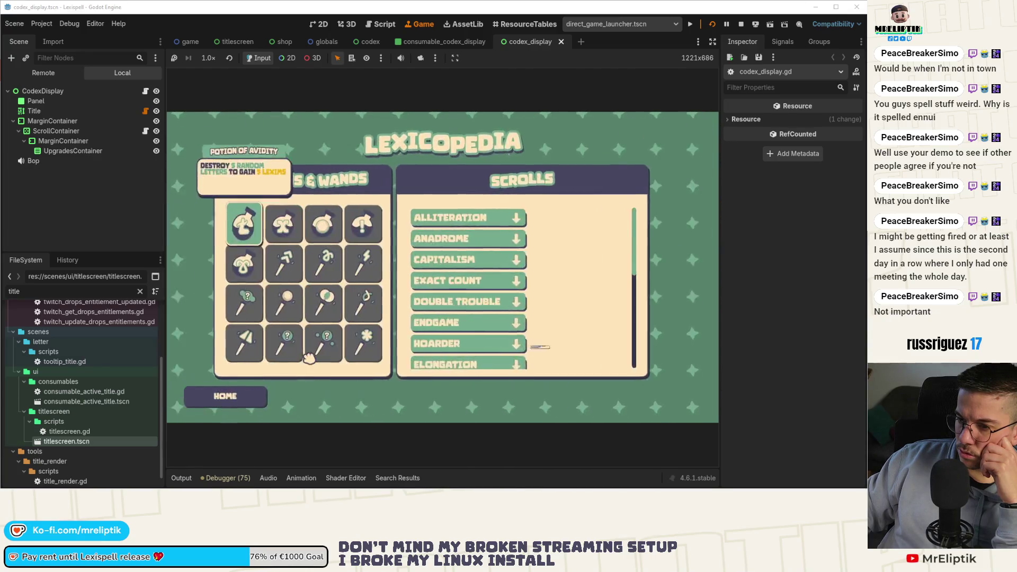
click(245, 393)
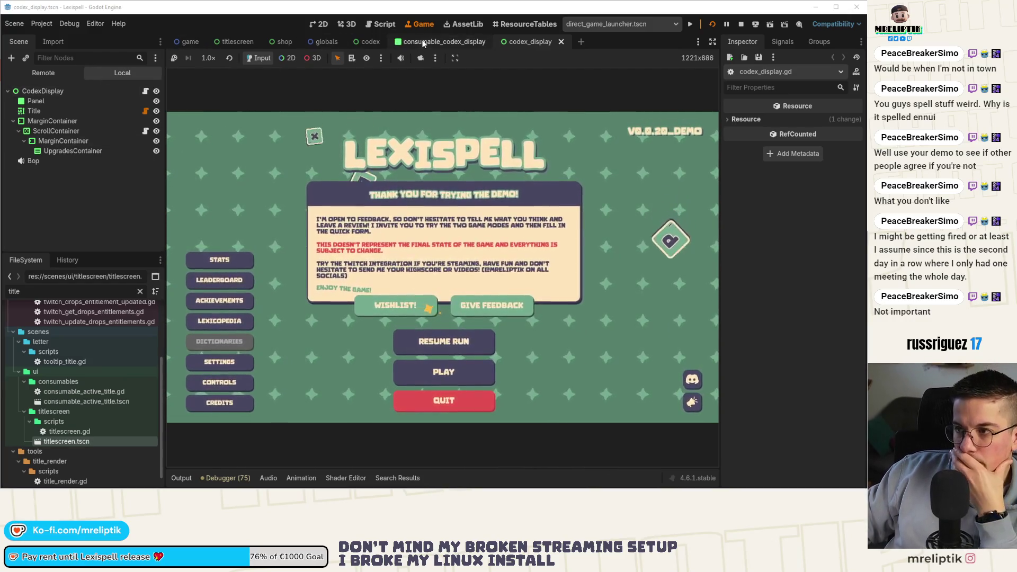
click(423, 41)
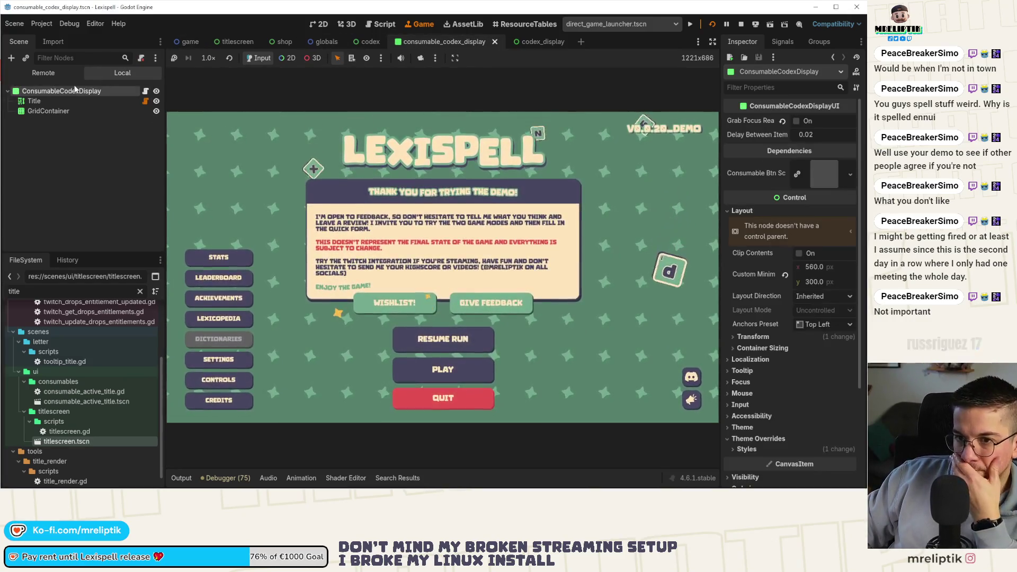
- Set ConsumableCodexDisplay's Delay Between Item Spawn to 0.04 in the Inspector
click(835, 136)
key(BackSpace)
text(4)
key(Return)
- Set CodexDisplay's Delay Between Item Spawn to 0.04 and save the codex_display scene
click(529, 41)
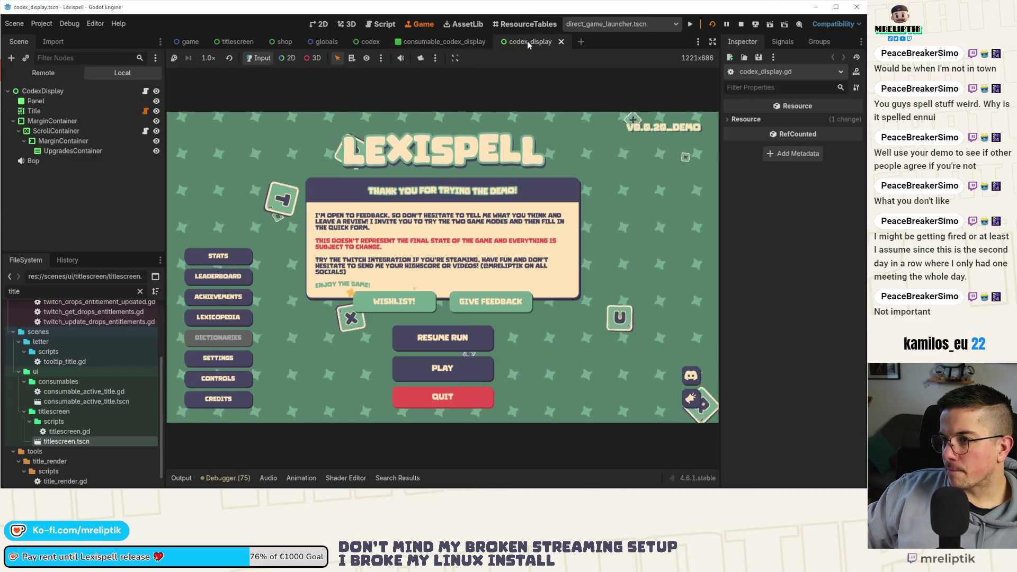
click(112, 93)
click(834, 134)
key(BackSpace)
text(4)
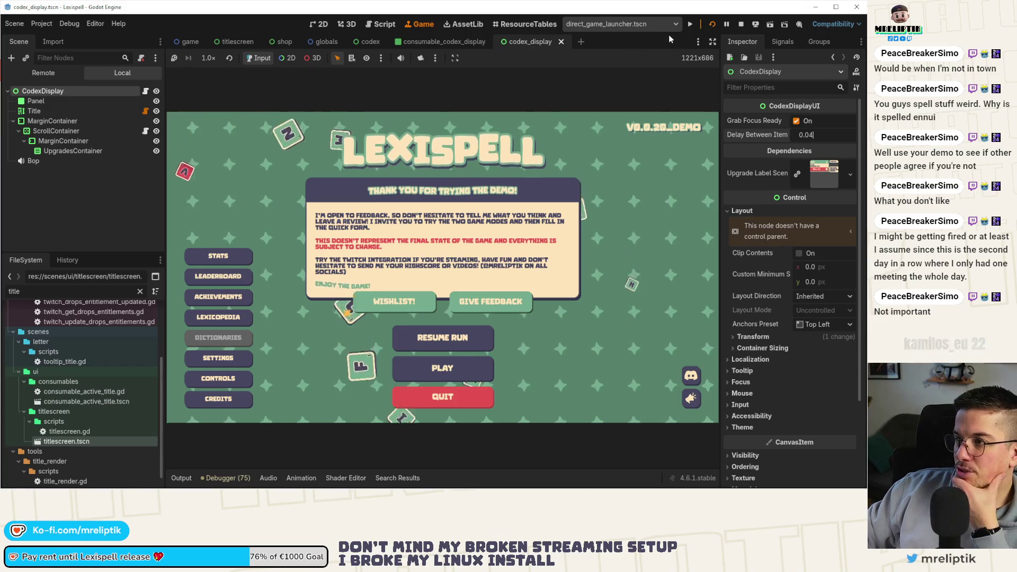
key(Return)
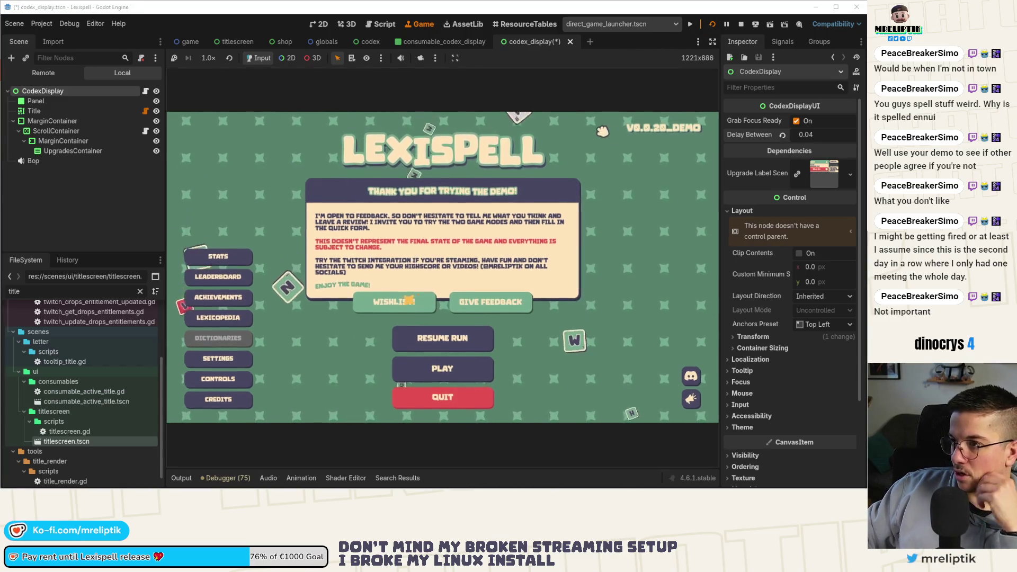
key(ctrl+s)
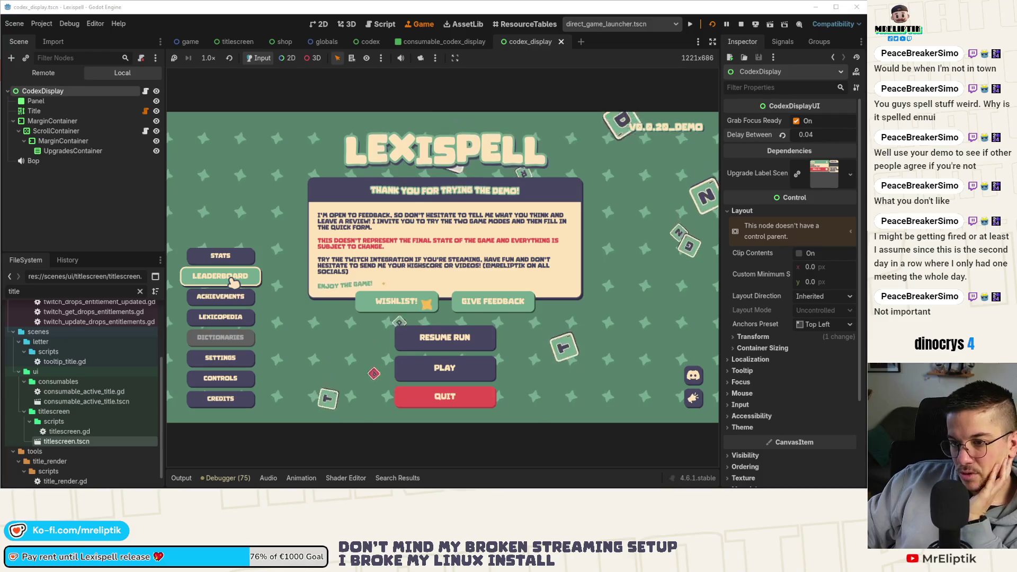
- Open the Lexicopedia several times, scrolling the Scrolls list to check the 0.04 staggered spawn
click(230, 318)
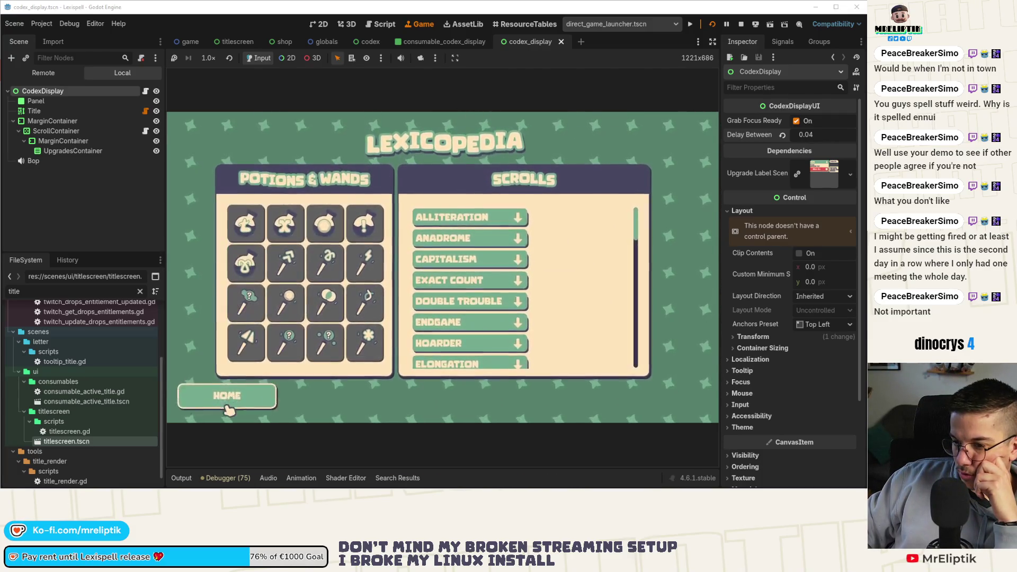
click(228, 406)
click(233, 316)
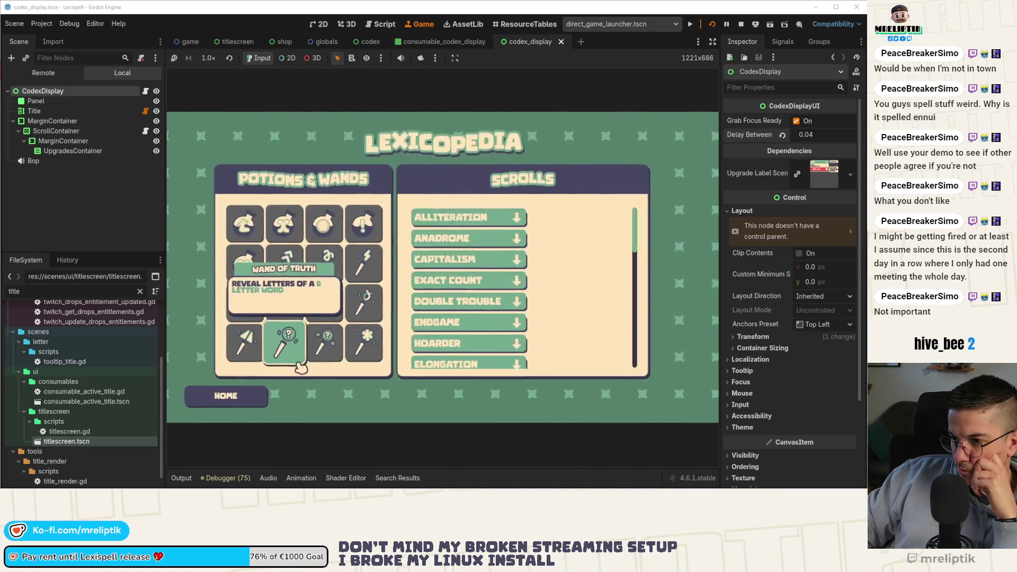
scroll(482, 320, down, 5)
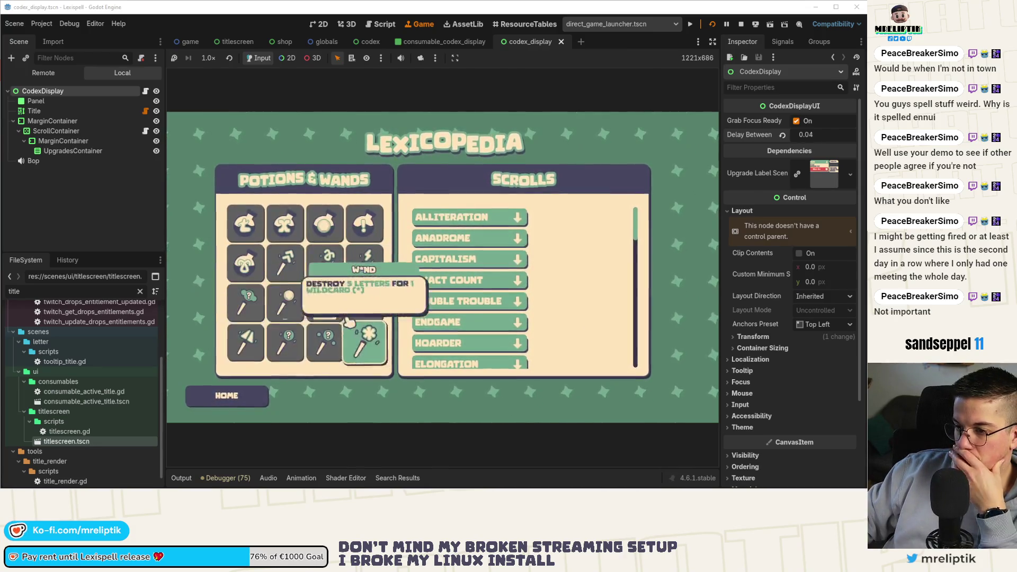
click(233, 410)
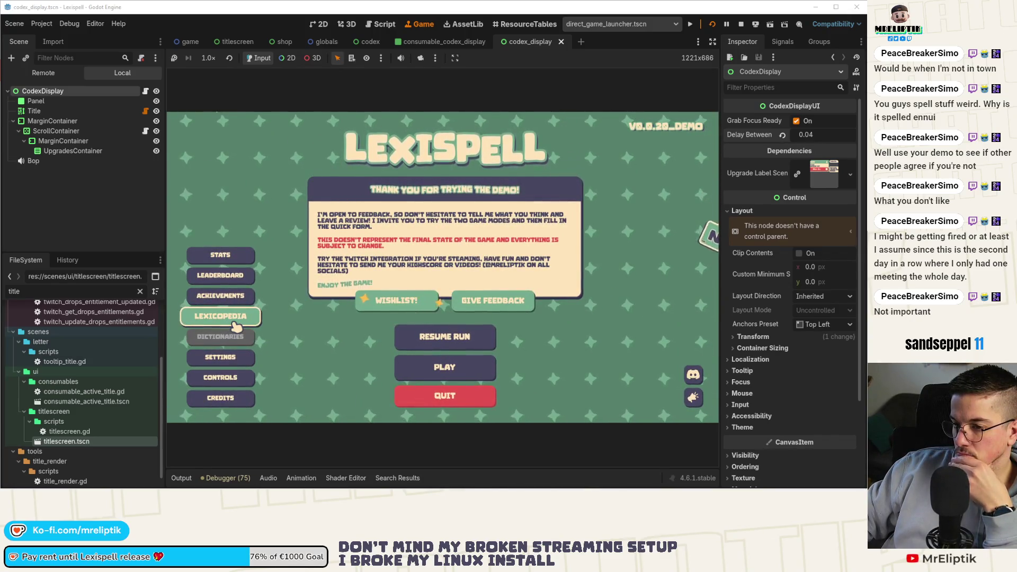
click(235, 324)
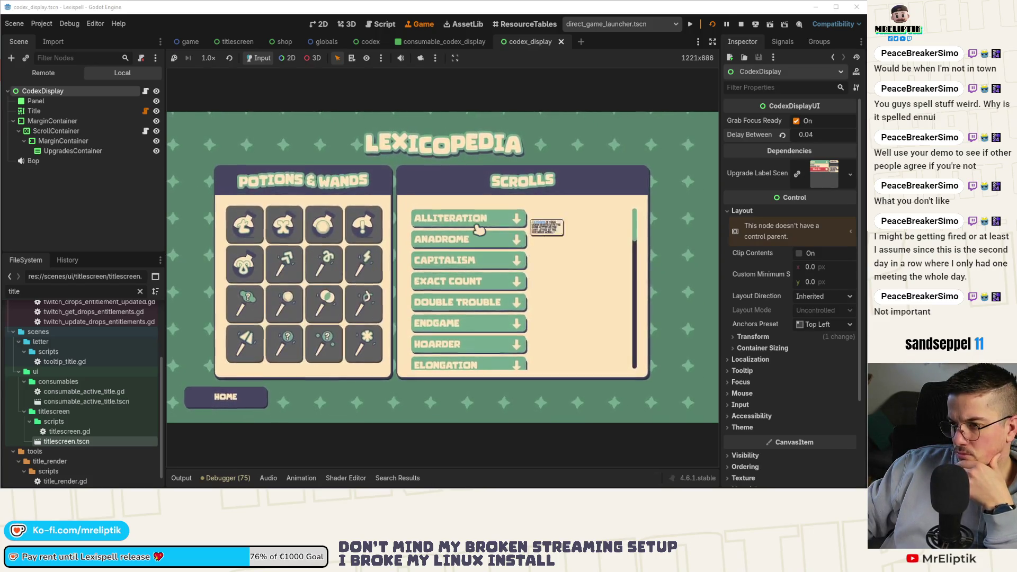
scroll(496, 323, down, 5)
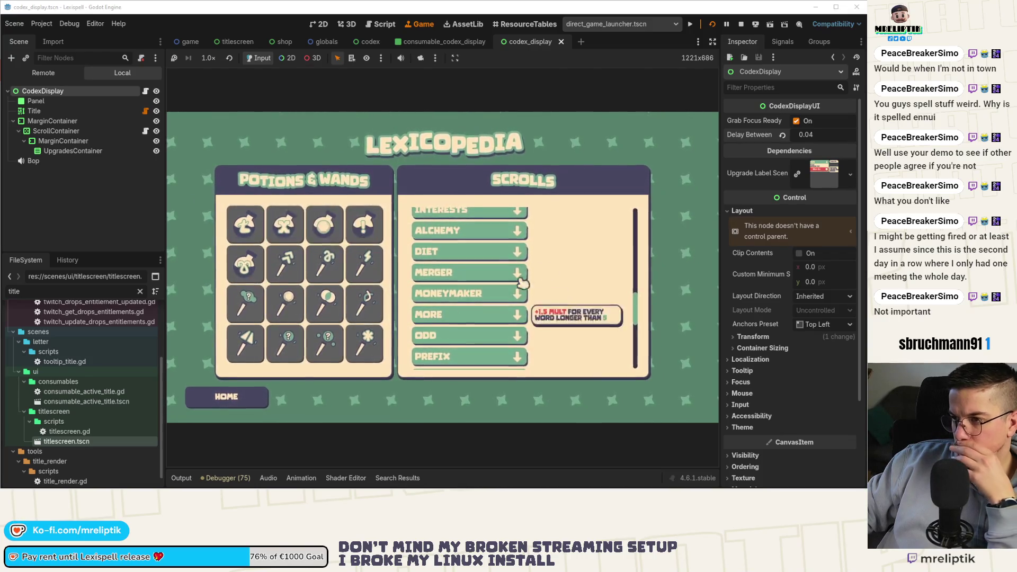
scroll(477, 291, down, 5)
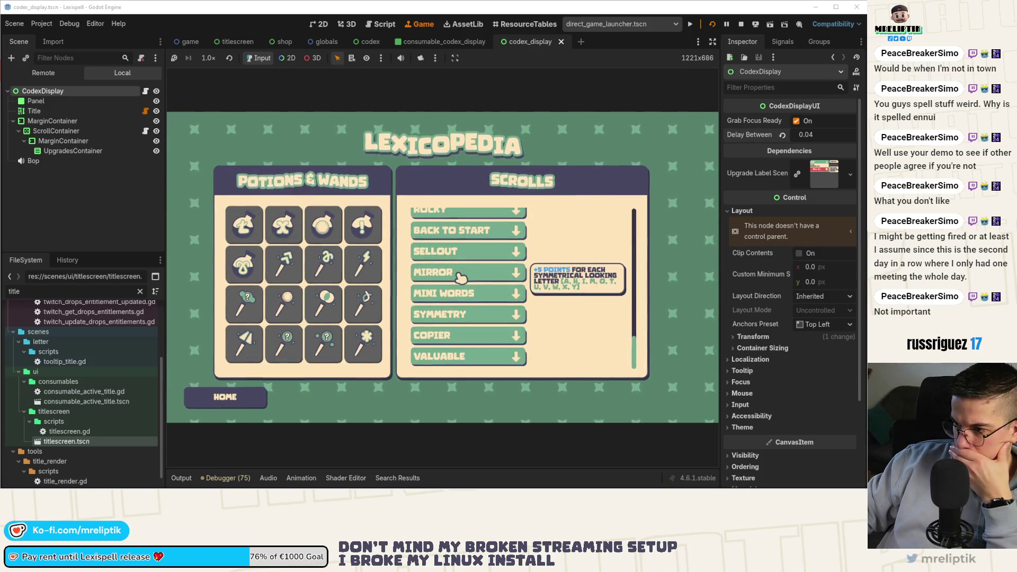
click(226, 395)
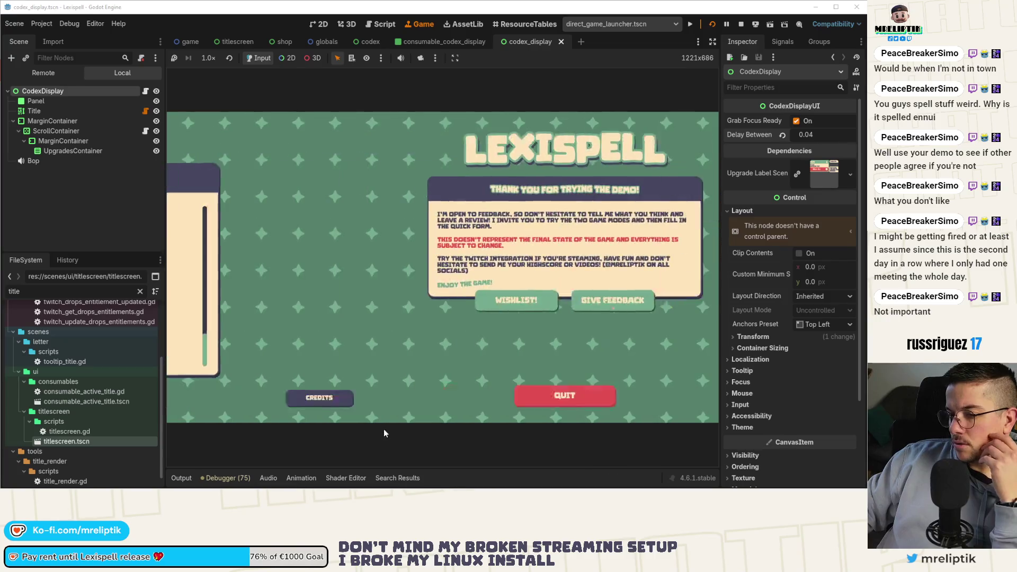
- View the credits, stop the running game, and switch to Visual Studio Code
click(220, 397)
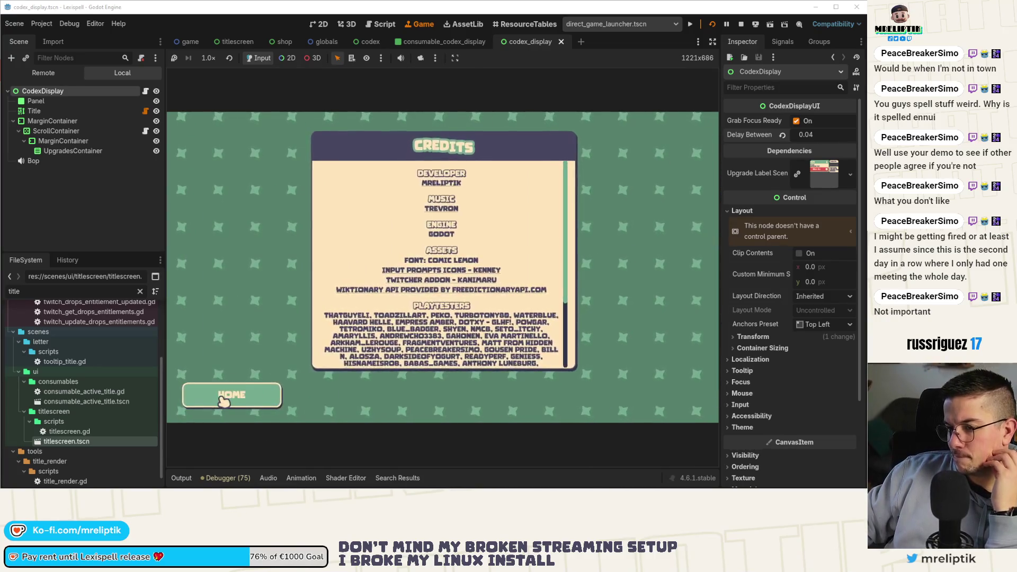
click(248, 406)
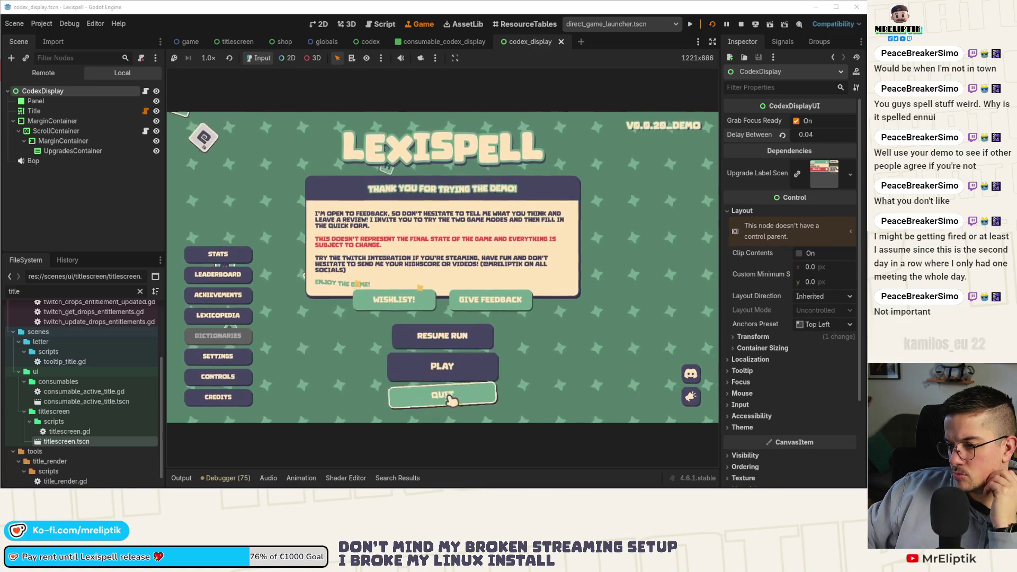
click(741, 24)
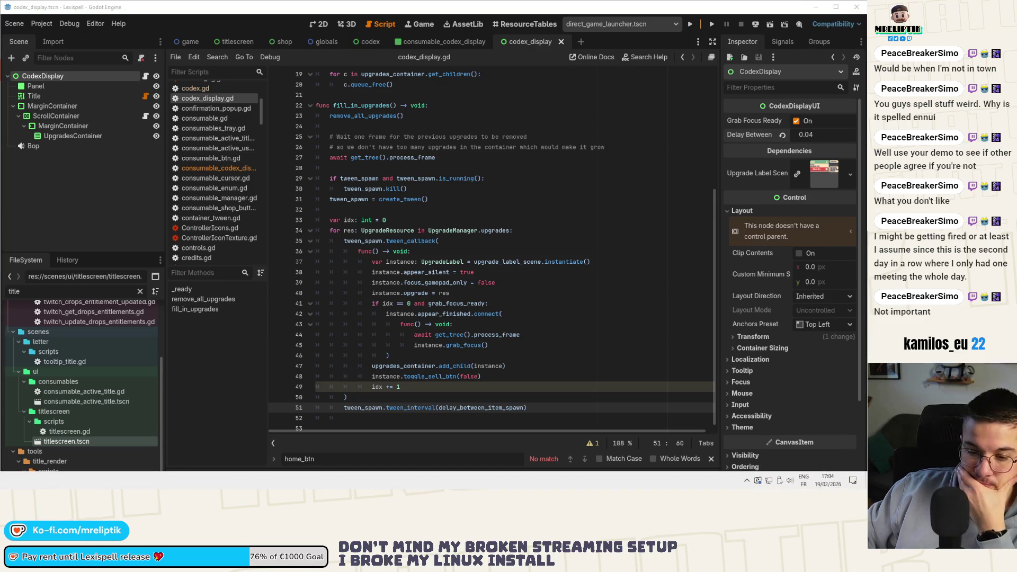
key(alt+Tab)
- Stage the four codex files, commit them as 'delay spawn in Lexicopedia', and return to Godot
click(80, 119)
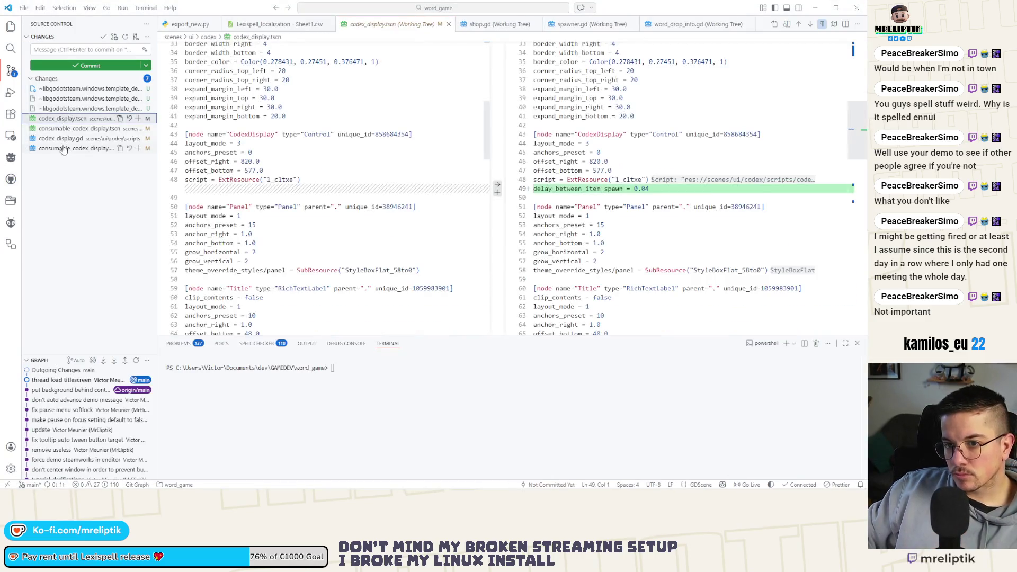
click(138, 119)
click(70, 50)
text(lay spawn in)
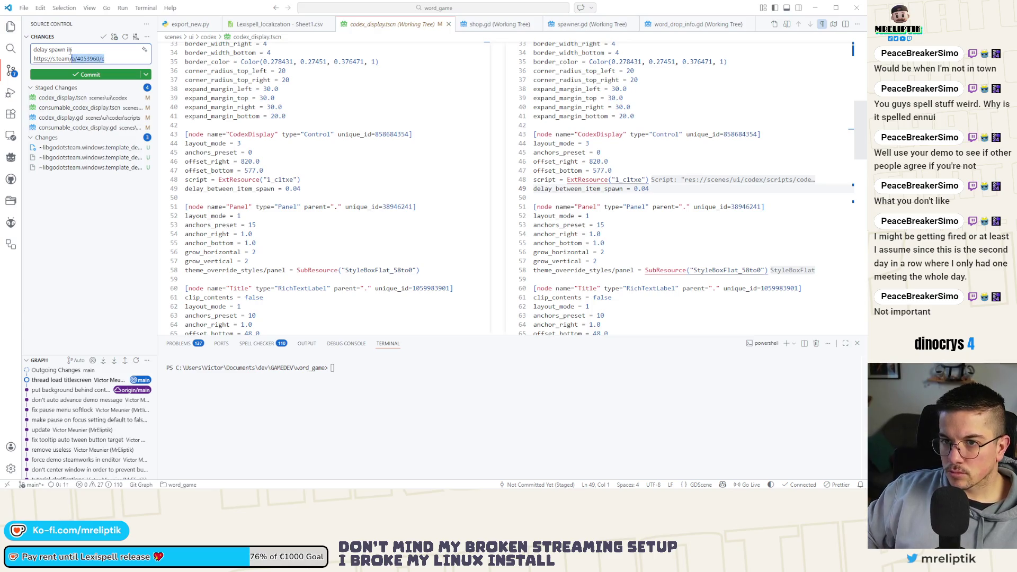
key(Right)
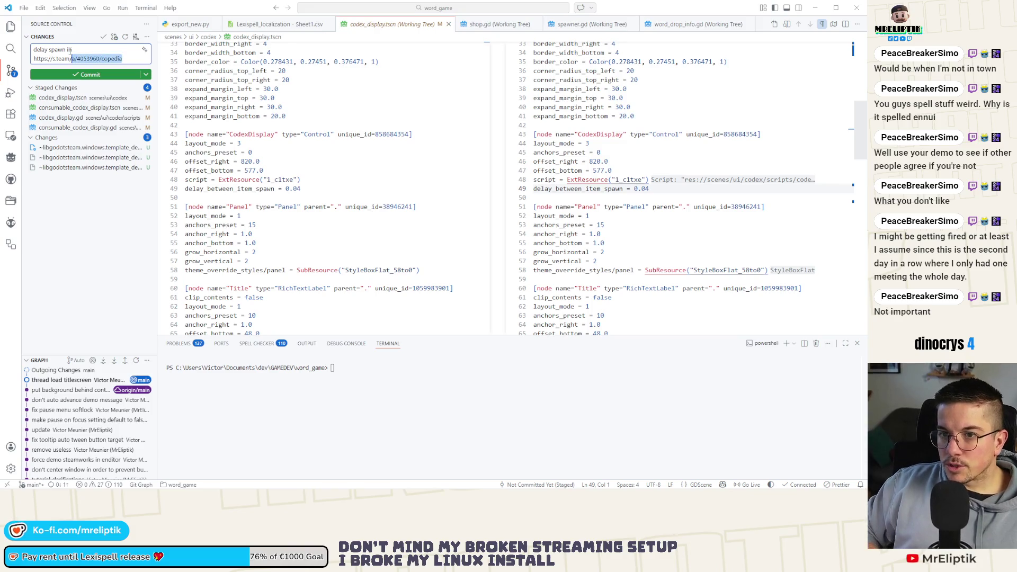
key(BackSpace)
key(BackSpace)
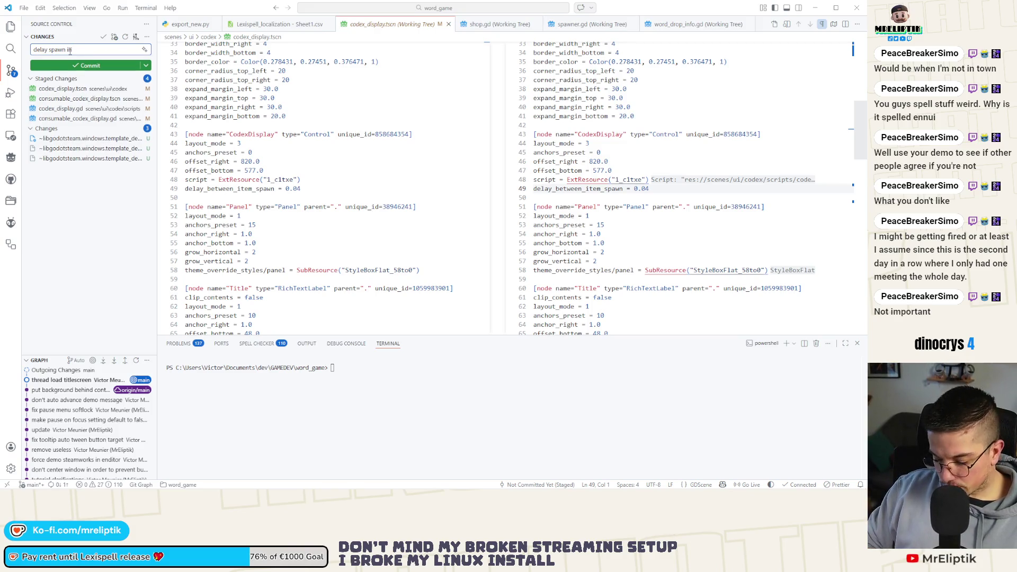
text(Lexicopeda)
key(ctrl+Return)
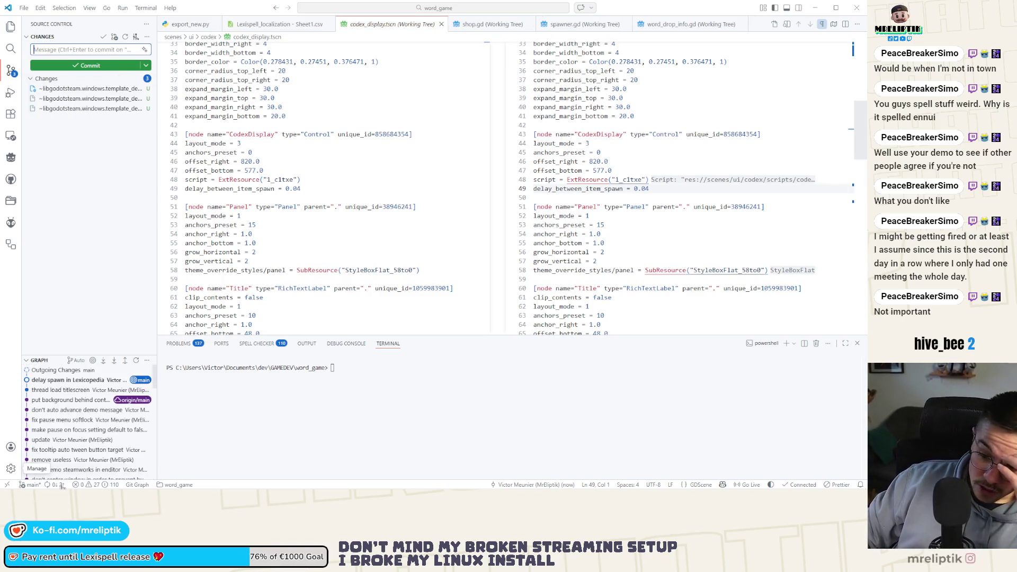
click(59, 478)
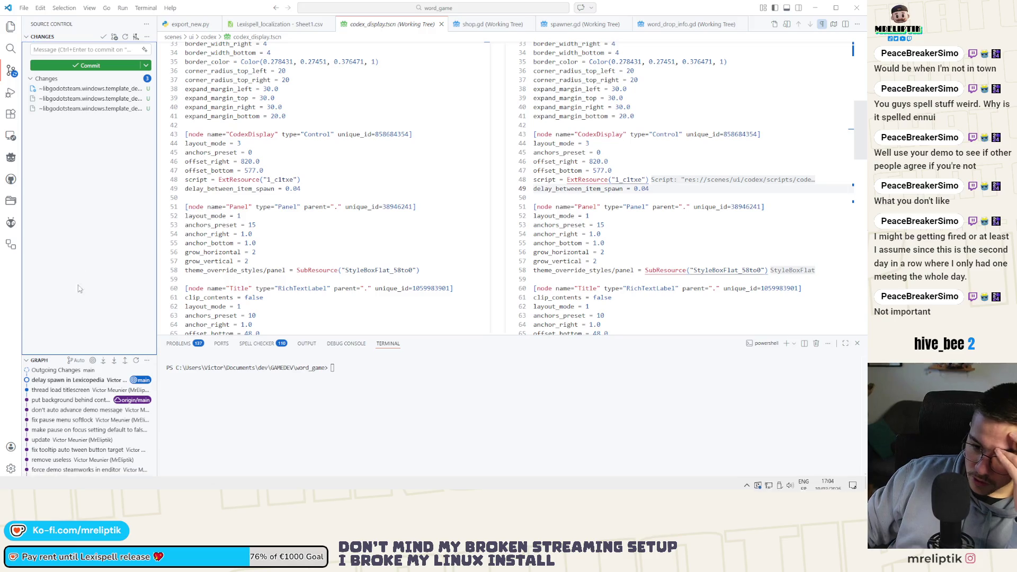
click(758, 483)
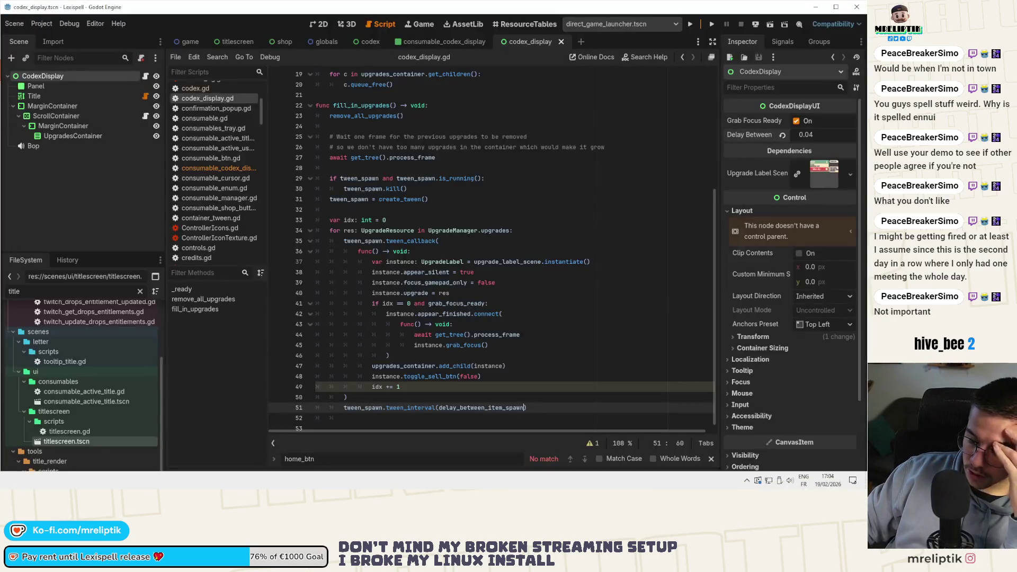
- Close the codex_display, consumable_codex_display and codex scene tabs, leaving the shop scene showing
click(320, 24)
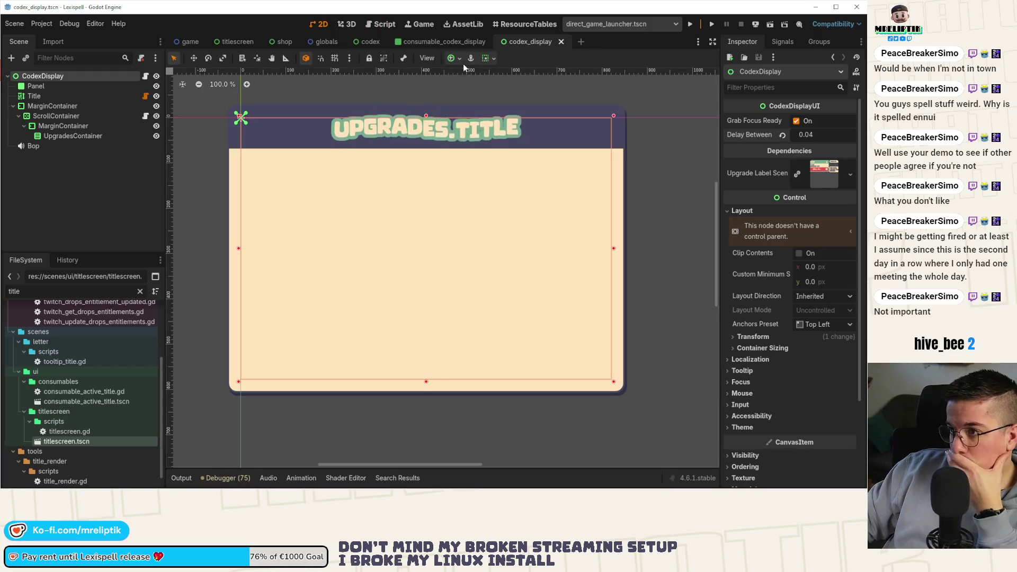
click(560, 42)
middle_click(443, 37)
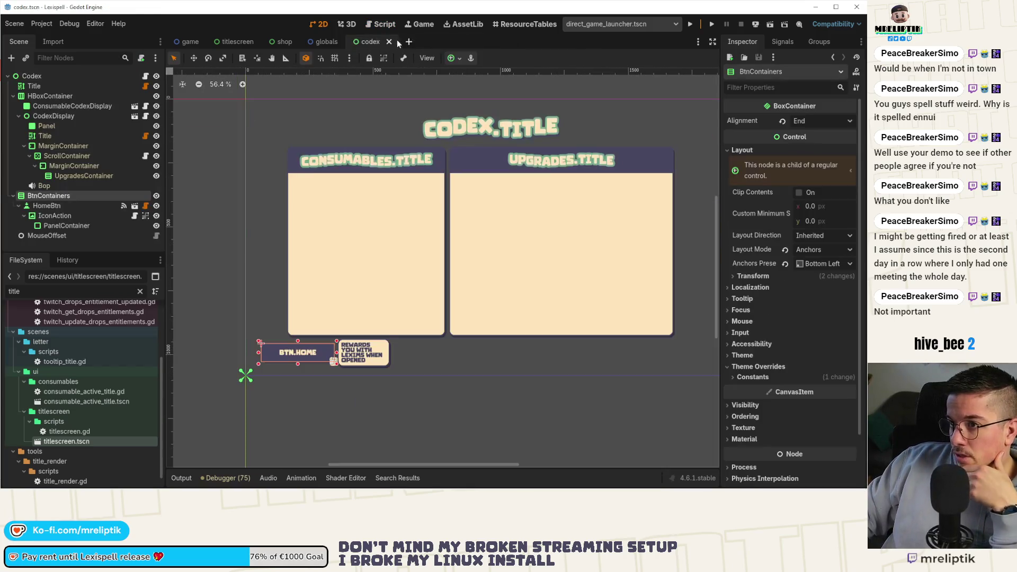
middle_click(371, 41)
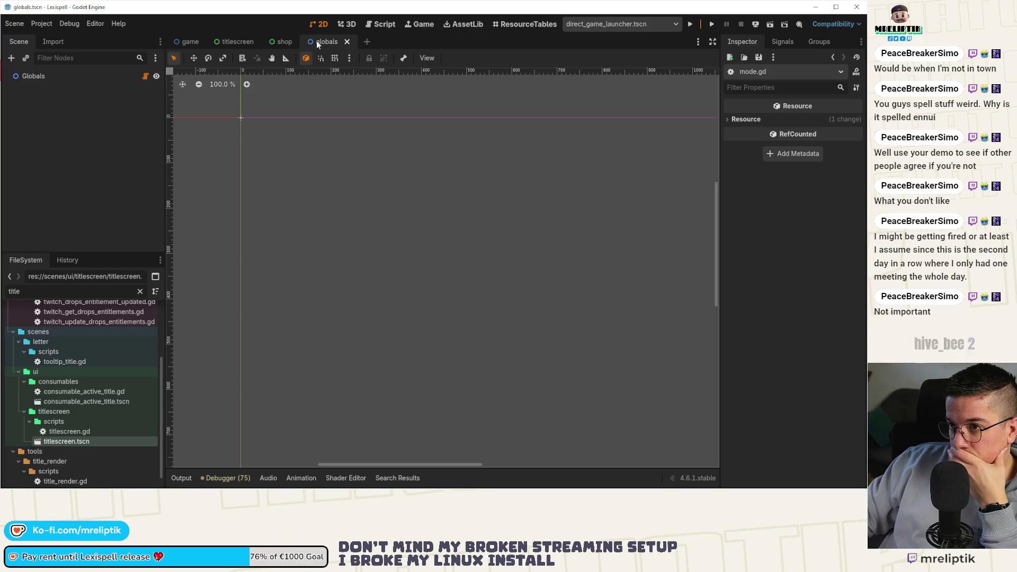
click(284, 42)
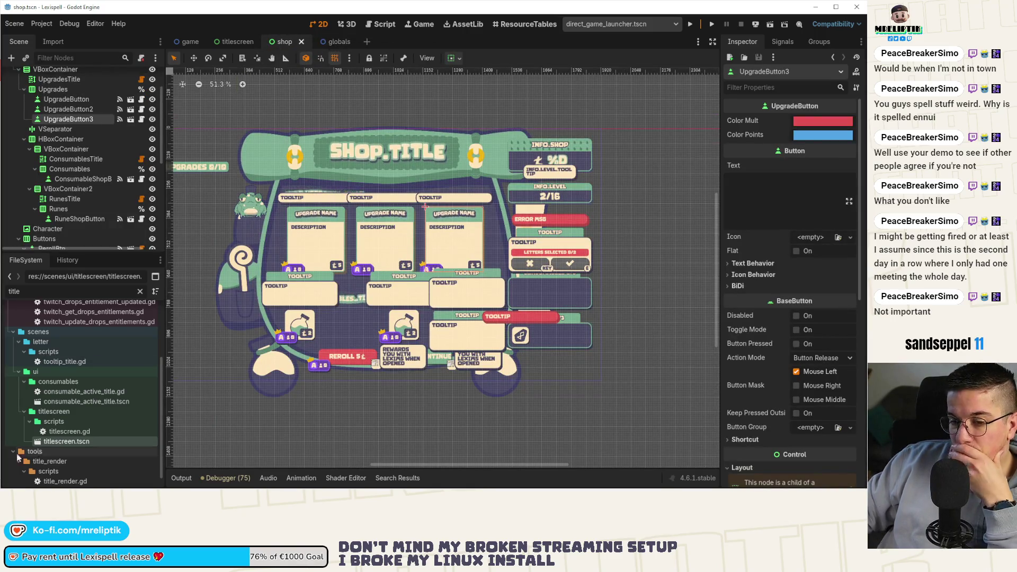
- Launch Affinity Designer 2 from the app launcher and open Godot's quick scene search
mouse_move(80, 488)
key(super)
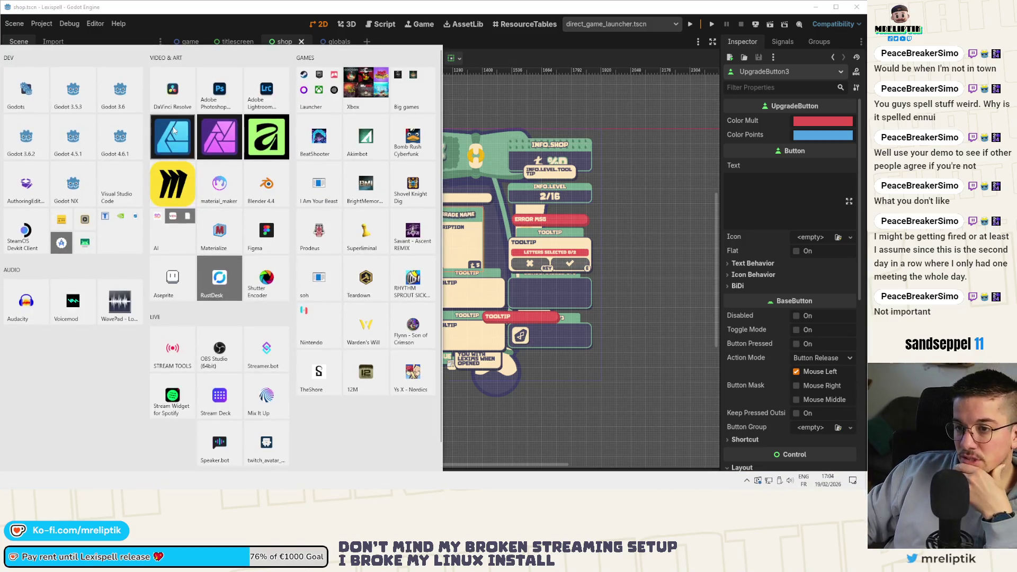
click(298, 345)
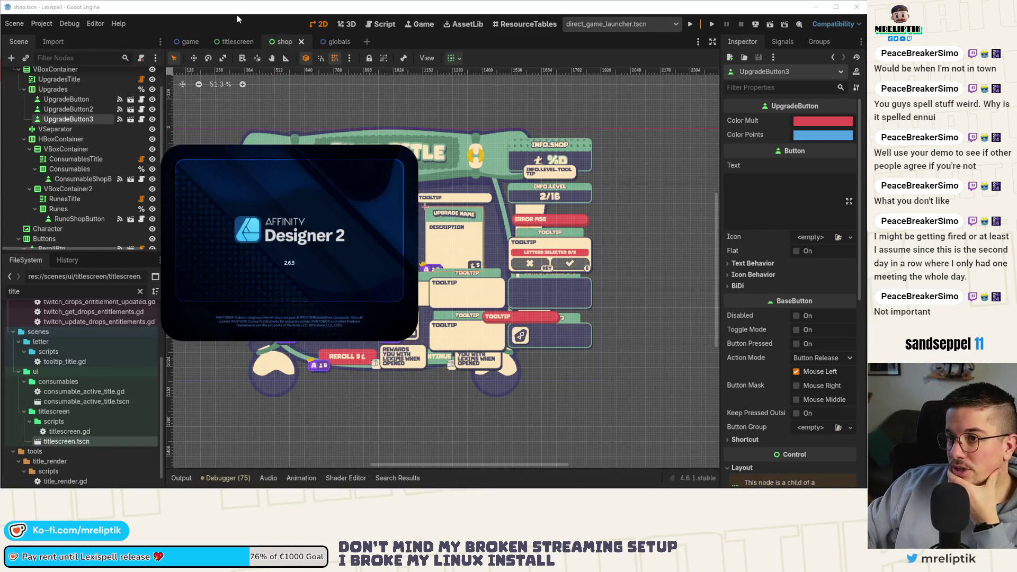
key(ctrl+shift+o)
- Open the upgrade_label.tscn scene through Quick Open Scene
text(upgrade)
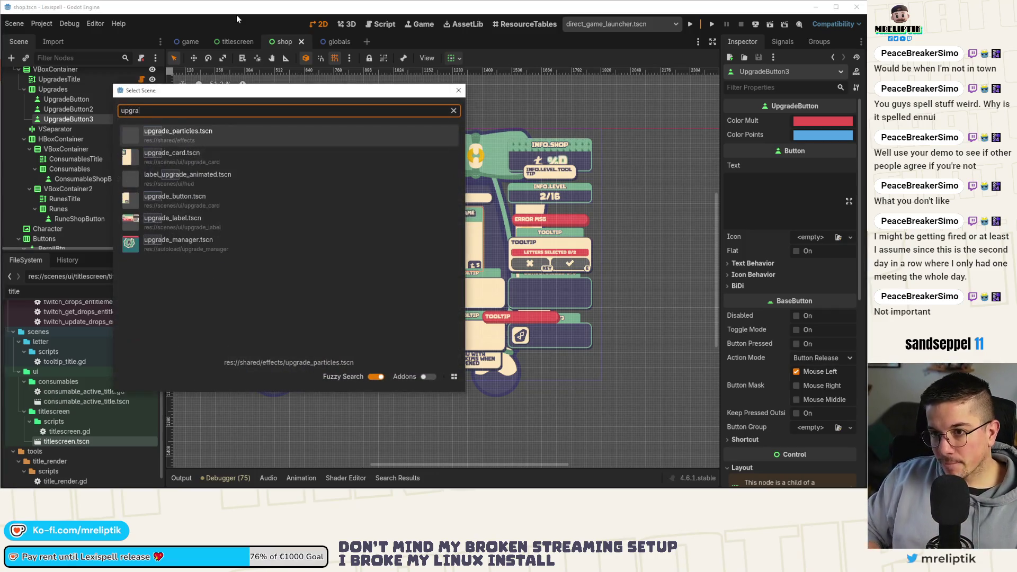
key(Down)
key(Down)
key(Down)
key(Down)
key(Return)
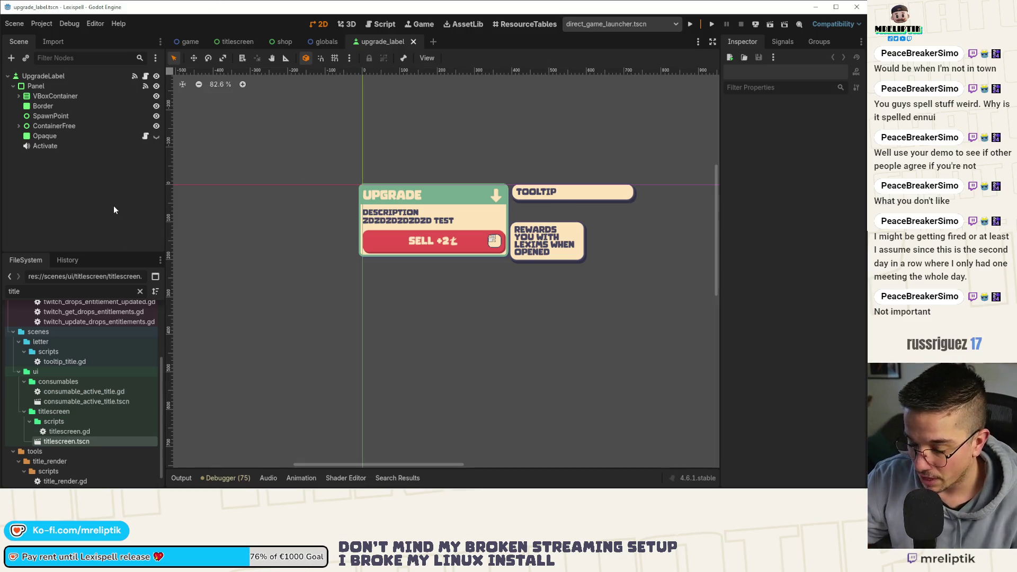
key(ctrl+shift+o)
text(upgrade)
key(Down)
key(Down)
key(Down)
key(Down)
key(Return)
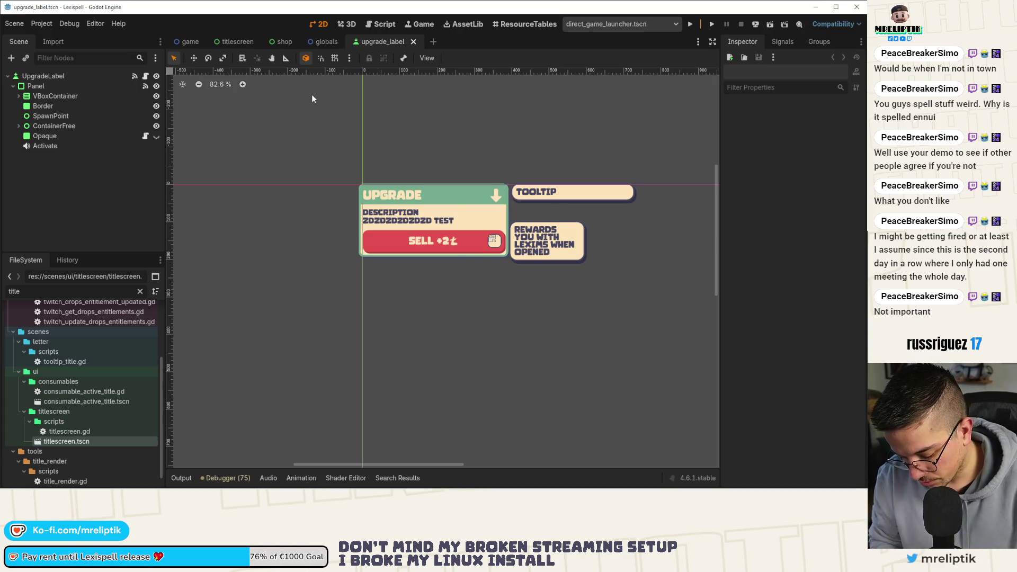
- Open the upgrade_card.tscn scene, then close its tab again
key(ctrl+shift+o)
text(upograde)
key(Down)
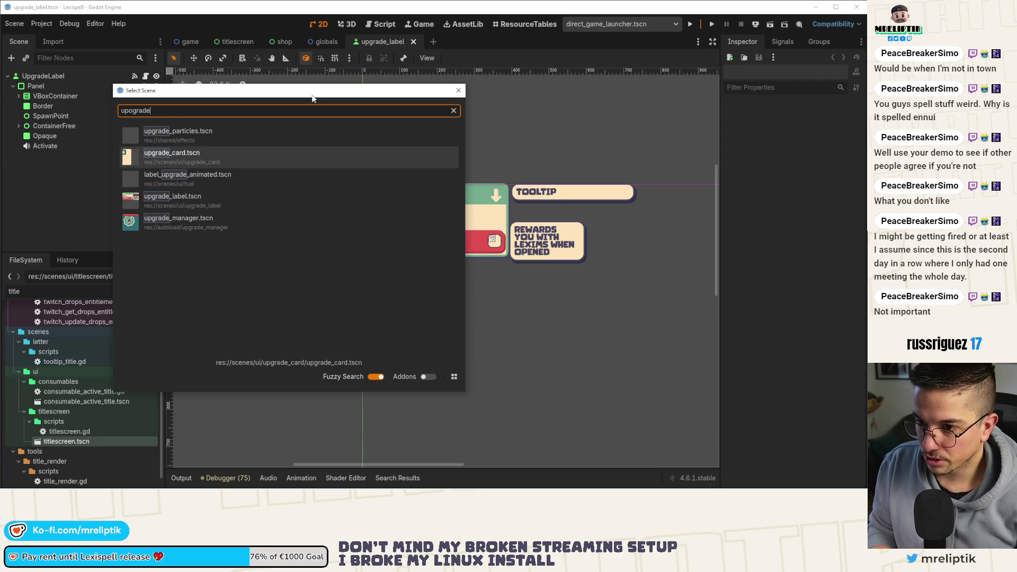
key(Return)
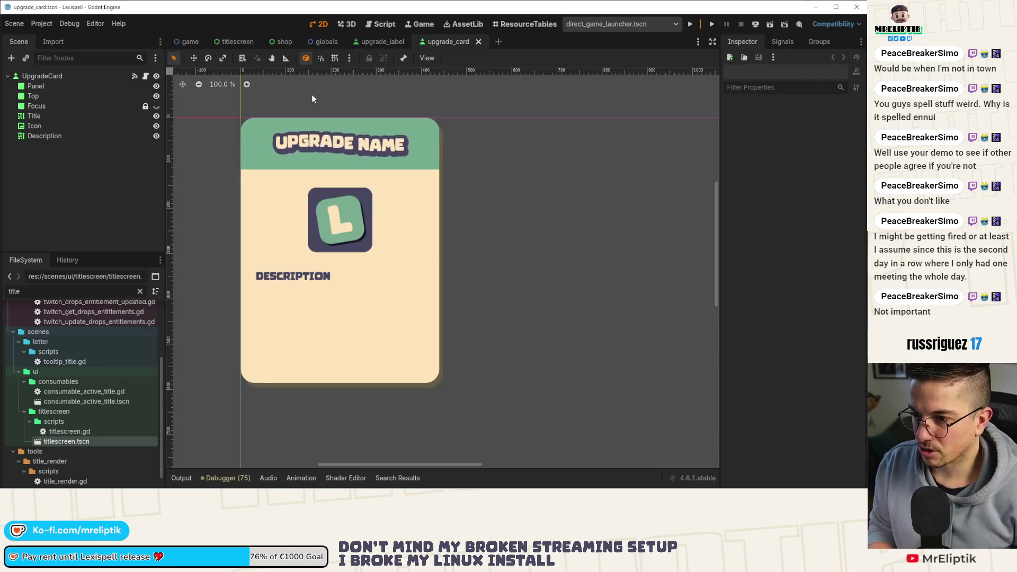
middle_click(448, 41)
- Open the upgrade_button.tscn scene through Quick Open Scene
key(ctrl+shift+o)
text(upgrade)
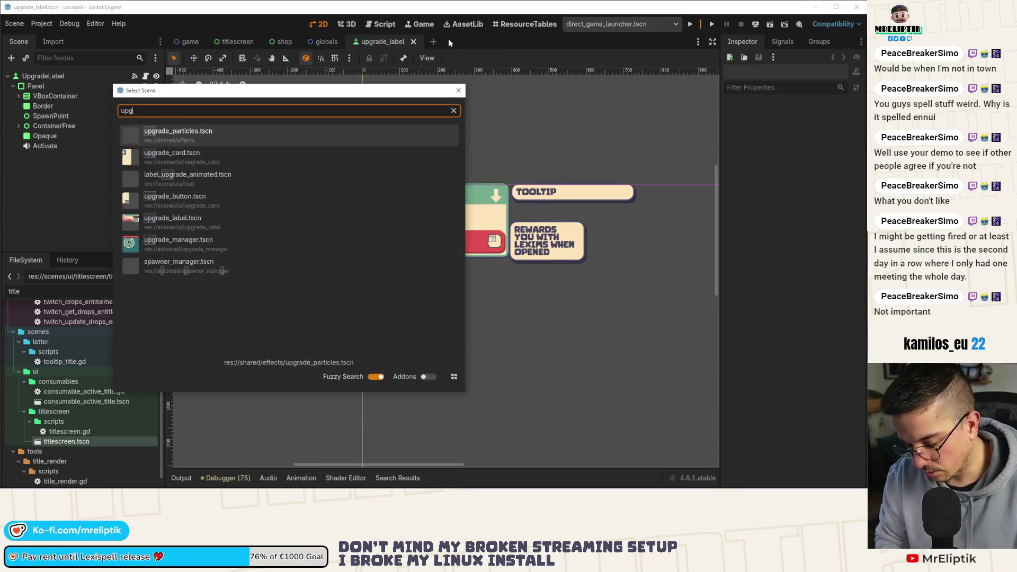
key(Down)
key(Down)
key(Down)
key(Return)
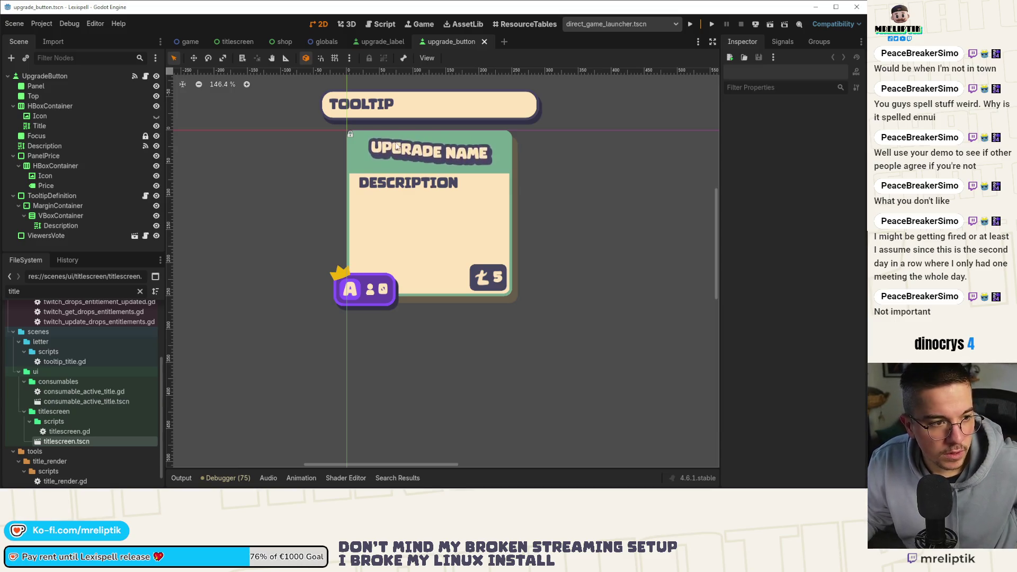
- Switch to Affinity Designer and open the lexispell_assets document
mouse_move(222, 485)
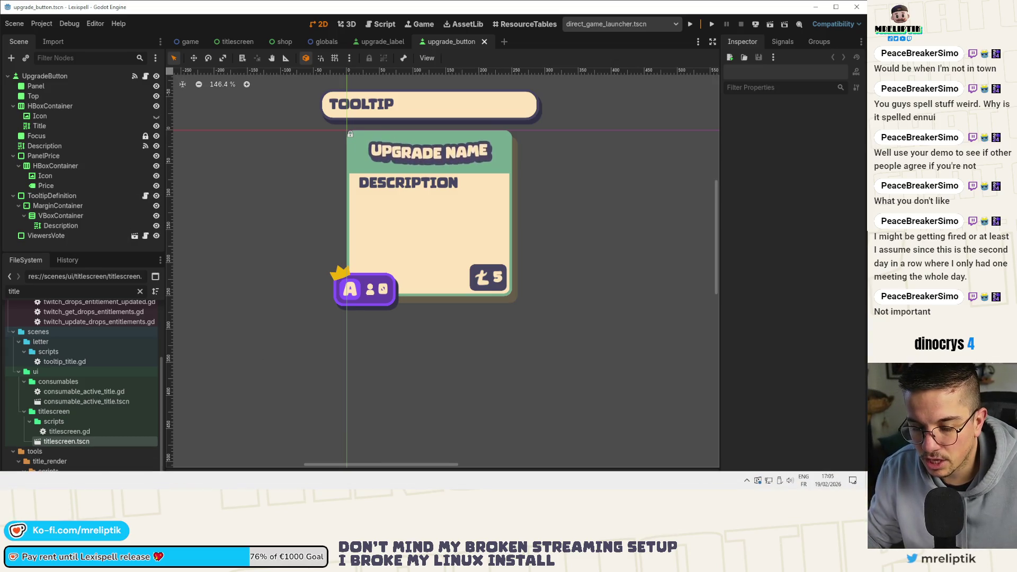
click(221, 484)
double_click(290, 189)
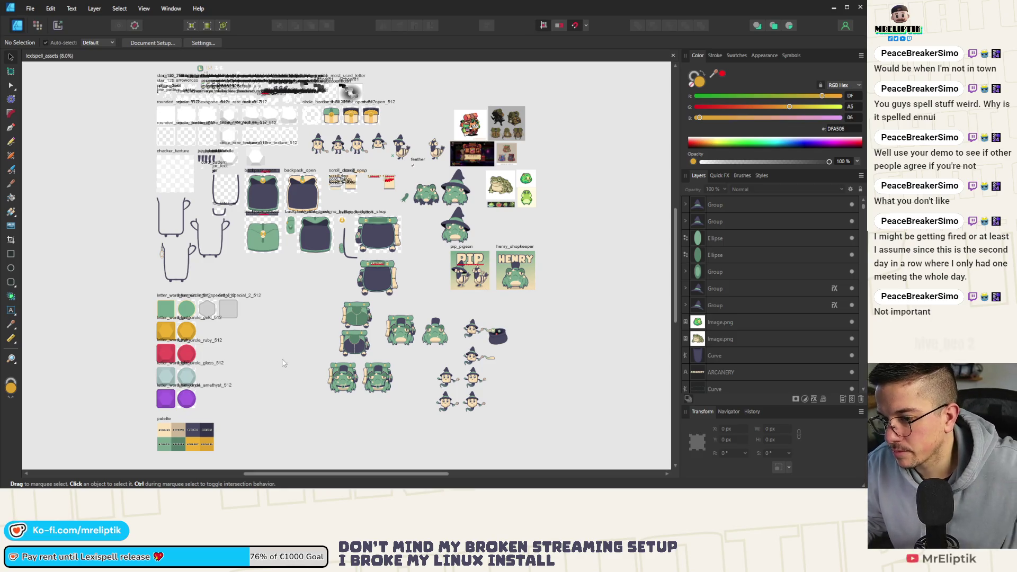
- Delete the extra green backpack at the top-left of the sheet
scroll(275, 294, down, 1)
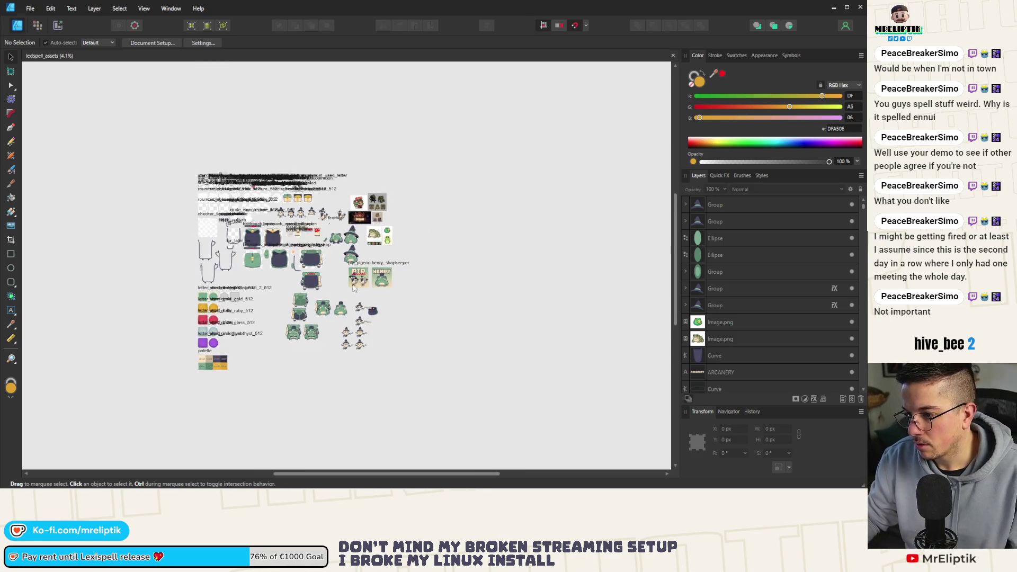
scroll(275, 294, up, 5)
scroll(227, 296, down, 3)
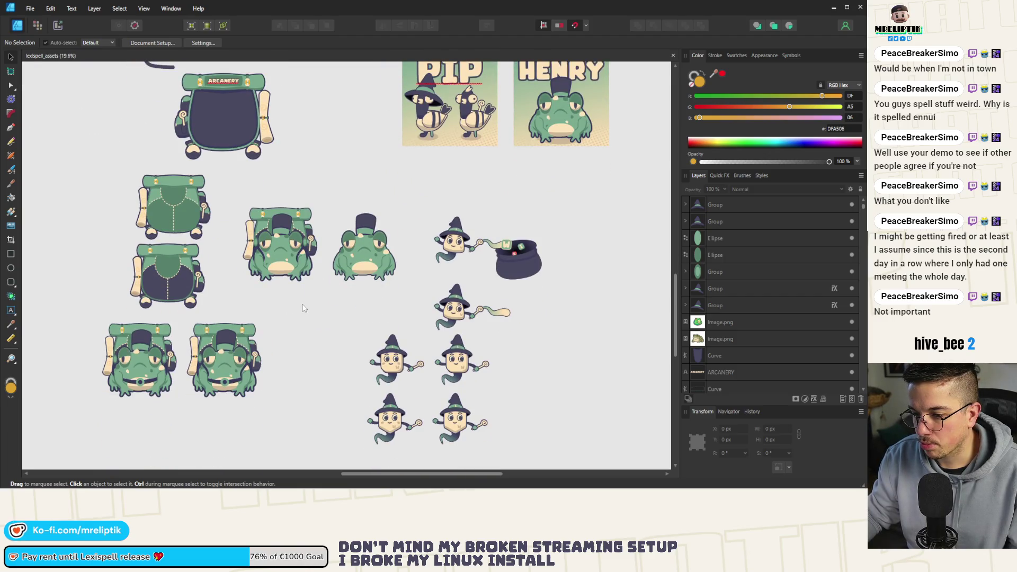
drag(234, 160, 116, 250)
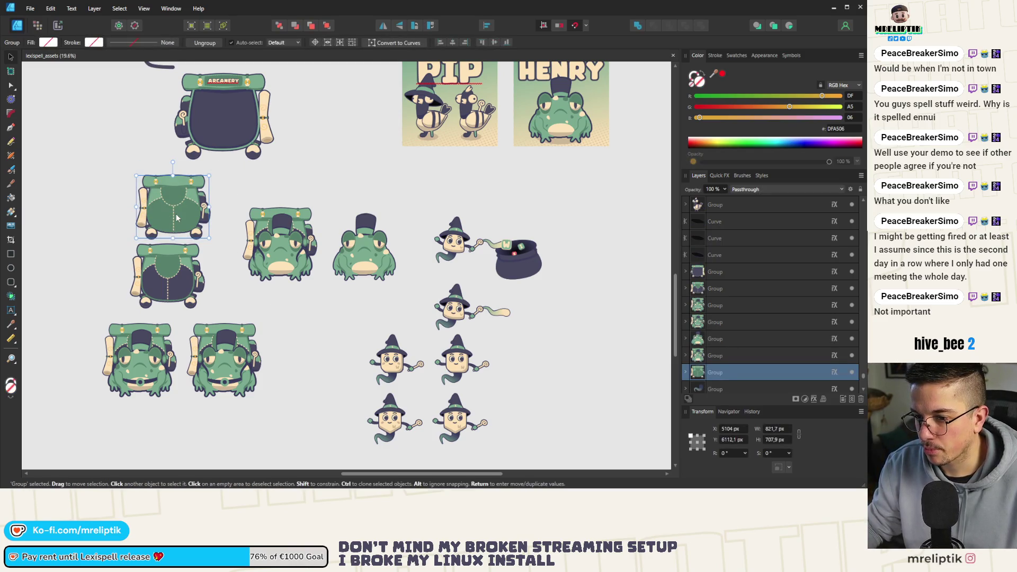
key(Delete)
- Move the dark backpack and the frogs into compact, tighter rows
mouse_move(171, 286)
mouse_down()
mouse_move(198, 247)
mouse_move(184, 245)
mouse_up()
drag(425, 184, 92, 295)
mouse_move(213, 256)
mouse_down()
mouse_move(171, 240)
mouse_move(179, 232)
mouse_up()
mouse_move(413, 177)
mouse_down()
mouse_move(313, 223)
mouse_move(294, 254)
mouse_move(240, 229)
mouse_move(278, 229)
mouse_move(209, 285)
mouse_up()
drag(265, 223, 232, 224)
mouse_move(363, 302)
mouse_down()
mouse_move(140, 373)
mouse_move(141, 302)
mouse_up()
click(162, 355)
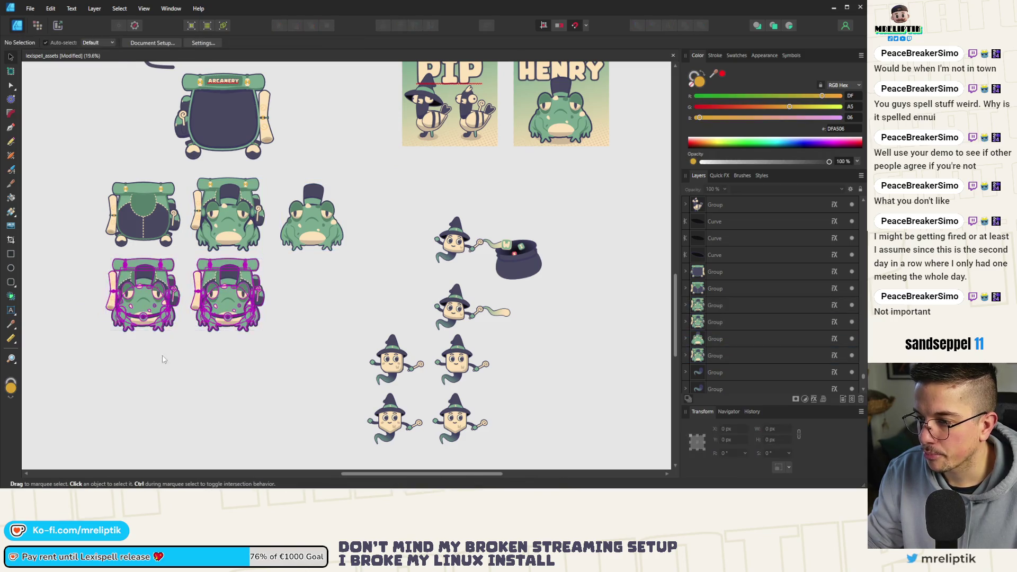
- Marquee-select the witch sprites below the frogs
scroll(162, 355, down, 4)
drag(326, 300, 233, 419)
scroll(390, 347, down, 3)
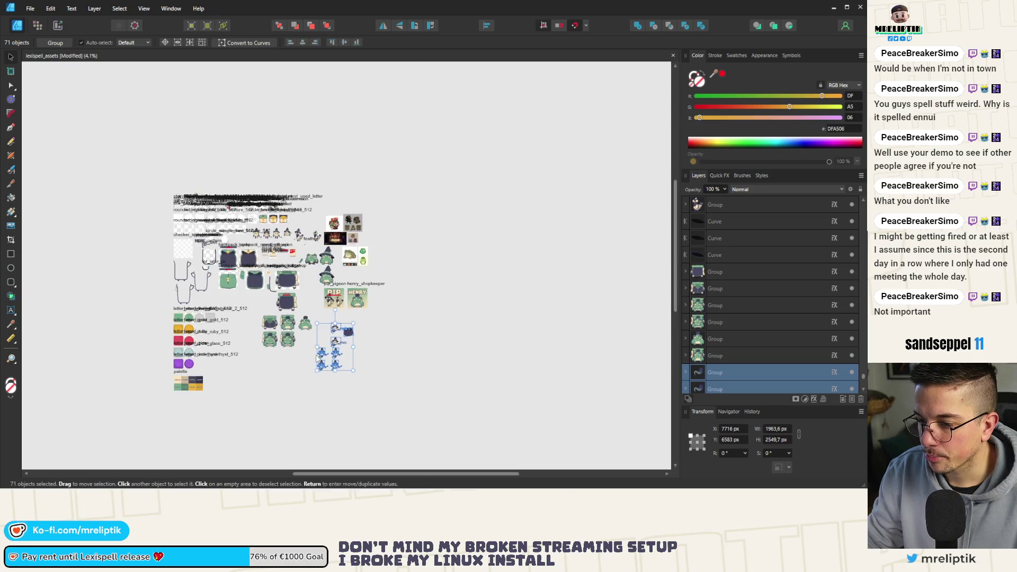
- Move the witch sprites left beside the frogs and align them into rows
drag(319, 340, 222, 347)
scroll(223, 347, up, 5)
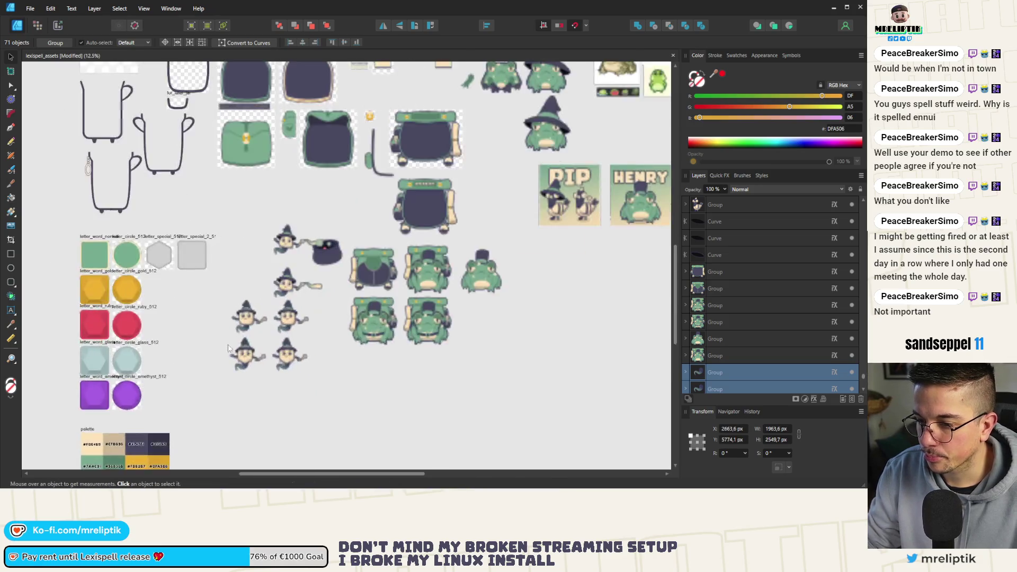
click(221, 284)
drag(201, 255, 310, 410)
drag(258, 348, 267, 349)
mouse_move(241, 213)
mouse_down()
mouse_move(265, 280)
mouse_move(377, 414)
mouse_up()
drag(318, 307, 314, 292)
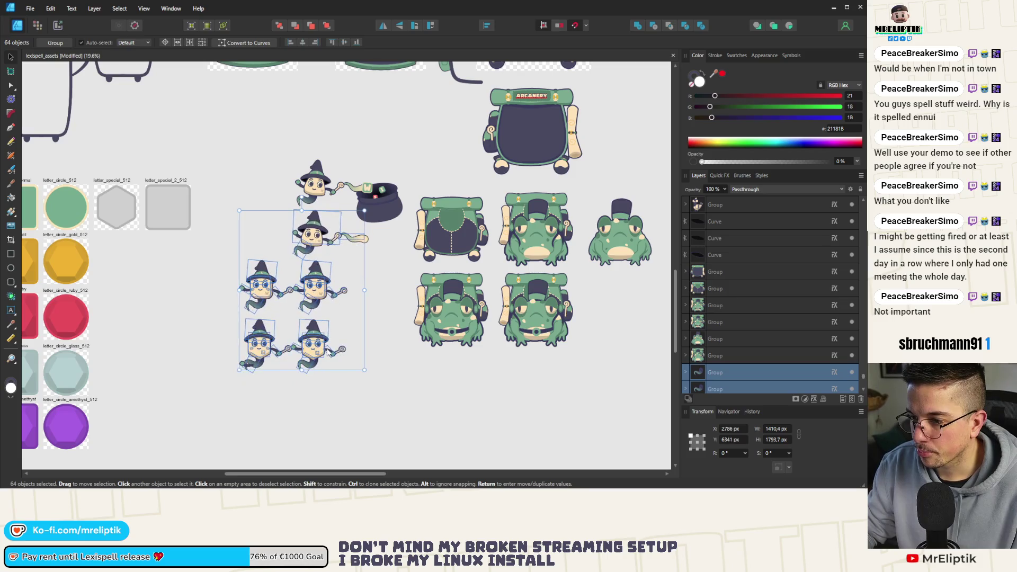
mouse_move(413, 122)
mouse_down()
mouse_move(258, 362)
mouse_move(235, 373)
mouse_up()
mouse_move(316, 343)
mouse_down()
mouse_move(303, 323)
mouse_move(297, 335)
mouse_move(314, 357)
mouse_up()
click(429, 369)
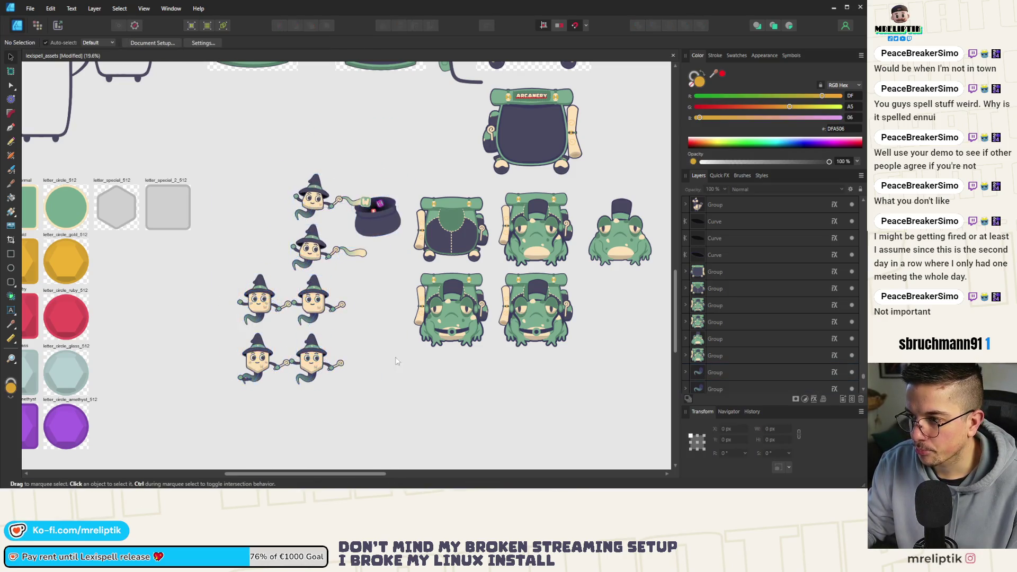
- Delete the small hatless green frog
scroll(429, 369, down, 5)
scroll(312, 258, up, 5)
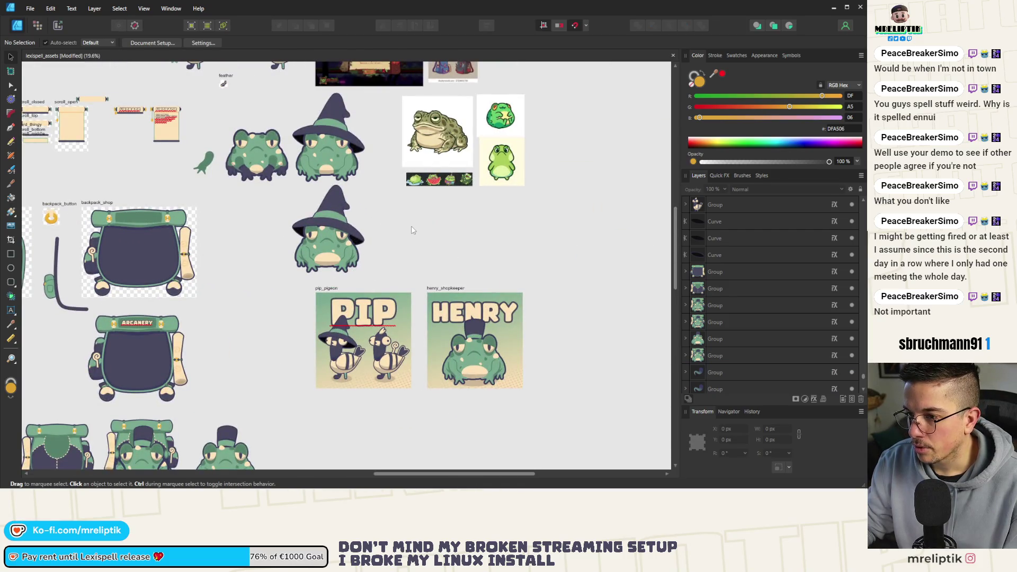
drag(197, 114, 294, 205)
key(Delete)
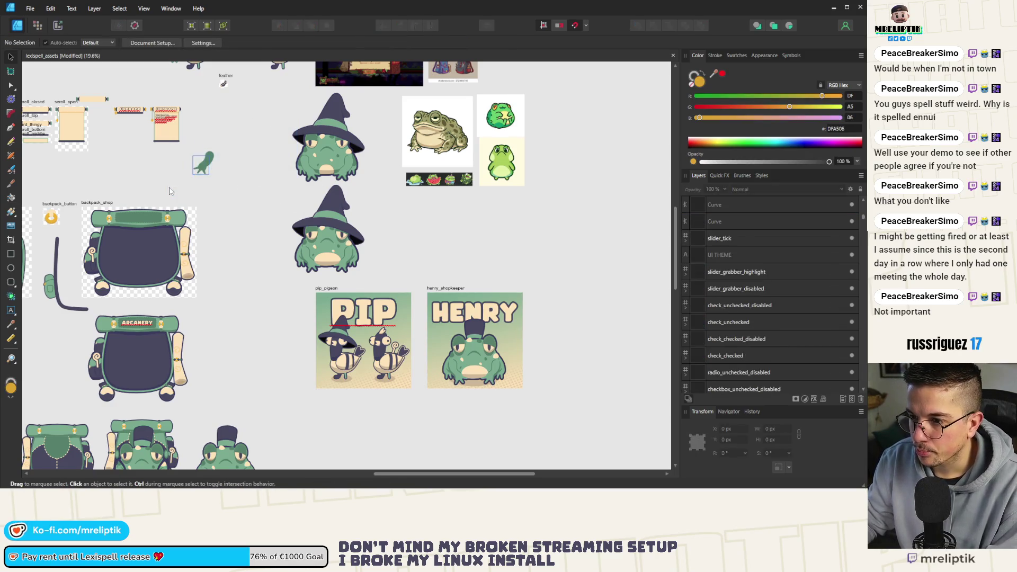
- Duplicate the hatted frog into the lower row and select the copy
click(326, 182)
scroll(347, 176, down, 2)
click(294, 195)
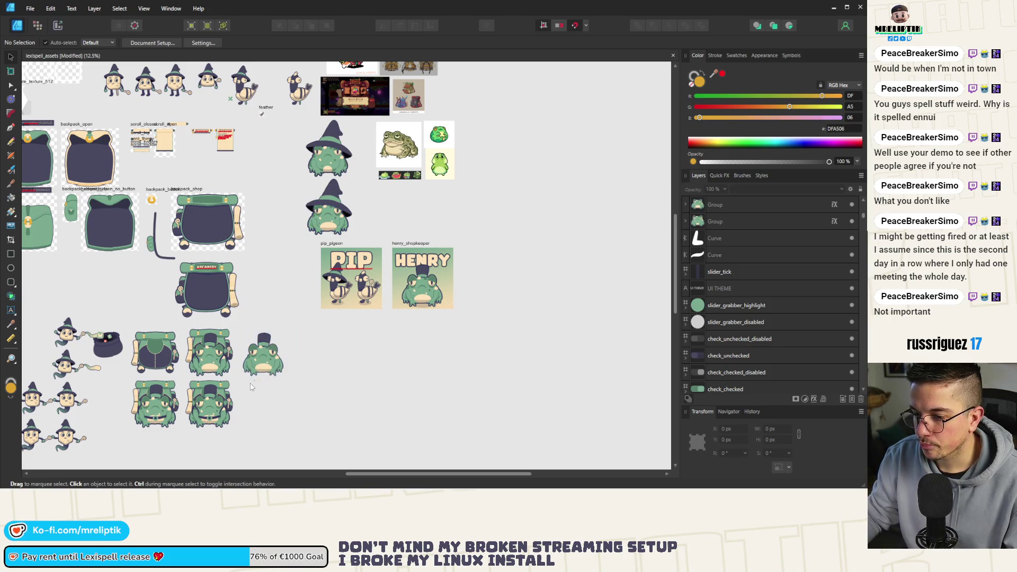
mouse_move(281, 337)
mouse_down()
mouse_move(259, 374)
mouse_move(262, 407)
mouse_up()
click(267, 362)
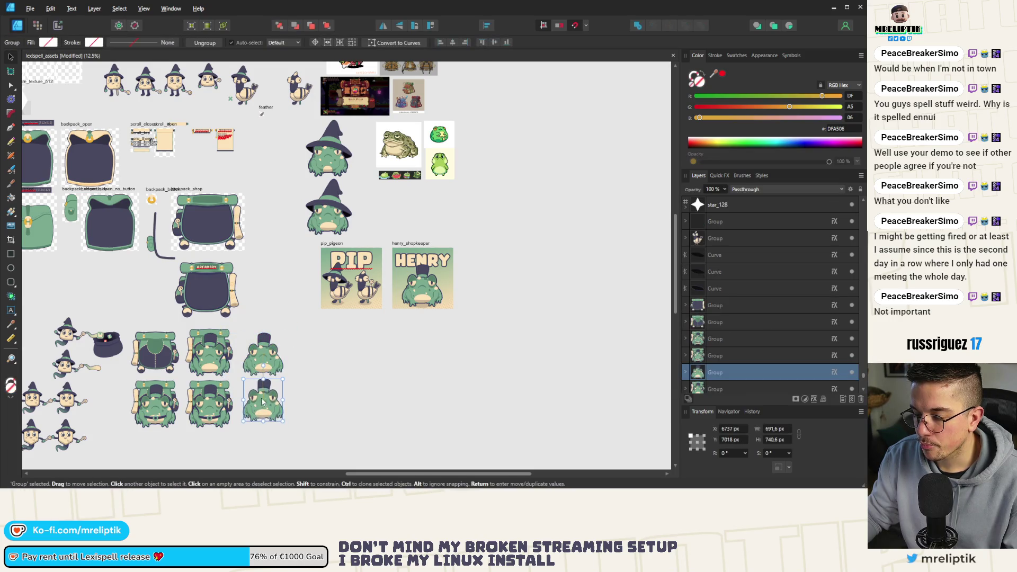
- Remove the hat from the copied frog
scroll(263, 399, up, 5)
double_click(262, 352)
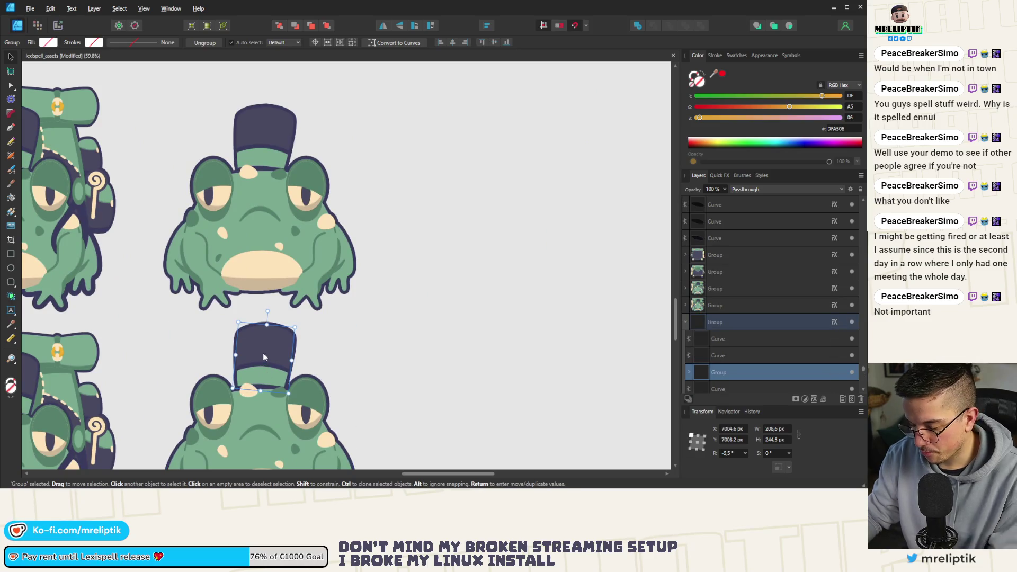
key(Delete)
- Copy the witch hat's brim and top onto the small frog
scroll(328, 299, down, 5)
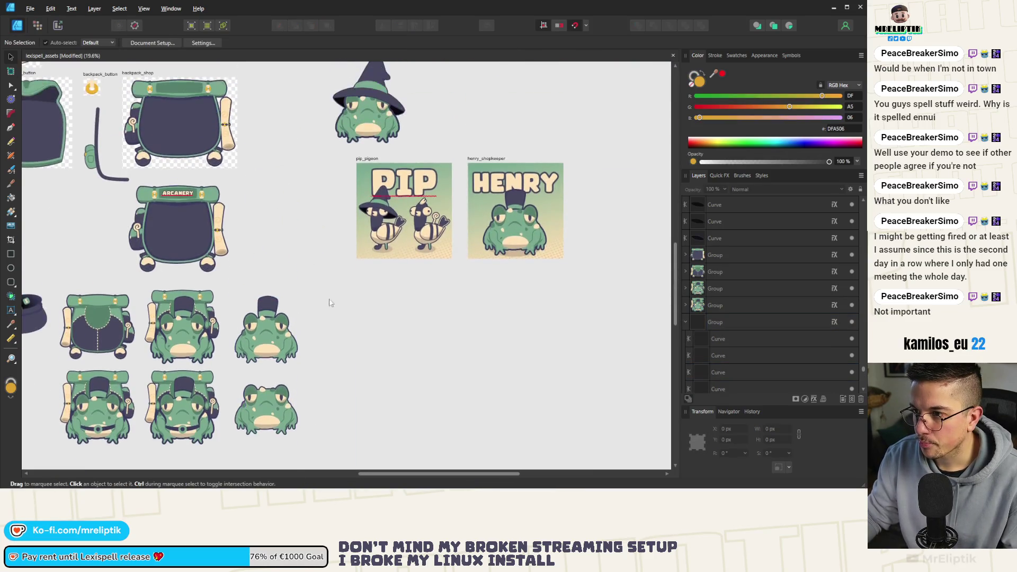
scroll(328, 298, up, 3)
click(370, 158)
scroll(371, 159, up, 4)
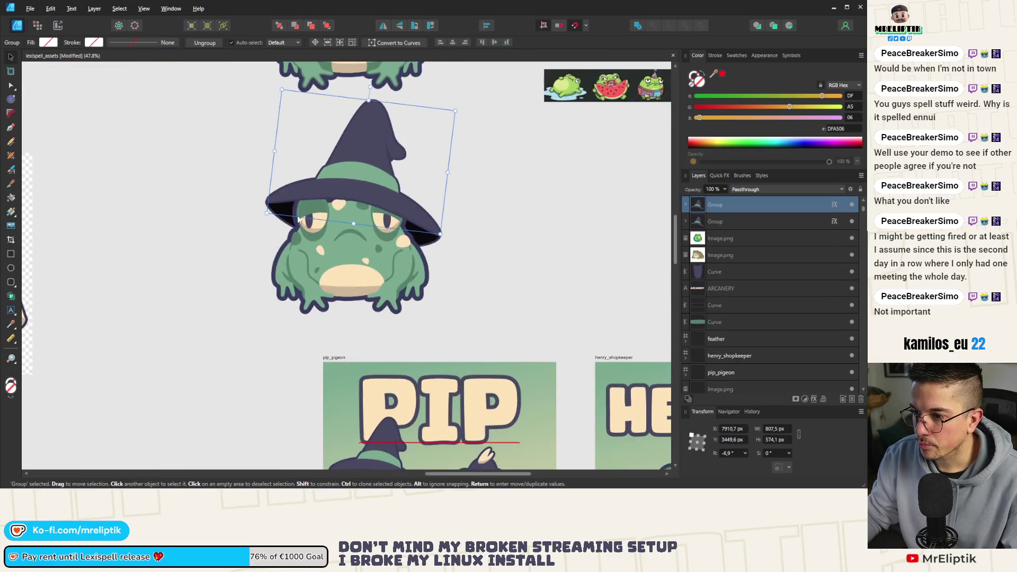
double_click(318, 186)
shift+click(347, 152)
scroll(347, 153, down, 5)
drag(356, 157, 302, 311)
- Send the hat brim behind the frog and seat the hat on its head
scroll(301, 317, up, 5)
shift+click(312, 239)
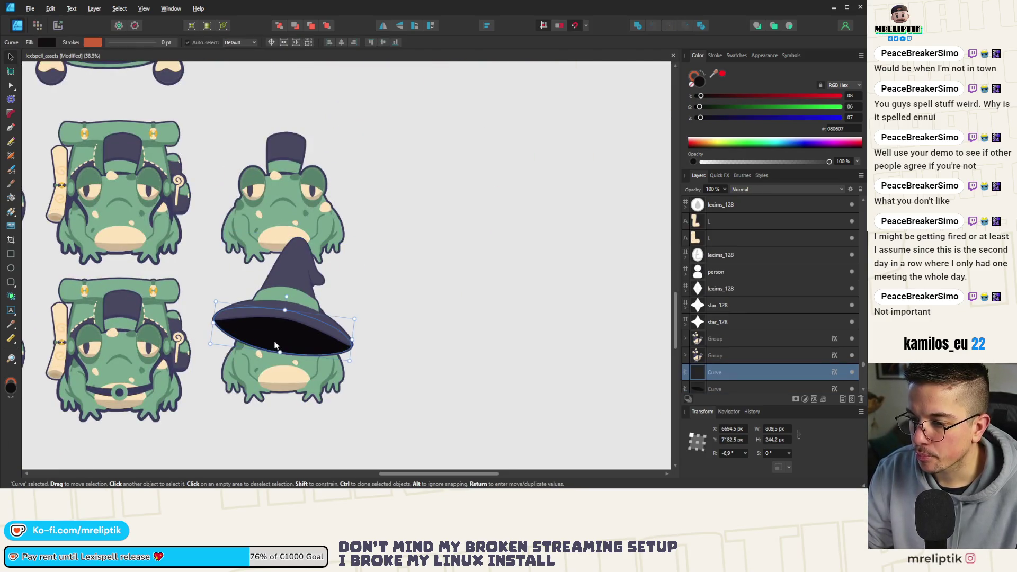
key(ctrl+bracketleft)
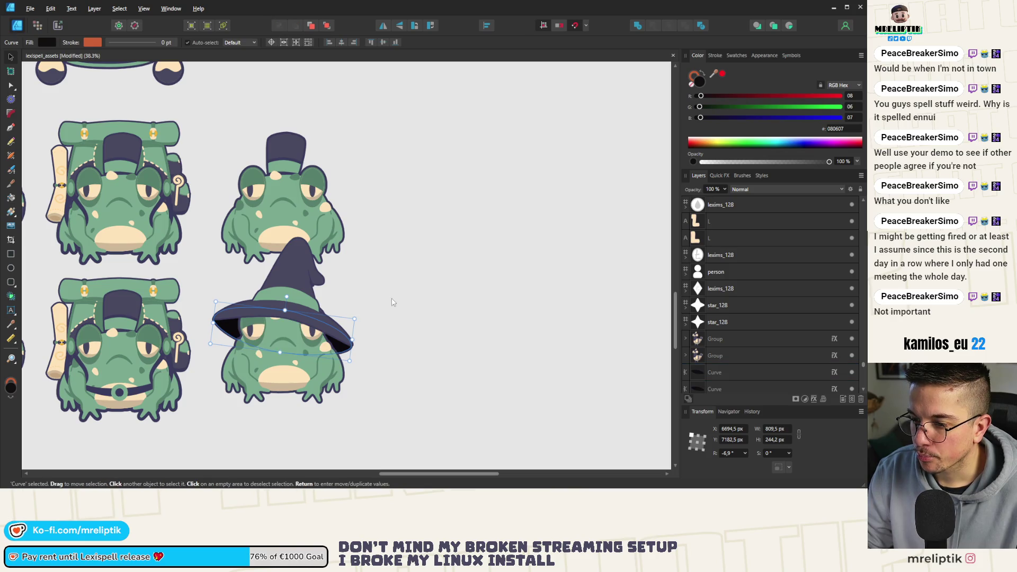
shift+click(305, 281)
scroll(288, 280, up, 3)
drag(288, 295, 289, 292)
- Delete the two original witch-hat frogs
scroll(214, 290, down, 6)
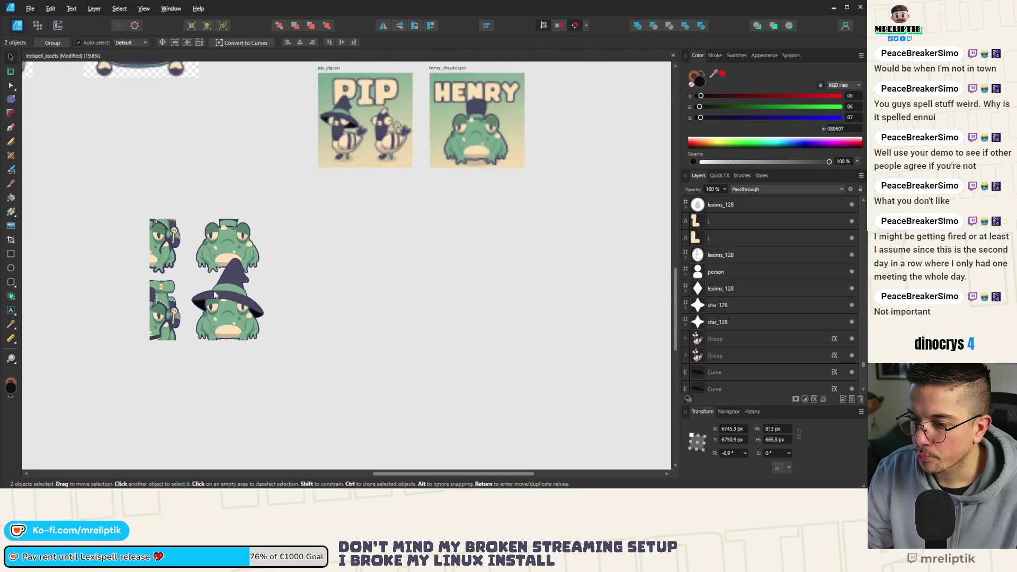
scroll(275, 262, up, 1)
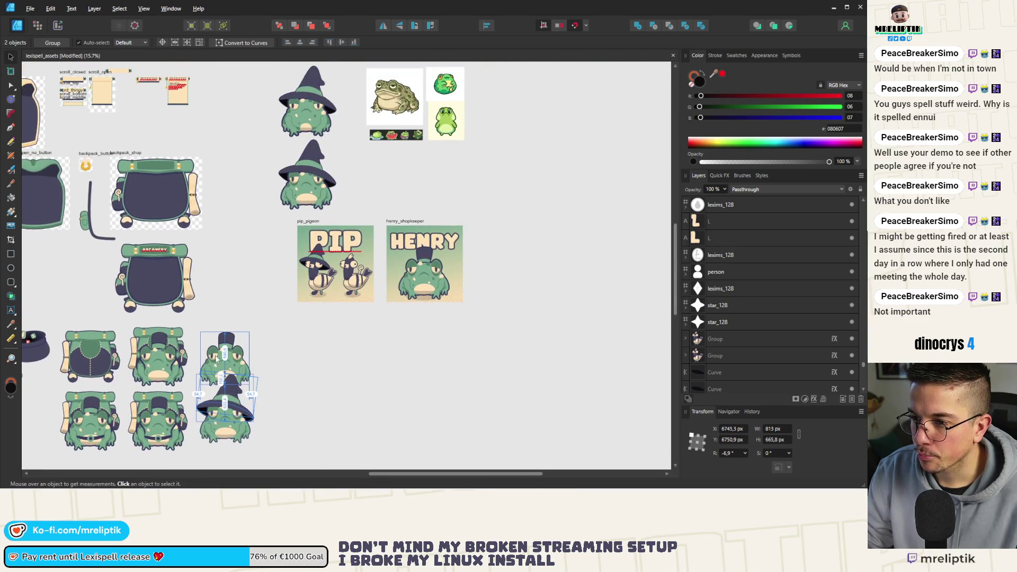
scroll(265, 145, up, 2)
click(265, 145)
drag(260, 130, 351, 282)
key(Delete)
click(349, 282)
- Delete all the reference images from the sheet
scroll(339, 254, down, 3)
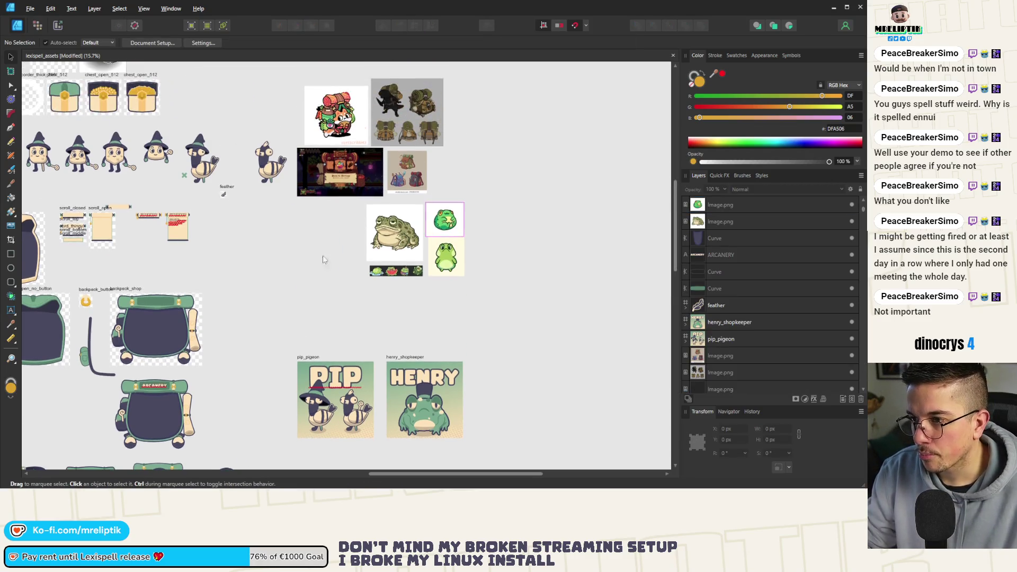
drag(355, 218, 280, 317)
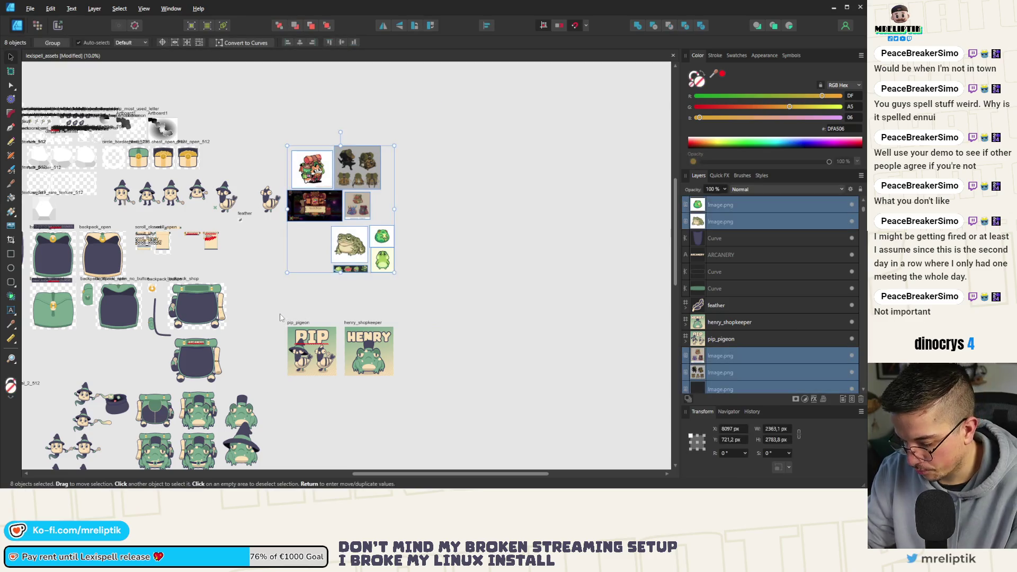
key(Delete)
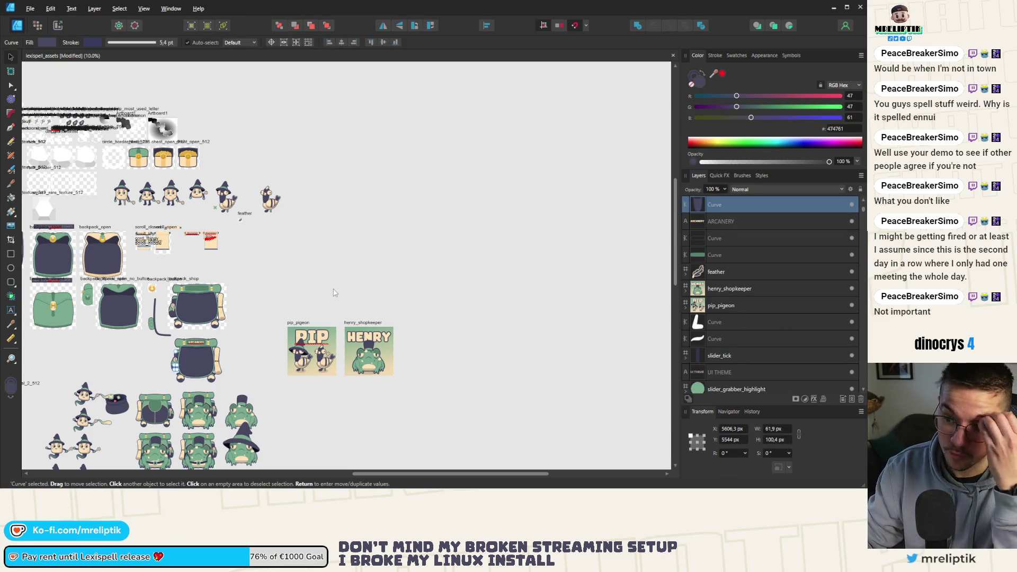
- Move the henry_shopkeeper and pip_pigeon artboards together lower on the sheet
click(357, 321)
shift+click(303, 325)
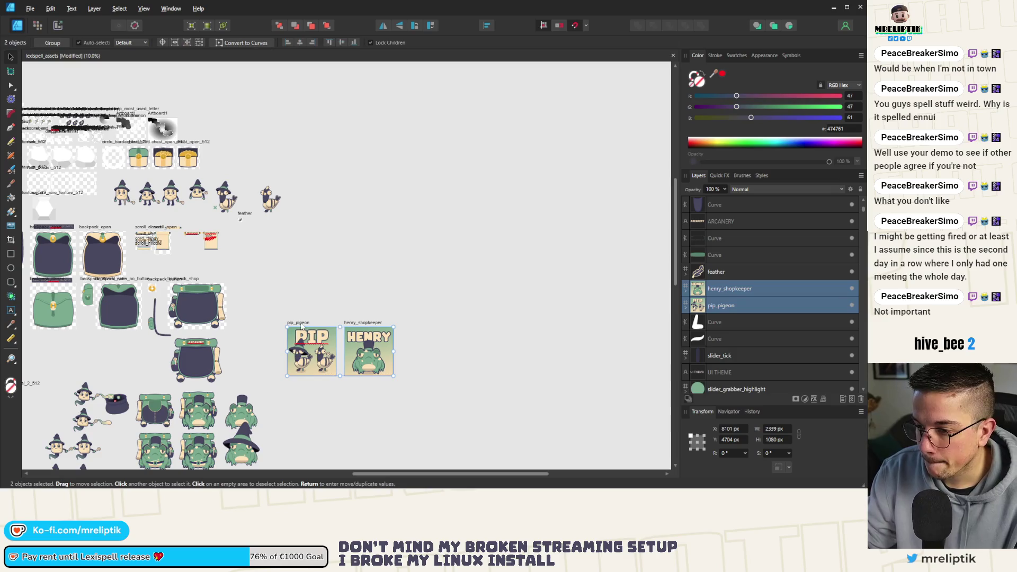
mouse_move(368, 349)
mouse_down()
mouse_move(368, 429)
mouse_move(368, 349)
mouse_up()
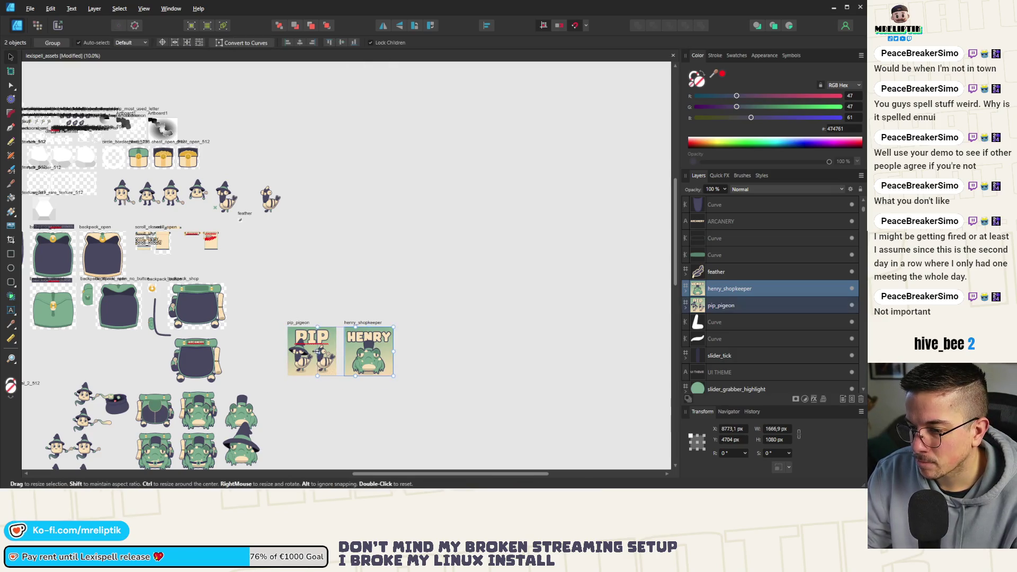
click(364, 292)
click(354, 320)
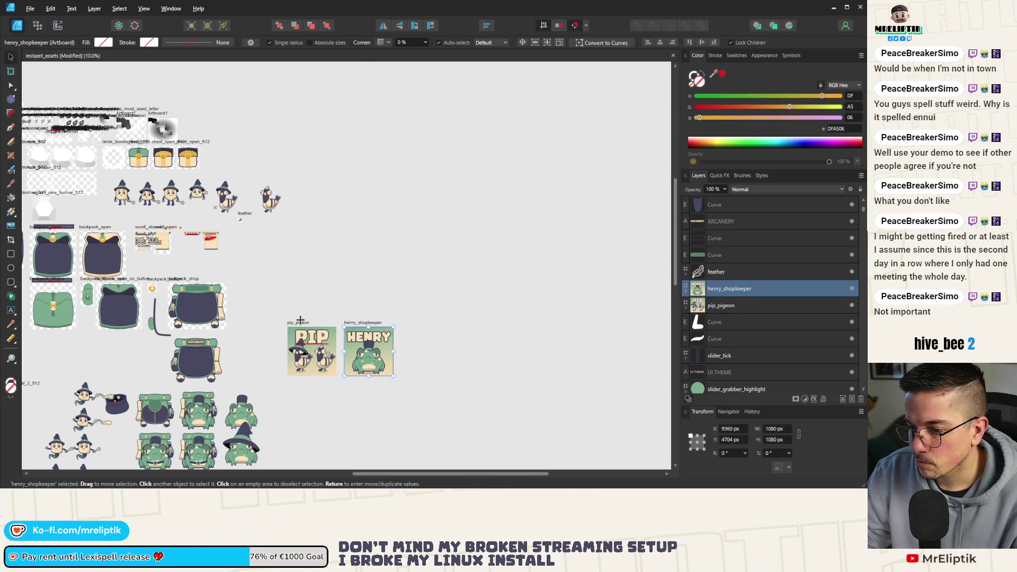
shift+click(302, 323)
drag(323, 352, 317, 440)
scroll(312, 328, down, 3)
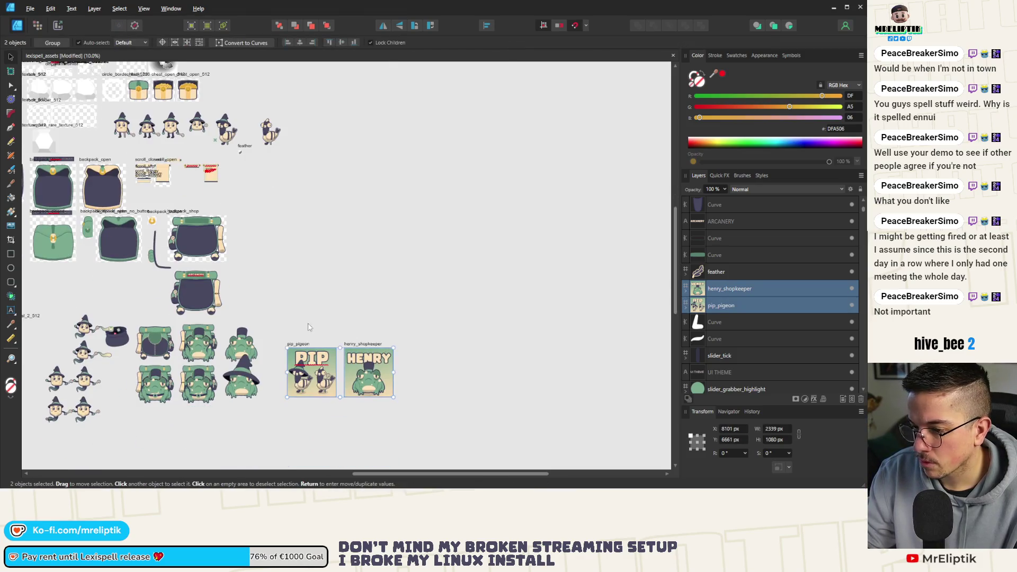
click(315, 283)
scroll(211, 162, up, 4)
scroll(211, 161, up, 3)
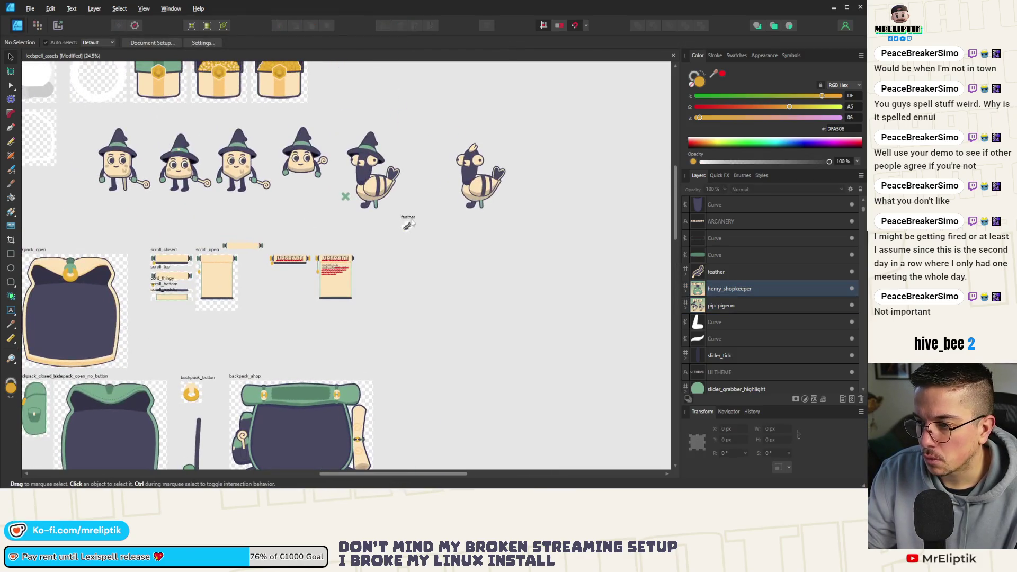
- Move the feather artboard left near the sprites, with the mouth_scotch X beside it
click(411, 218)
drag(433, 253, 558, 345)
mouse_move(549, 299)
mouse_down()
mouse_move(265, 296)
mouse_move(155, 273)
mouse_up()
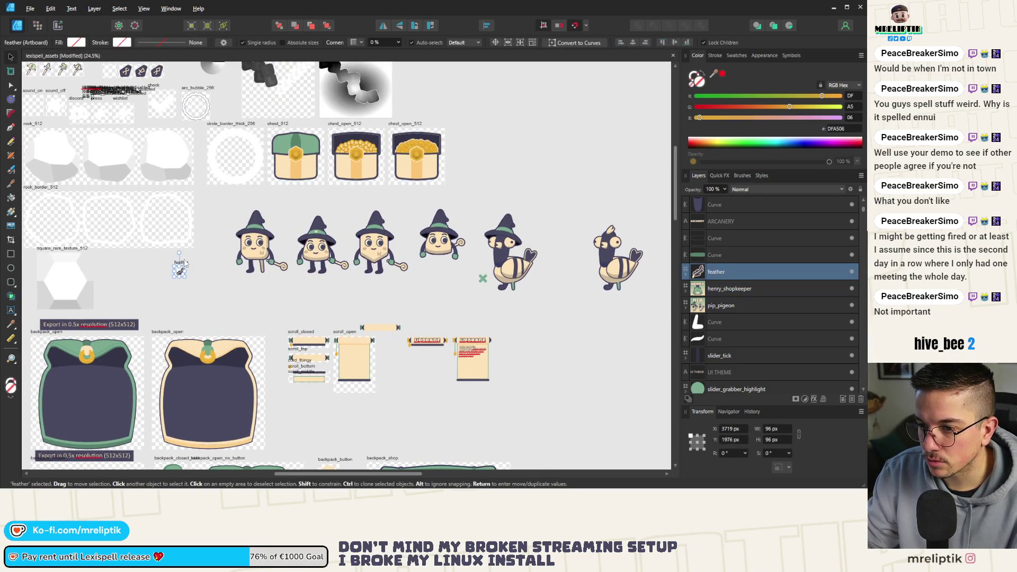
mouse_move(473, 277)
mouse_down()
mouse_move(182, 300)
mouse_move(168, 285)
mouse_move(503, 336)
mouse_up()
- Move the block of character sprites down near the frogs
scroll(168, 285, up, 5)
scroll(168, 284, down, 7)
scroll(370, 239, down, 3)
drag(297, 244, 453, 285)
drag(294, 288, 294, 287)
scroll(311, 251, down, 4)
mouse_move(315, 249)
mouse_down()
mouse_move(322, 364)
mouse_move(310, 342)
mouse_up()
scroll(322, 364, up, 5)
click(308, 306)
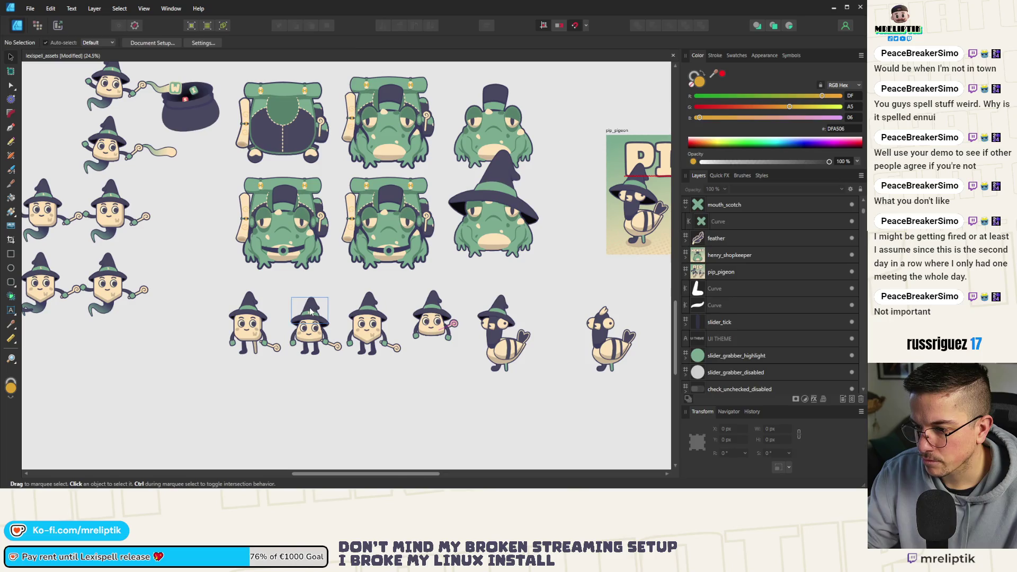
scroll(310, 311, up, 2)
drag(235, 242, 421, 468)
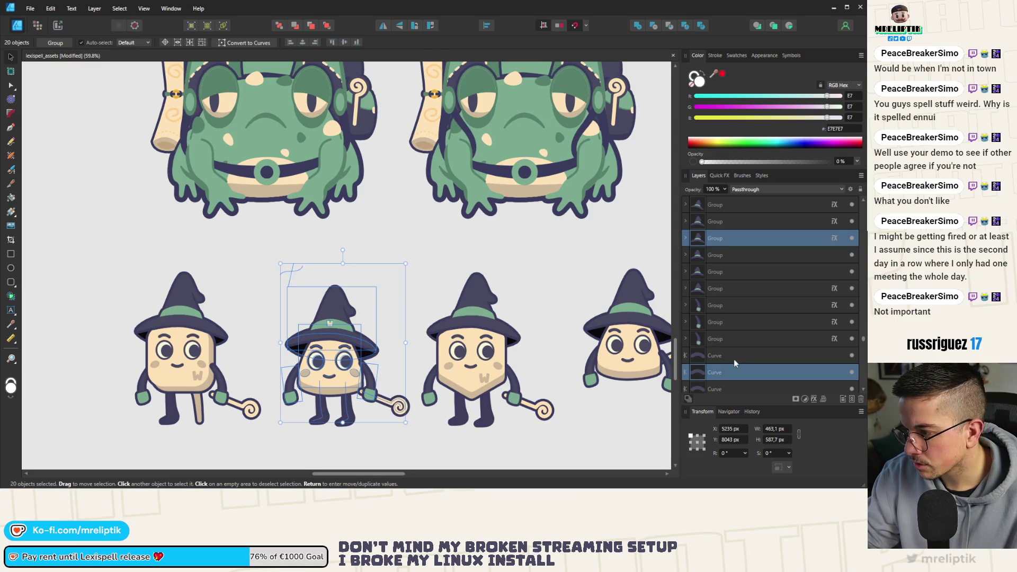
- Delete the two stray Curve layers in the Layers panel
scroll(729, 342, down, 5)
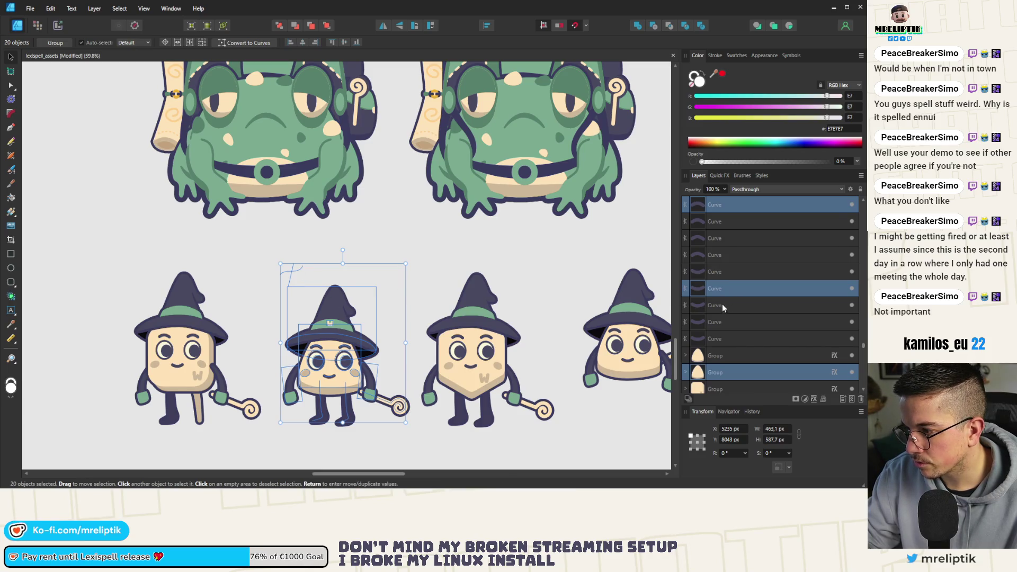
scroll(722, 320, down, 5)
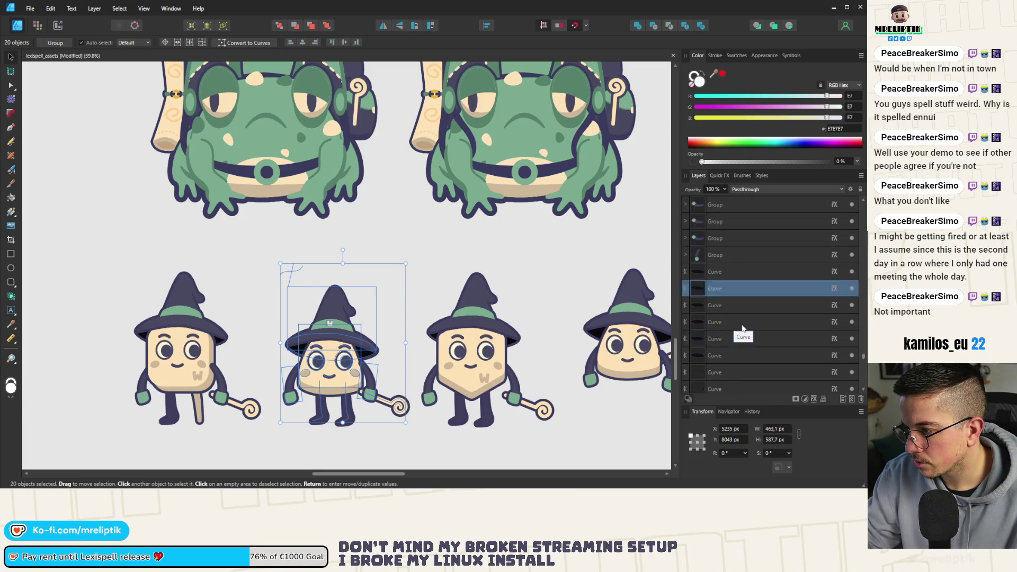
scroll(743, 329, down, 3)
click(723, 287)
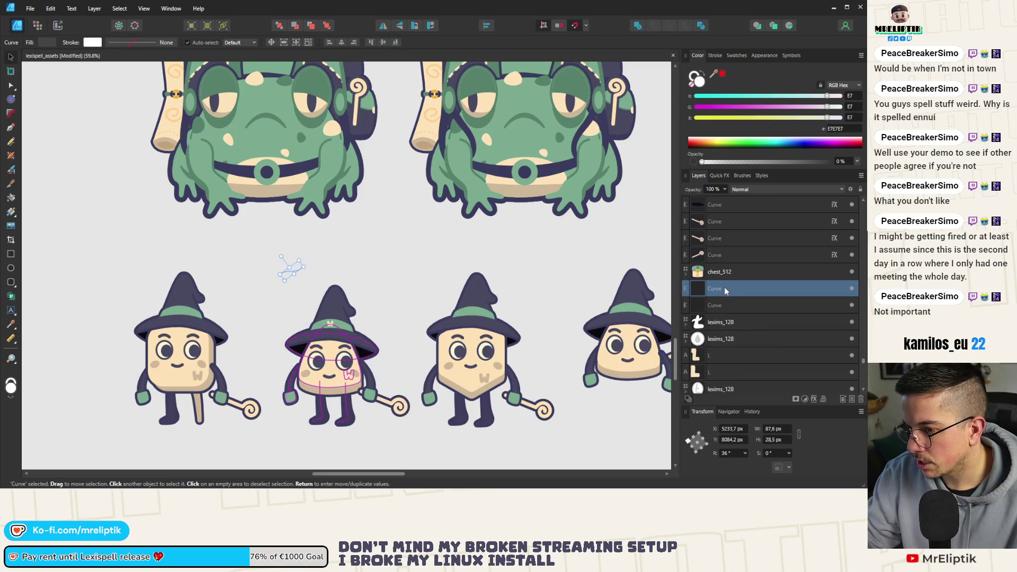
shift+click(723, 309)
key(Delete)
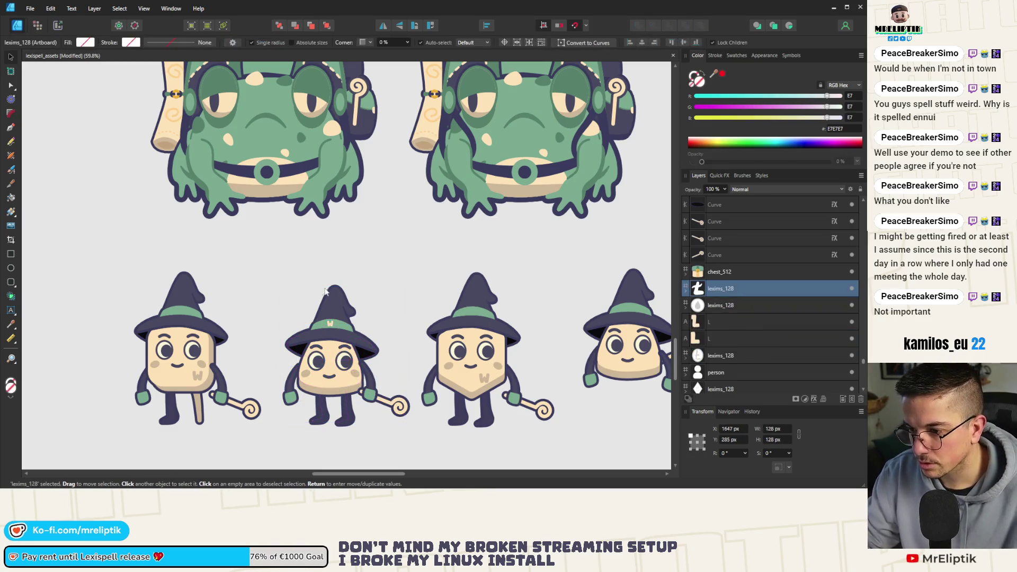
- Move the row of four witches under the other witch sprites
scroll(251, 263, down, 5)
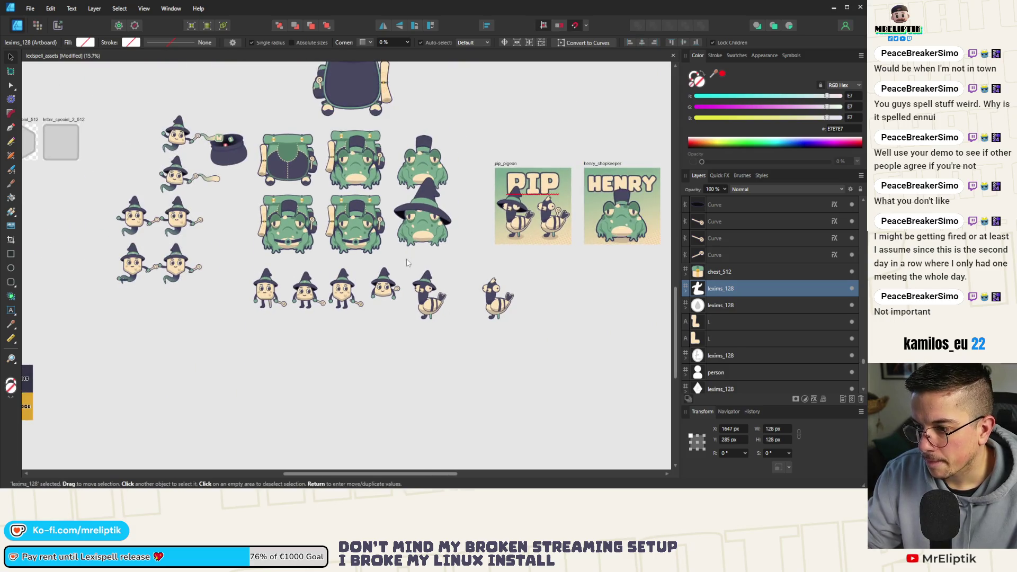
drag(409, 260, 238, 334)
drag(289, 308, 154, 308)
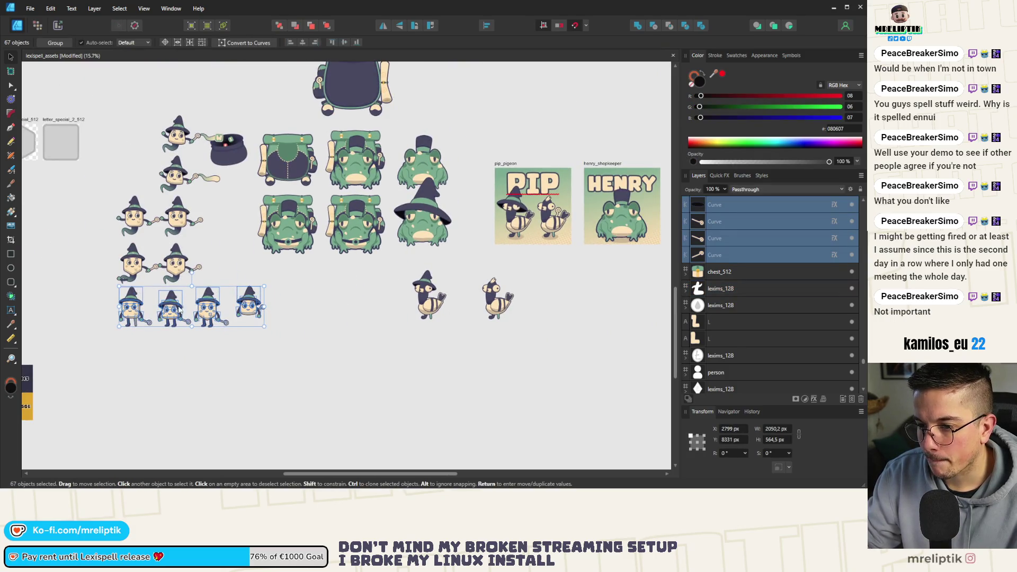
click(290, 295)
- Move the two pigeons left and place them side by side
drag(530, 269, 361, 349)
drag(429, 296, 307, 296)
drag(375, 302, 350, 301)
click(377, 306)
scroll(263, 299, down, 3)
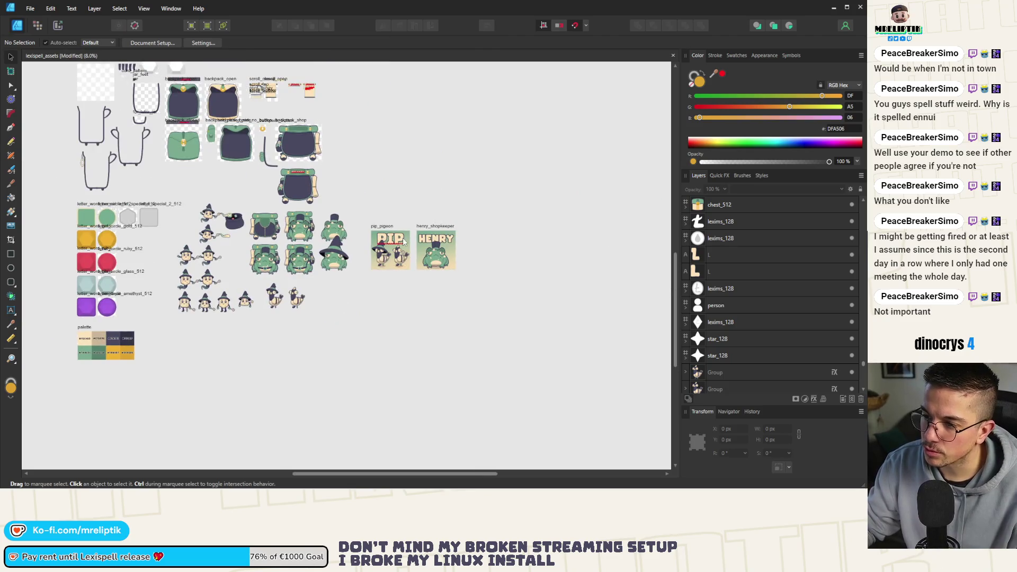
- Save the lexispell_assets document with Ctrl+S
scroll(328, 276, up, 3)
scroll(338, 260, down, 3)
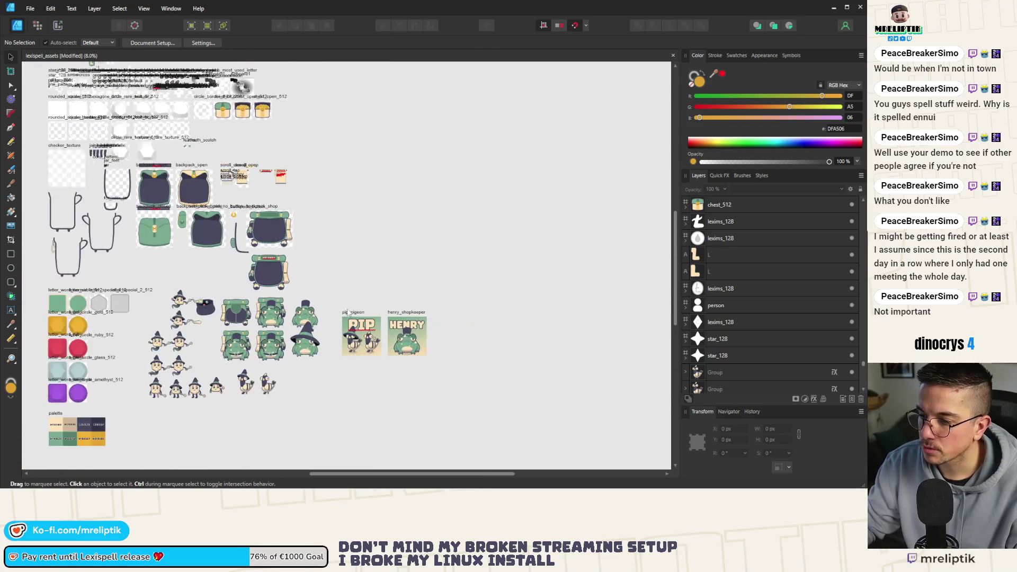
scroll(338, 258, up, 3)
key(ctrl+s)
- Shorten the scroll_open artboard to 425 px high, then return to Godot
scroll(276, 208, up, 5)
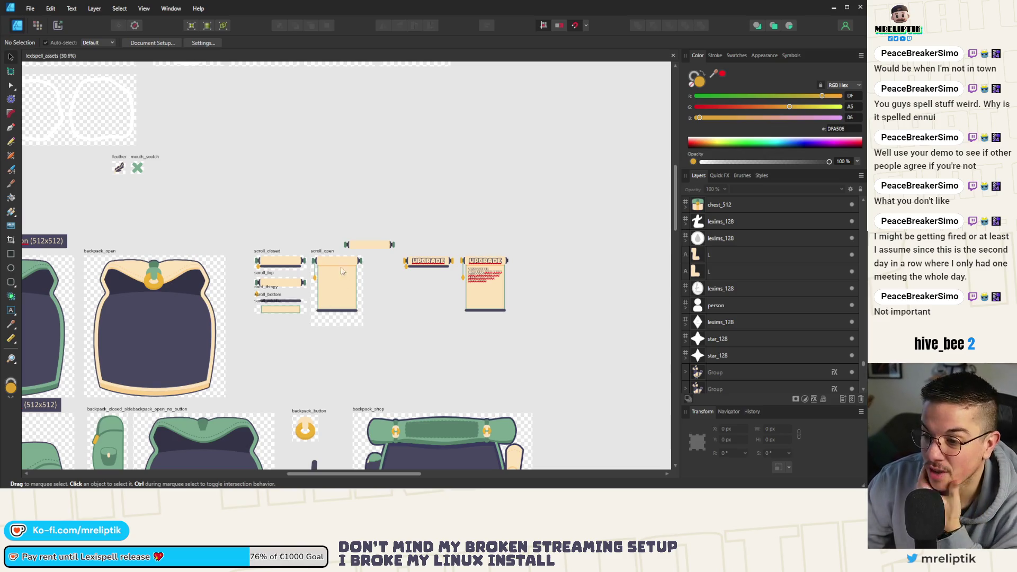
scroll(335, 291, up, 4)
scroll(318, 265, down, 2)
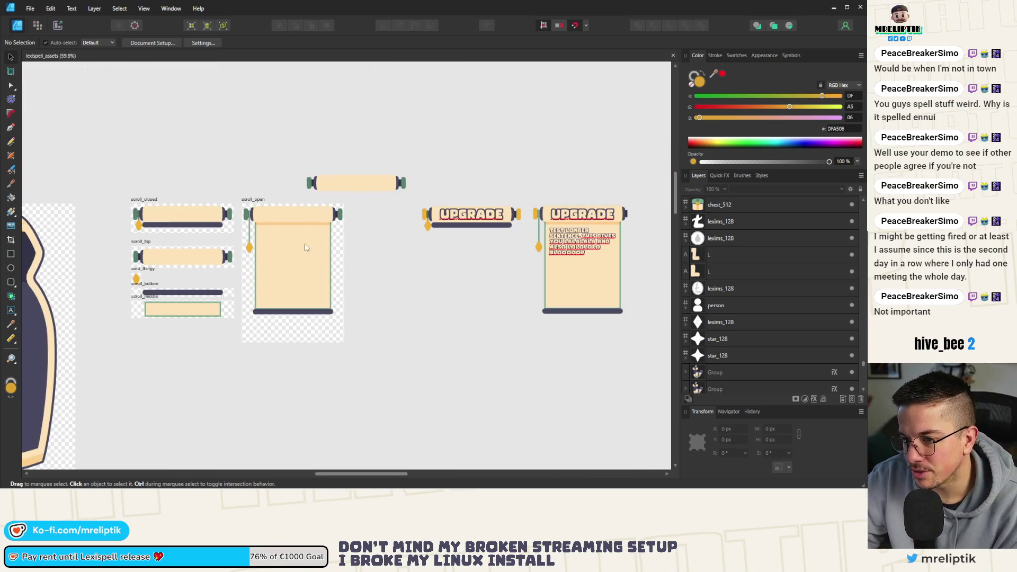
click(252, 200)
drag(293, 342, 293, 318)
click(288, 344)
scroll(275, 239, down, 2)
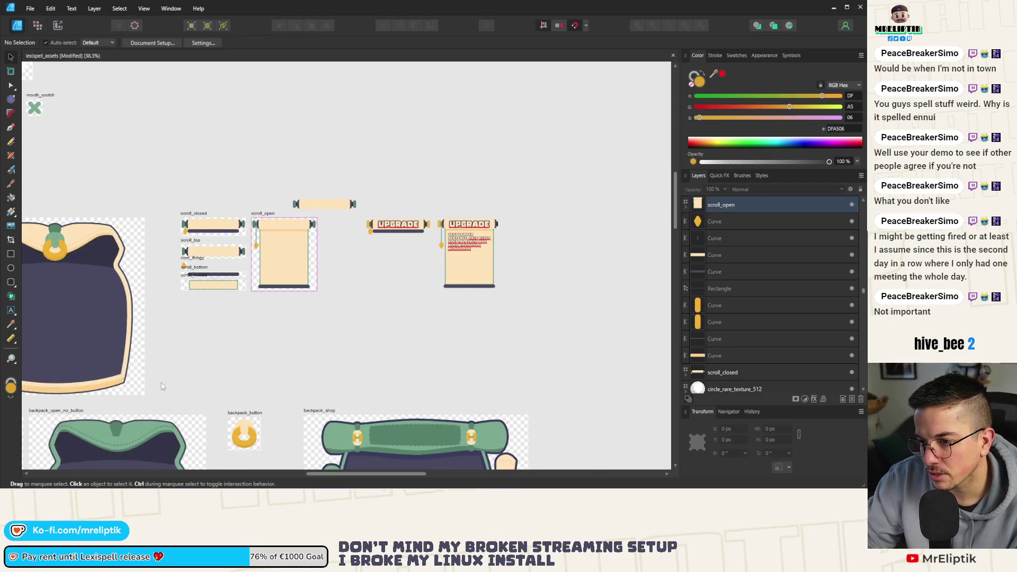
key(alt+Tab)
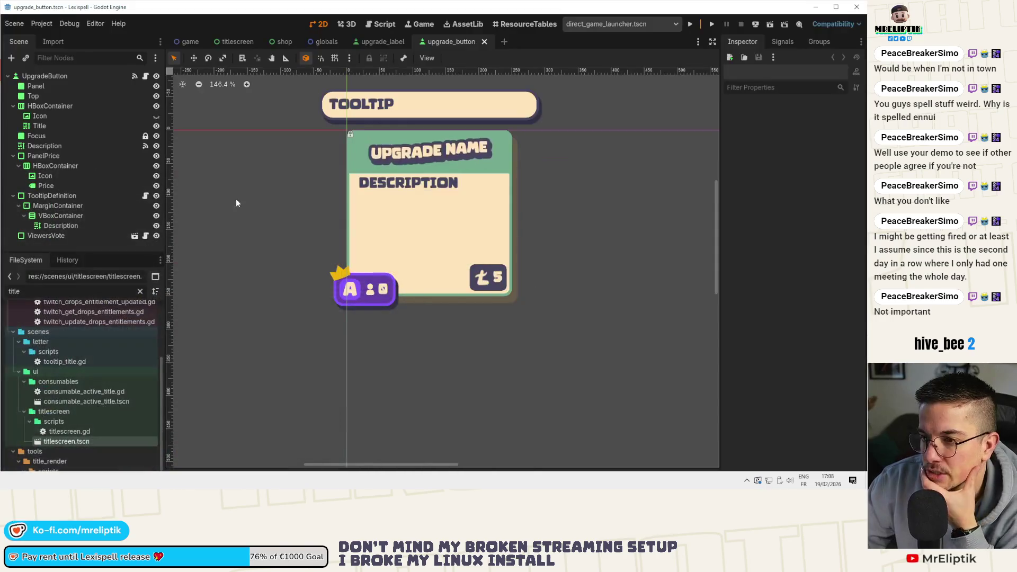
- Confirm the UpgradeButton root's 250 × 250 Transform size, then return to Affinity Designer's lexispell_assets sheet
click(379, 143)
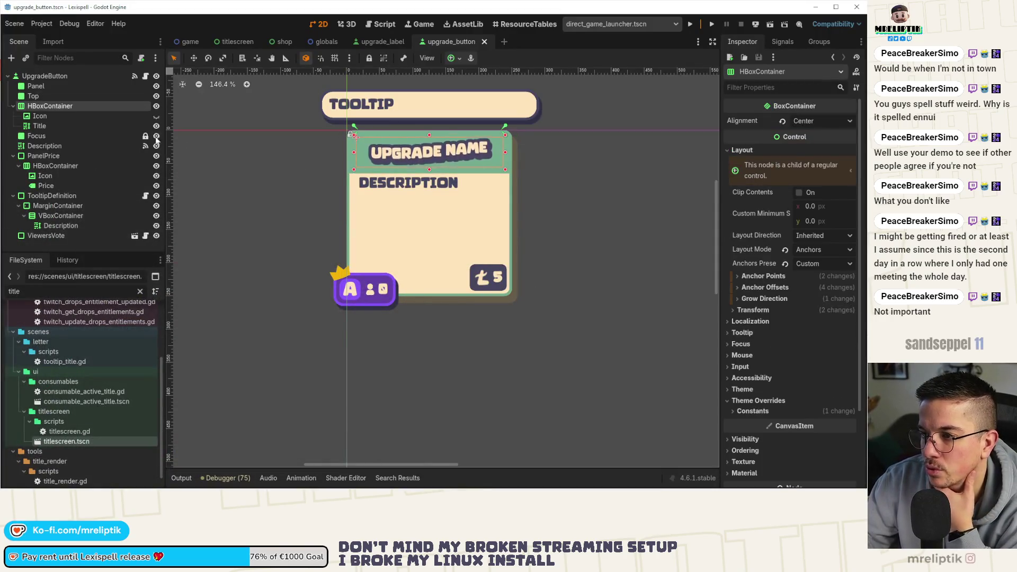
click(65, 78)
scroll(342, 267, right, 5)
scroll(342, 267, left, 3)
scroll(763, 297, down, 5)
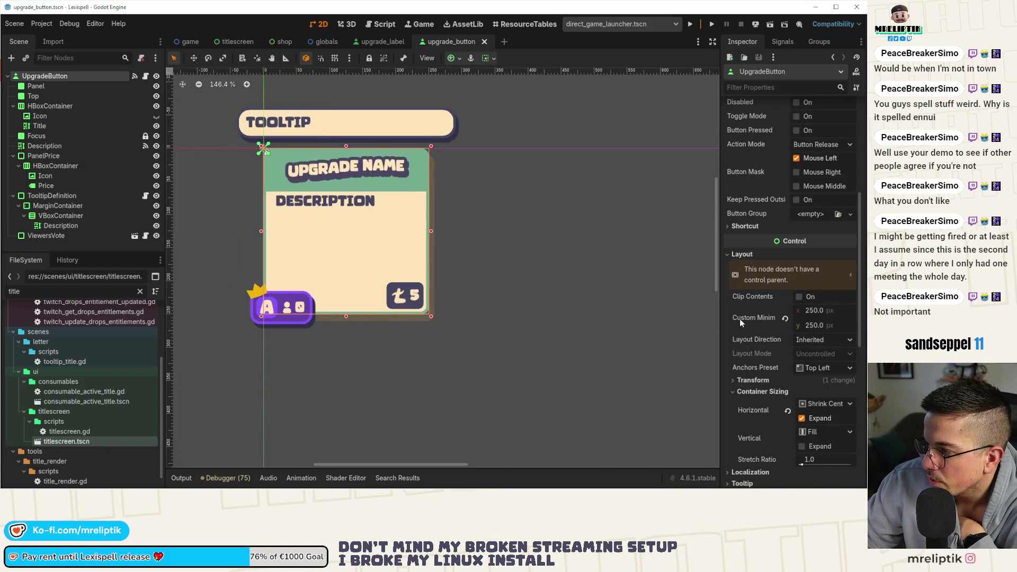
scroll(758, 364, down, 3)
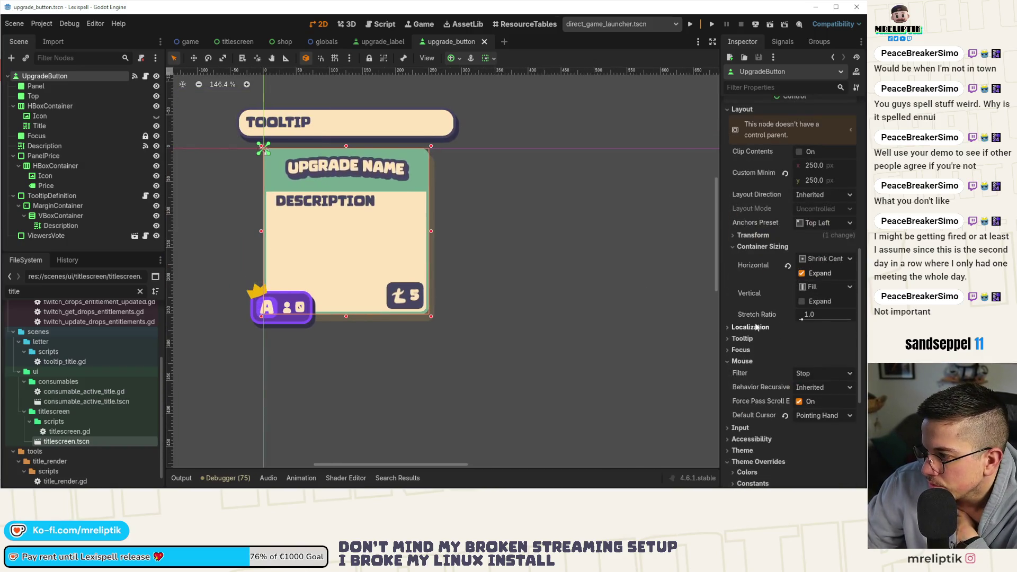
click(752, 236)
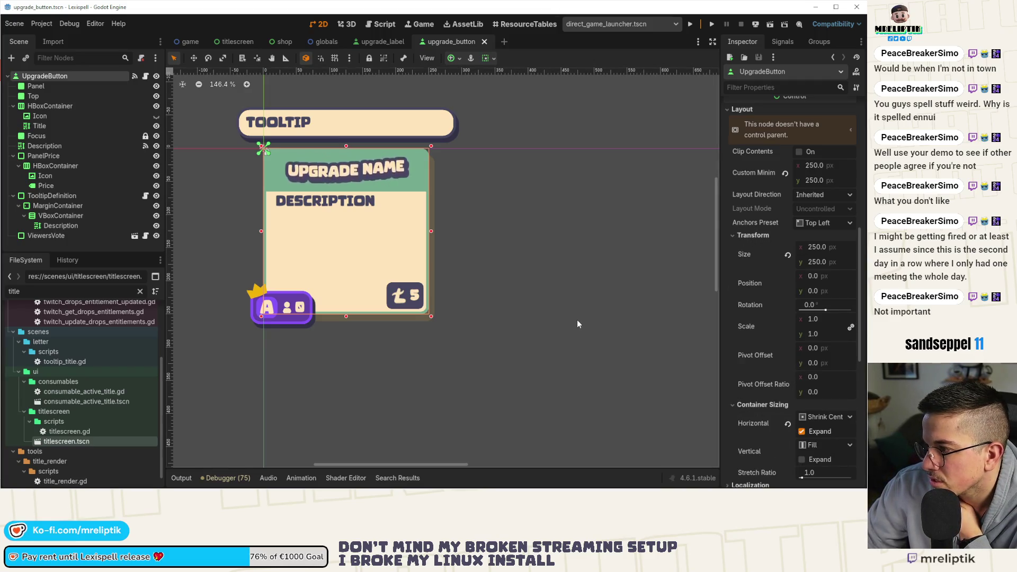
drag(443, 247, 416, 250)
scroll(393, 259, down, 6)
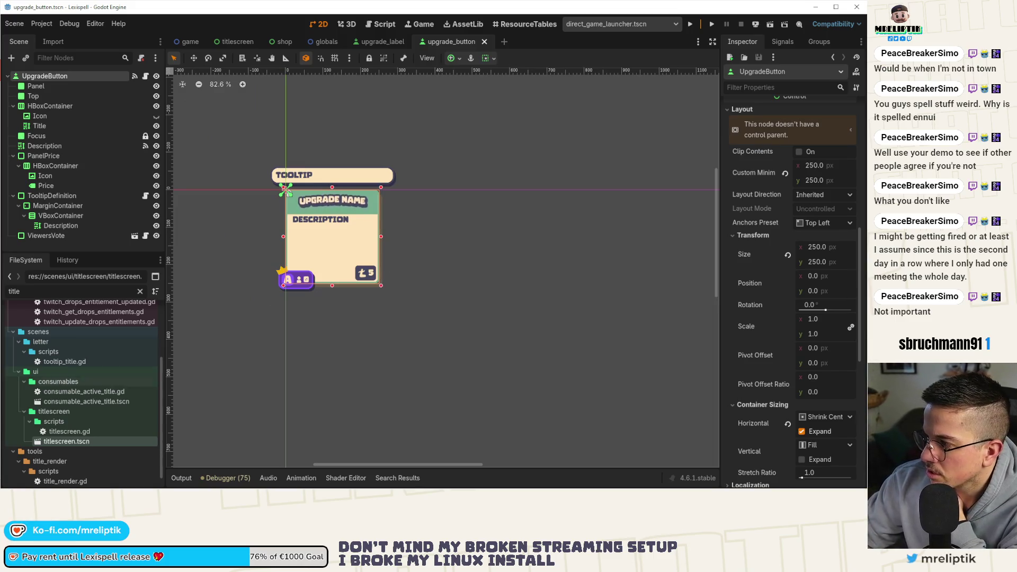
key(alt+Tab)
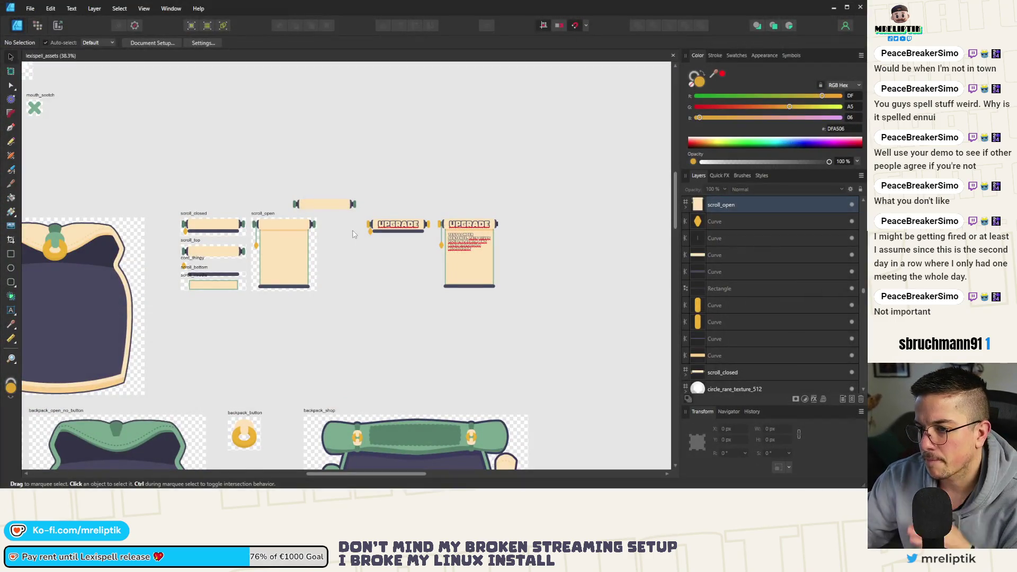
- Shorten the scroll_open artboard to 400 px tall at 380 px wide, then select its beige inner panel
click(267, 225)
scroll(259, 243, up, 4)
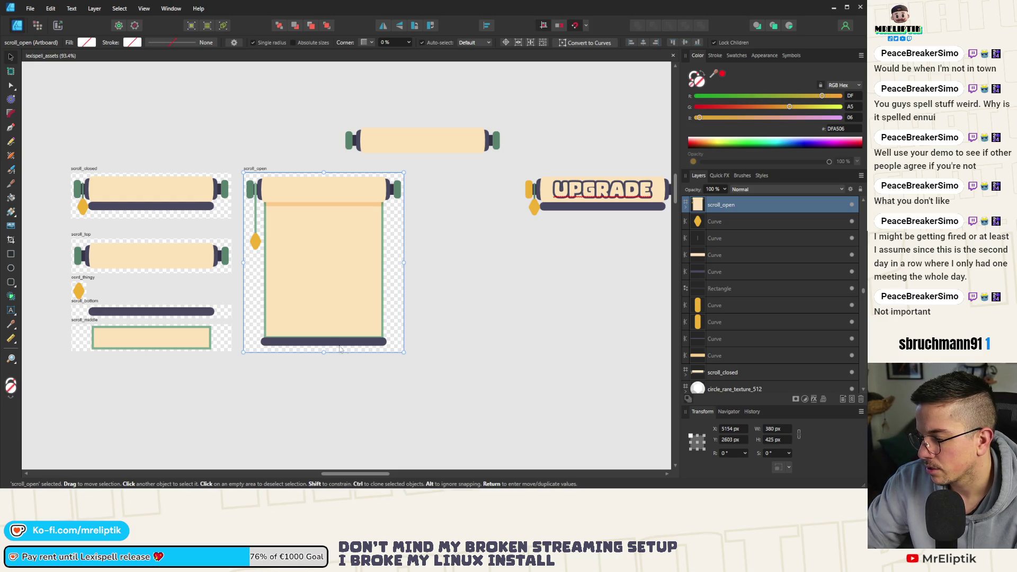
drag(323, 352, 323, 339)
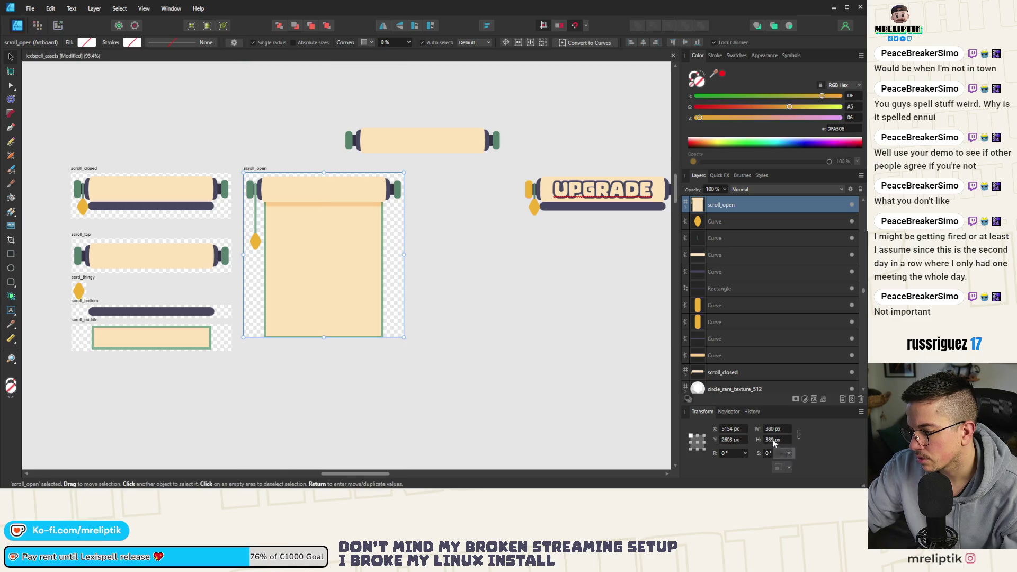
text(425)
key(Return)
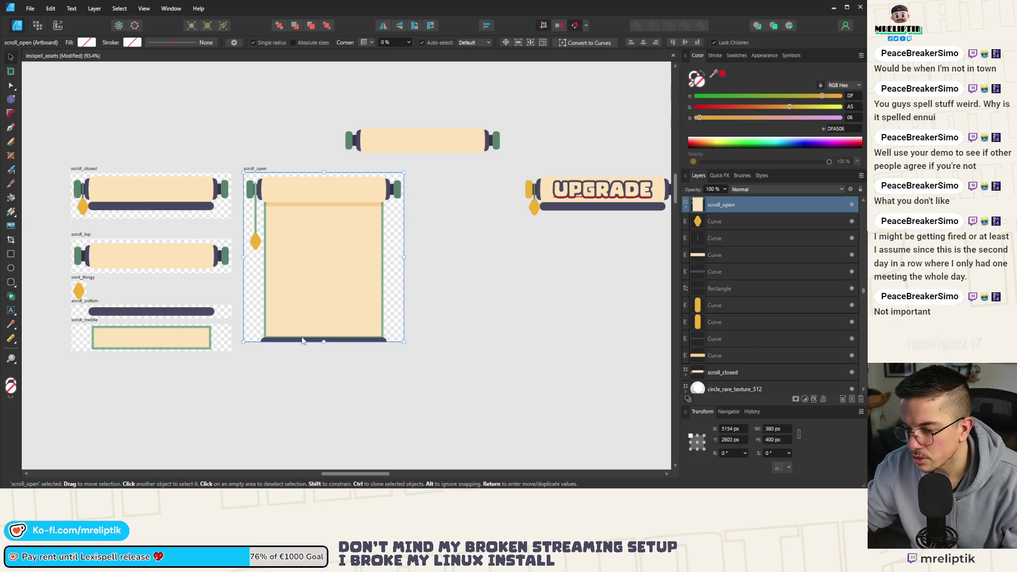
click(270, 292)
scroll(280, 329, up, 3)
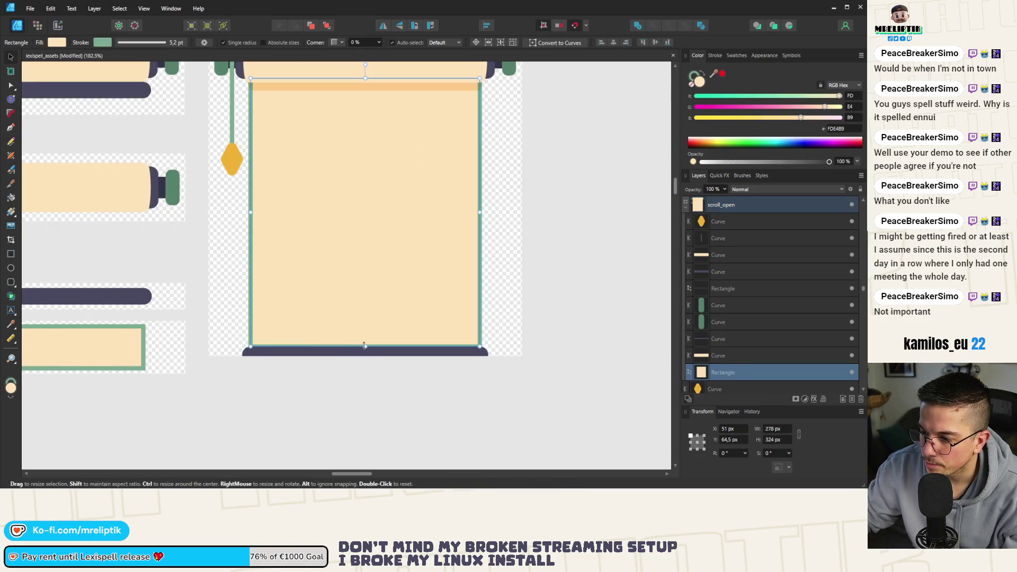
- Pick out the beige parchment panel from the objects near scroll_open's dark bottom bar
click(345, 354)
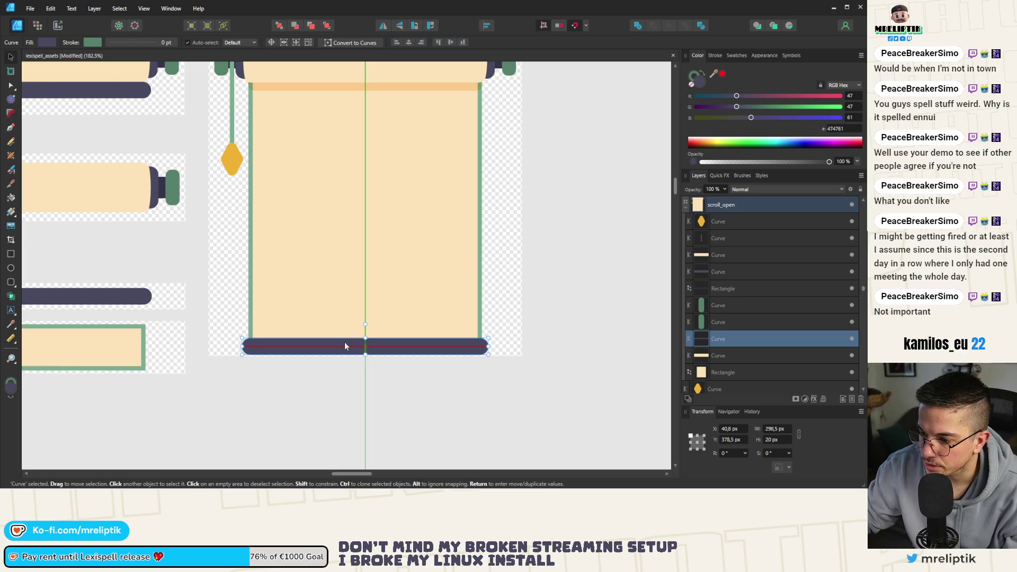
scroll(345, 353, up, 5)
scroll(354, 353, down, 4)
click(335, 311)
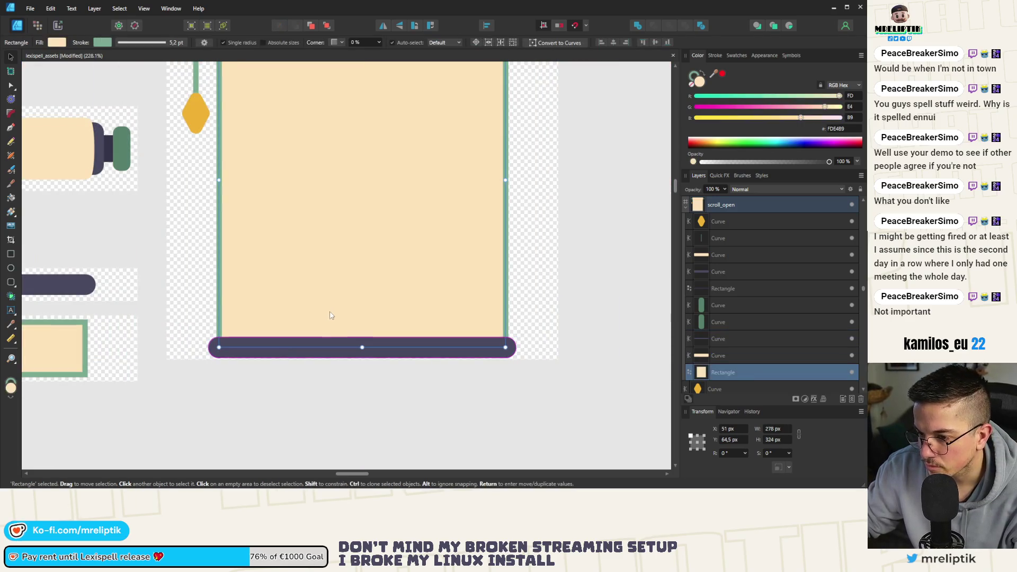
drag(182, 312, 556, 390)
click(499, 316)
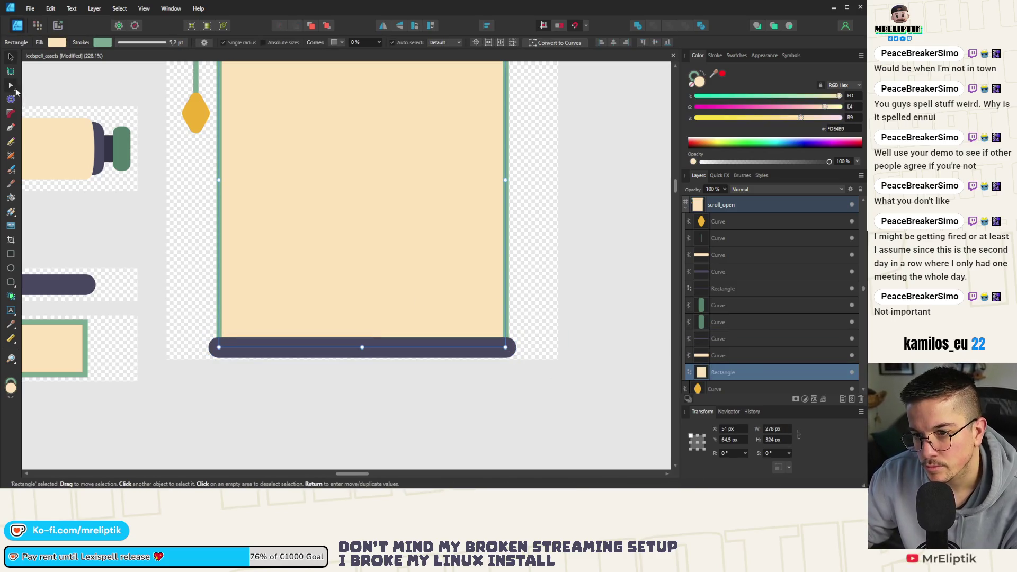
- Raise the panel's bottom edge to 311.5 px tall, just above the bar, then reselect the artboard
click(12, 86)
scroll(212, 354, down, 3)
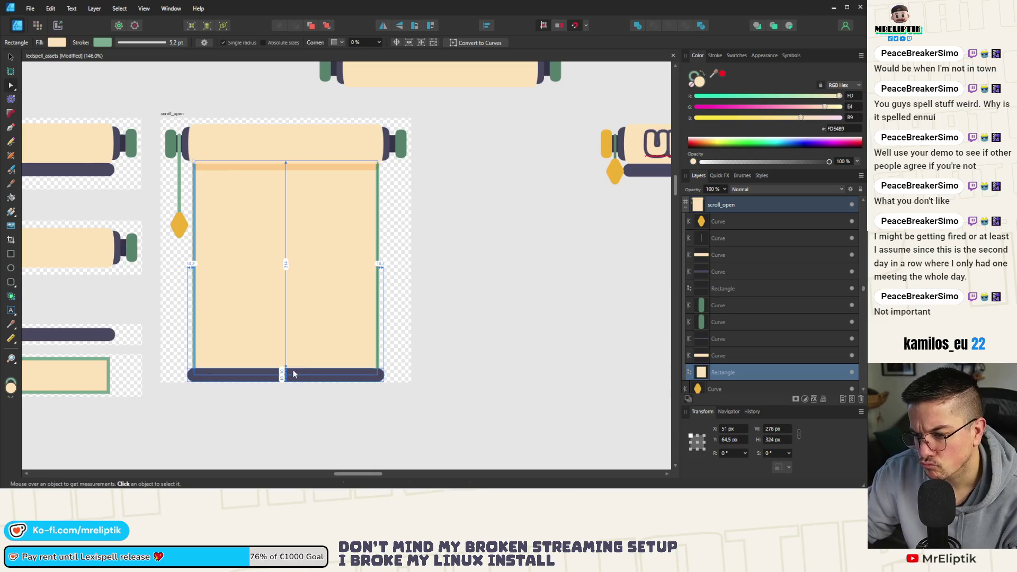
scroll(291, 388, up, 4)
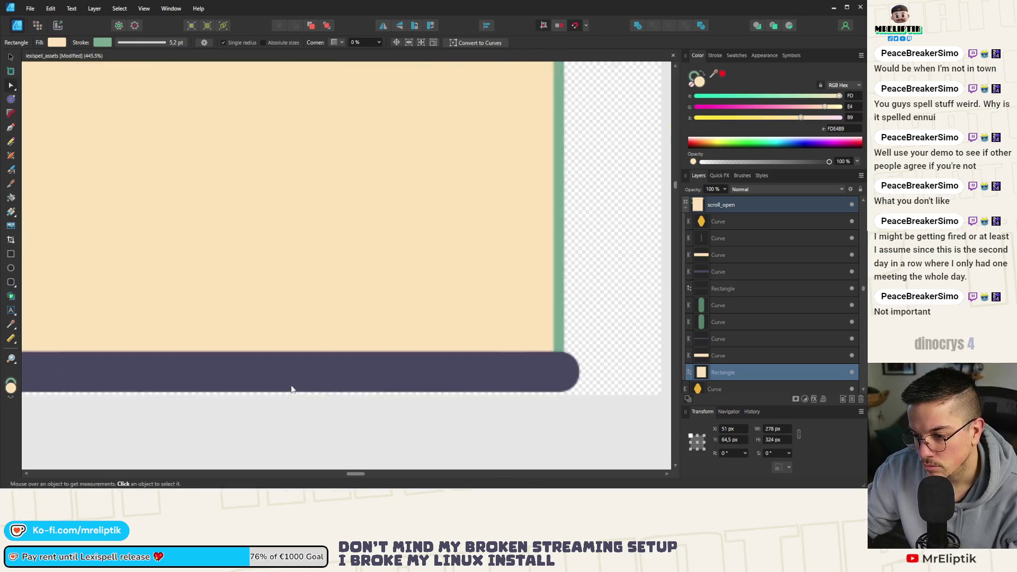
drag(279, 373, 281, 346)
scroll(280, 346, down, 5)
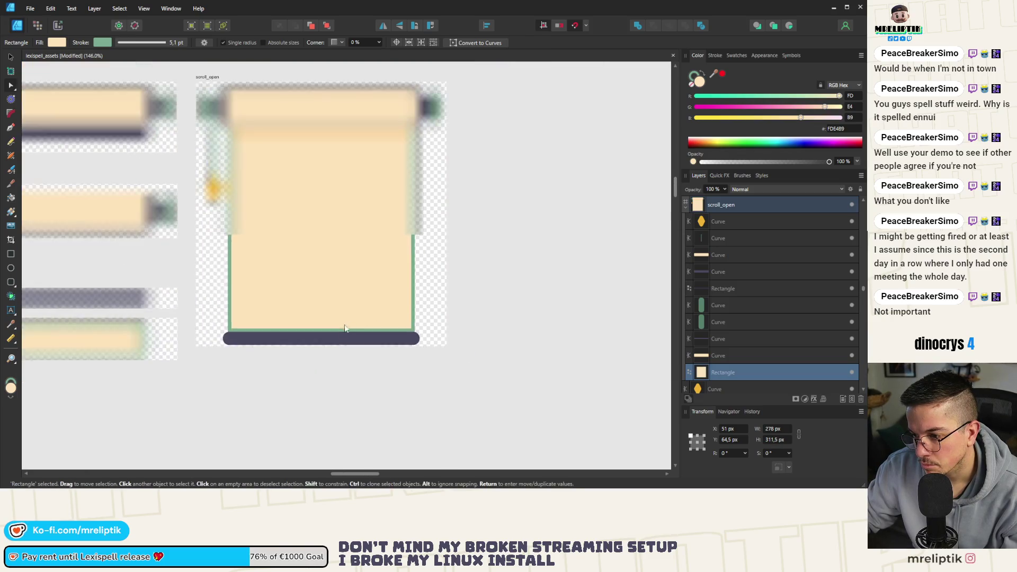
click(335, 357)
scroll(335, 358, down, 3)
scroll(299, 202, up, 5)
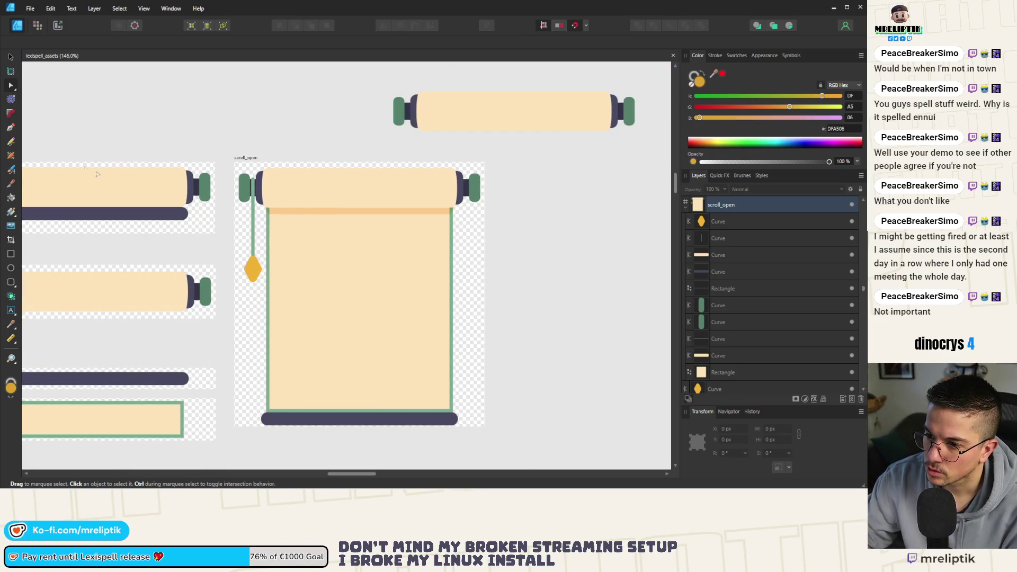
key(v)
click(237, 161)
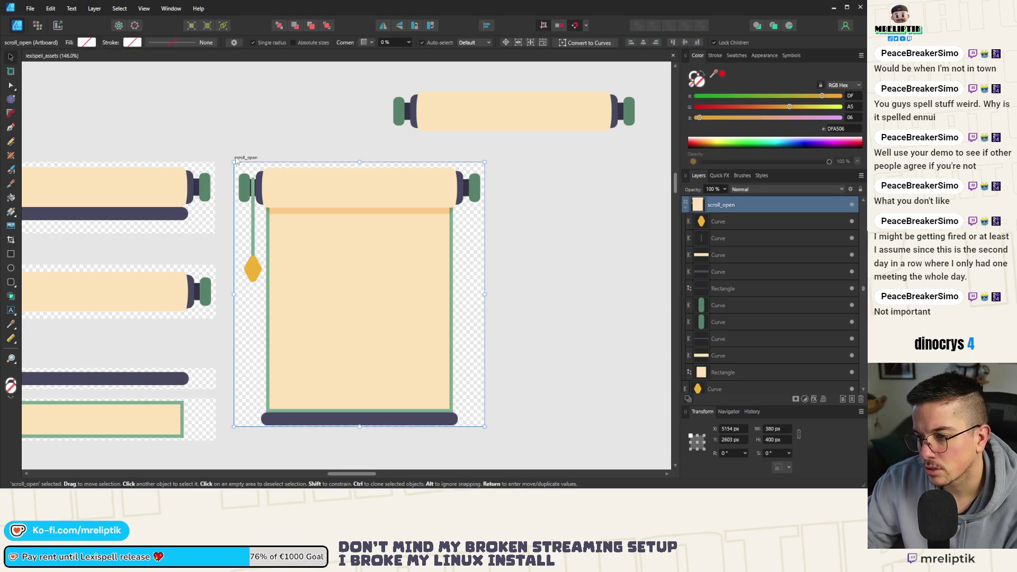
- Export the 380 × 400 scroll_open artboard as PNG, targeting the hyperhue project folder
key(ctrl+alt+shift+w)
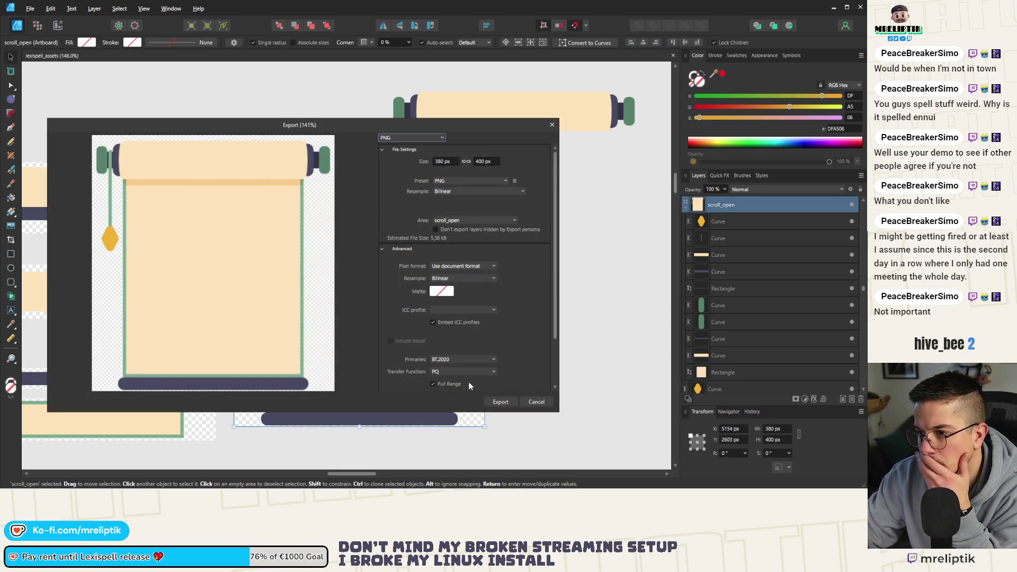
click(492, 403)
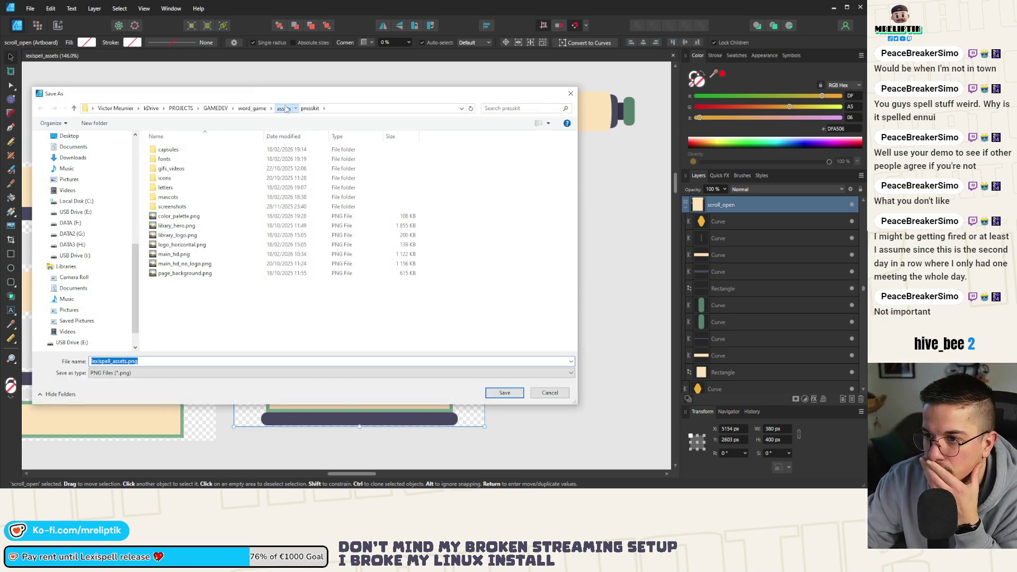
click(252, 108)
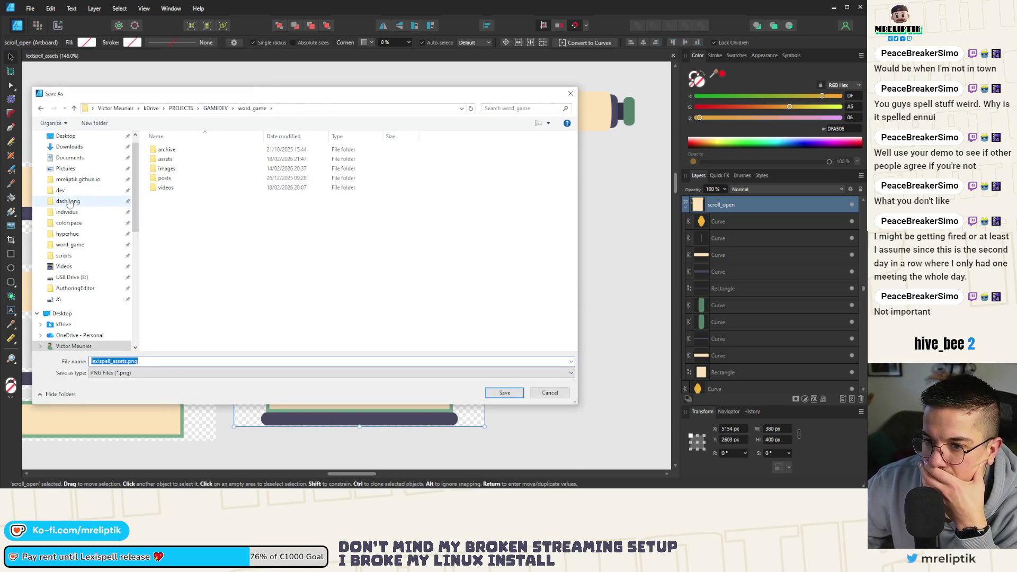
click(71, 244)
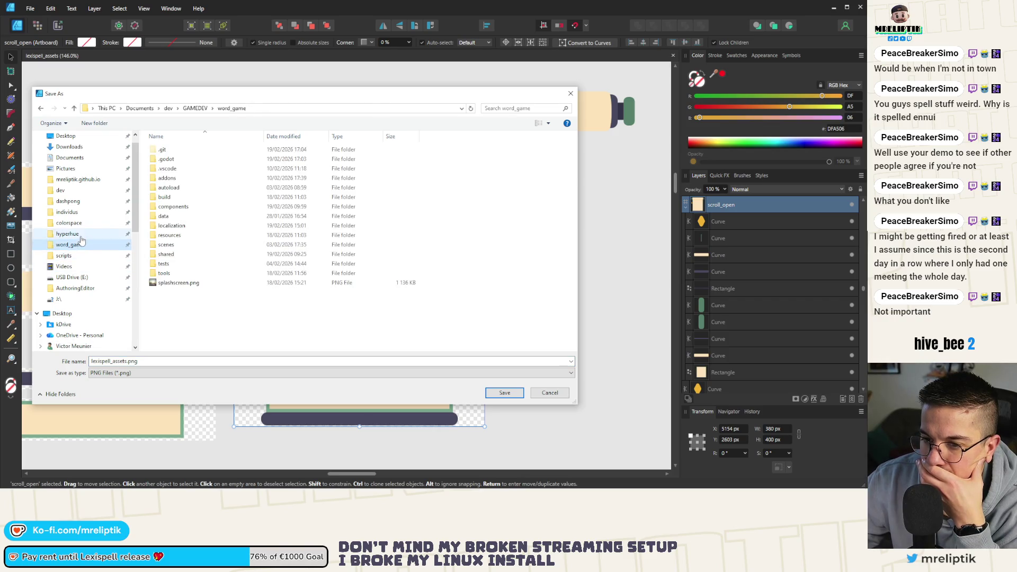
click(67, 234)
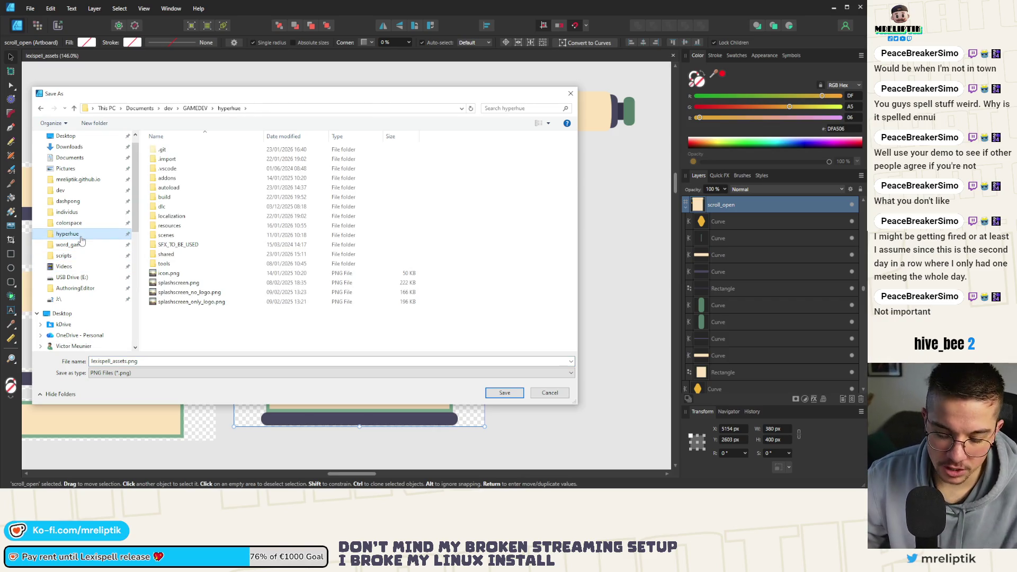
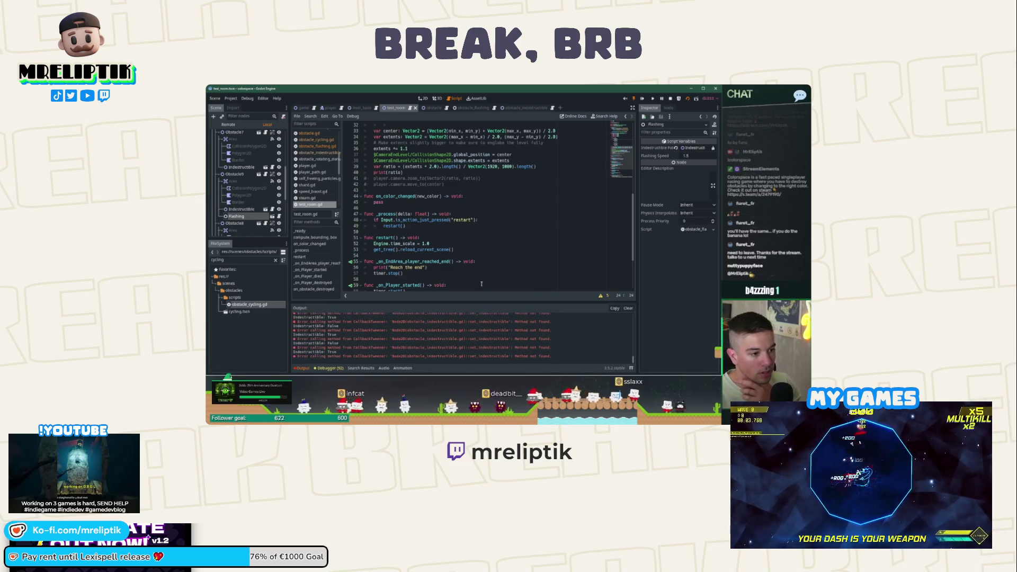
- Switch from the obstacle scene tab to the obstacle_flashing scene tab
click(429, 108)
click(467, 108)
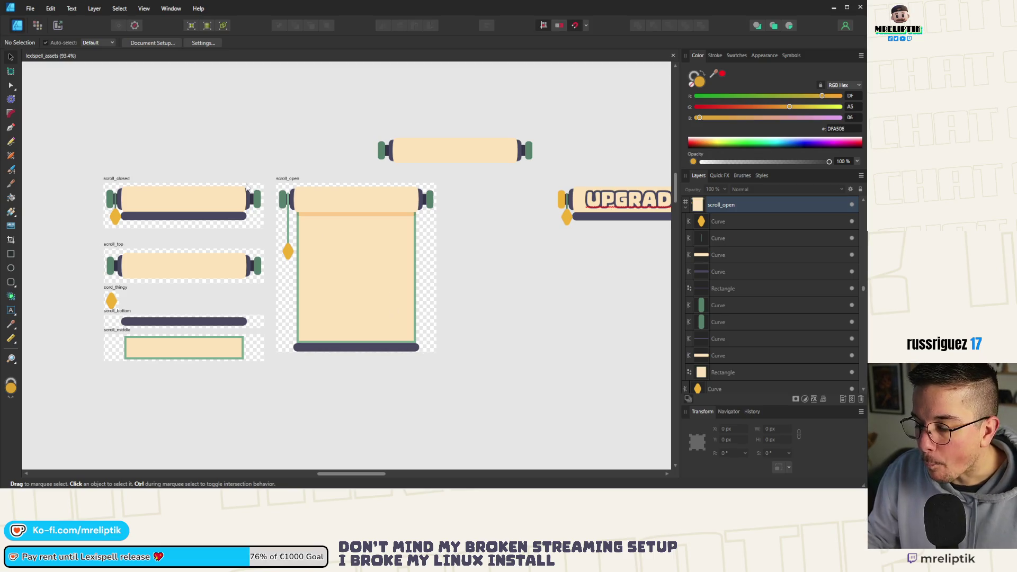
- Add a TextureRect child to UpgradeButton and move it to be the first child
key(alt+Tab)
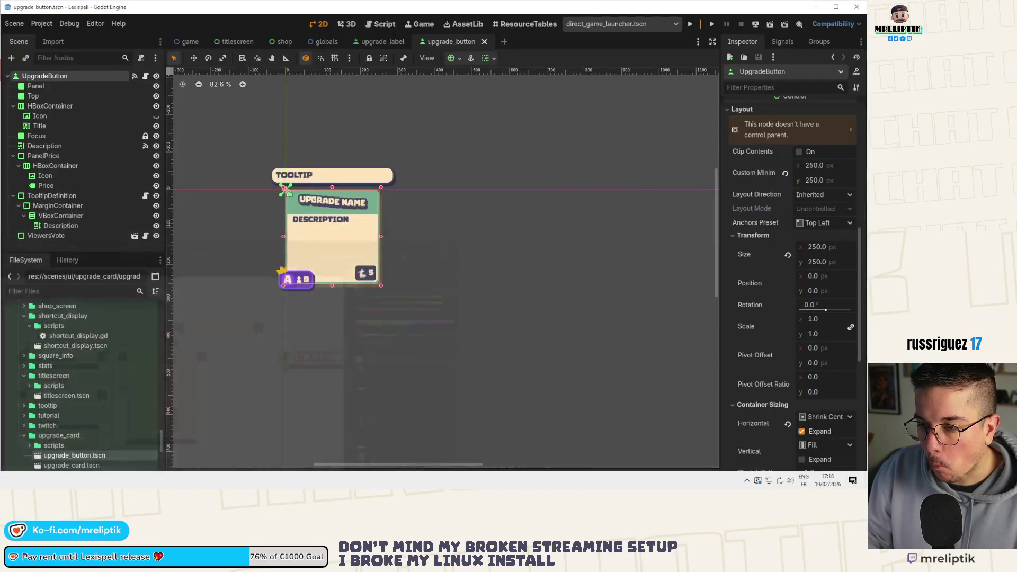
right_click(46, 75)
click(71, 97)
text(texture)
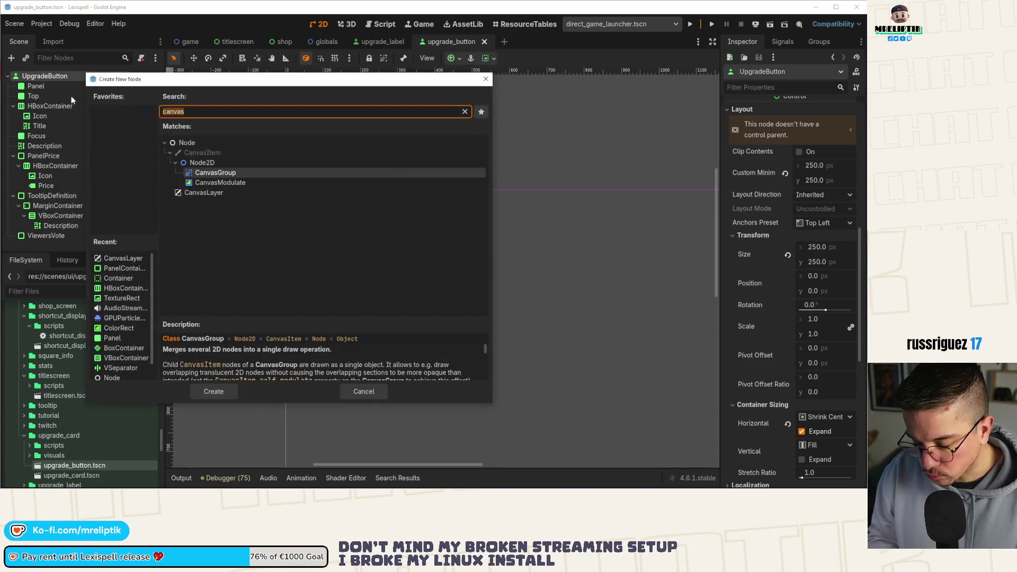
key(Return)
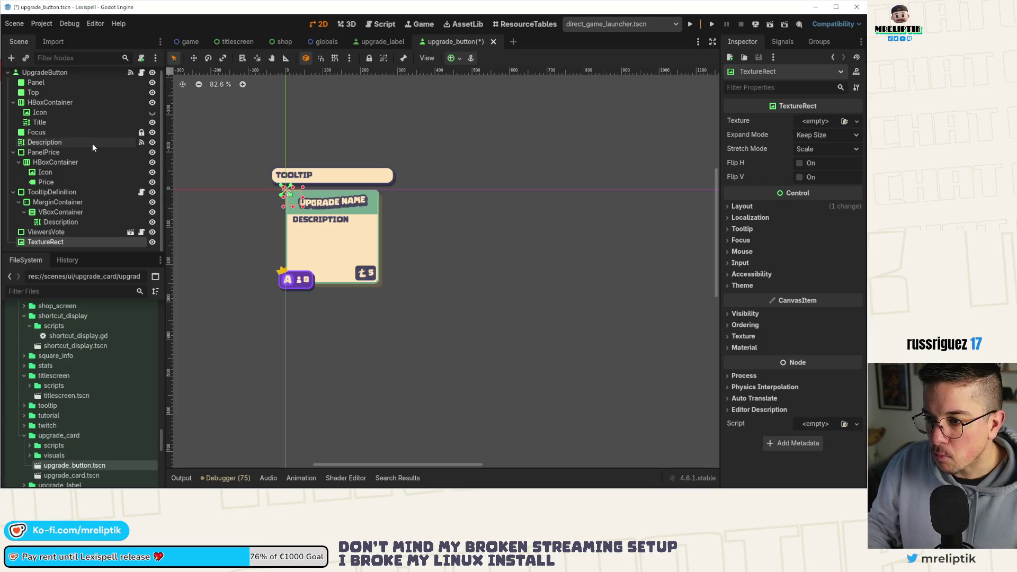
mouse_move(46, 241)
mouse_down()
mouse_move(79, 85)
mouse_move(90, 82)
mouse_up()
- Hide the Panel and Top nodes and anchor the TextureRect to Full Rect
click(152, 96)
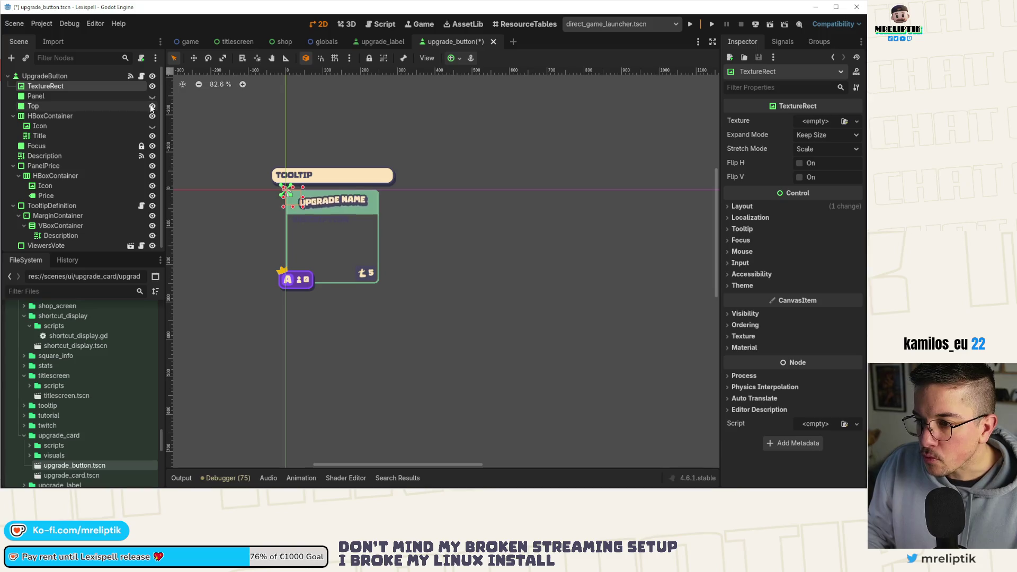
click(152, 106)
scroll(275, 209, up, 4)
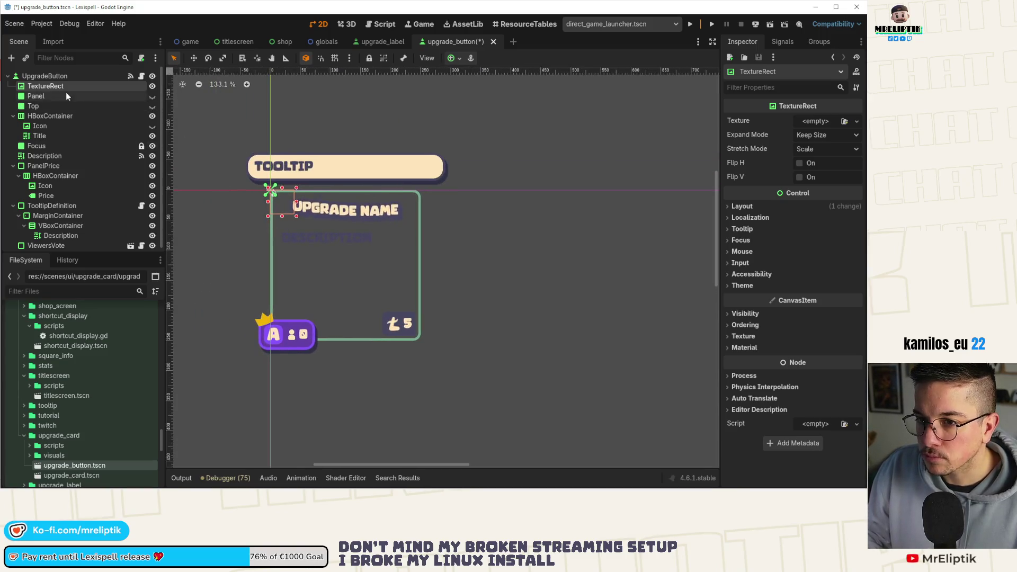
click(458, 57)
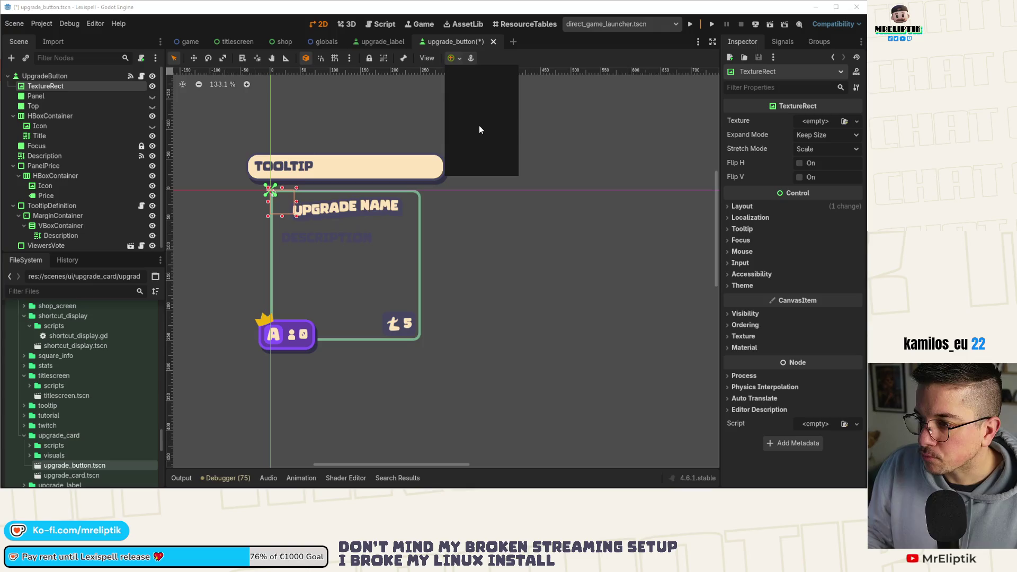
click(505, 141)
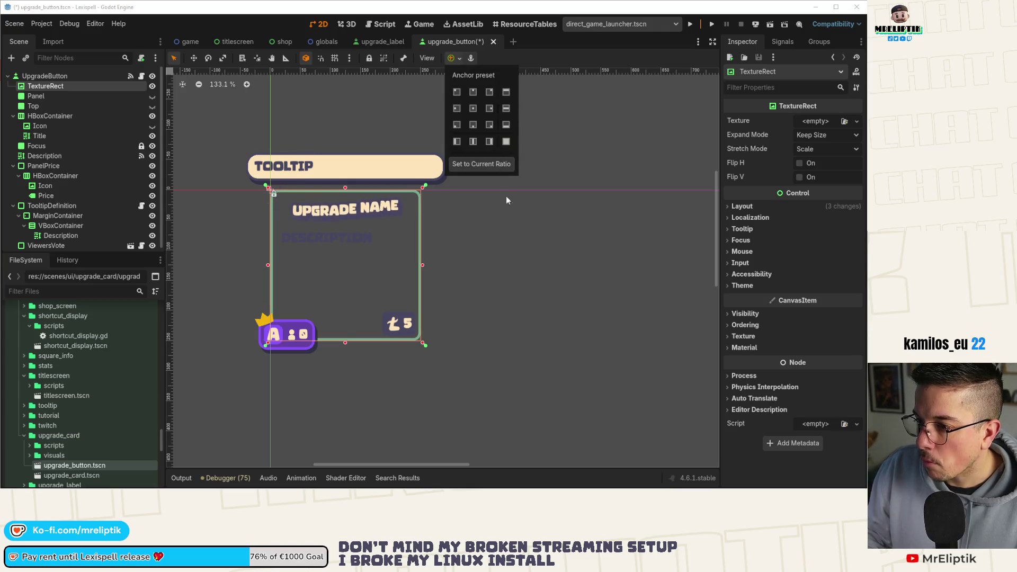
- Set expand mode to Ignore Size and stretch mode to Keep Aspect Centered, then Quick Load a texture
click(811, 135)
click(803, 160)
click(817, 146)
click(831, 215)
click(818, 124)
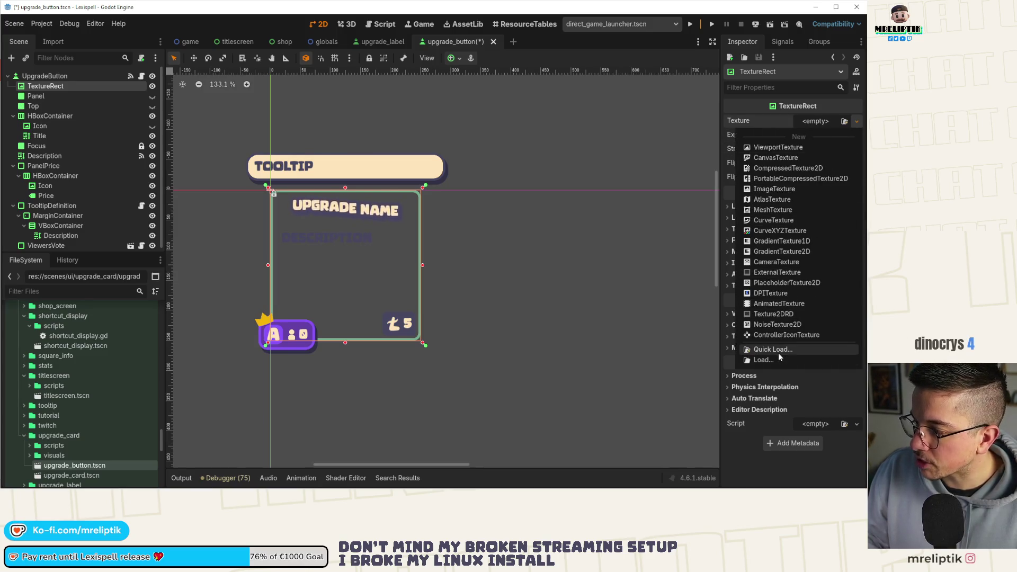
click(718, 329)
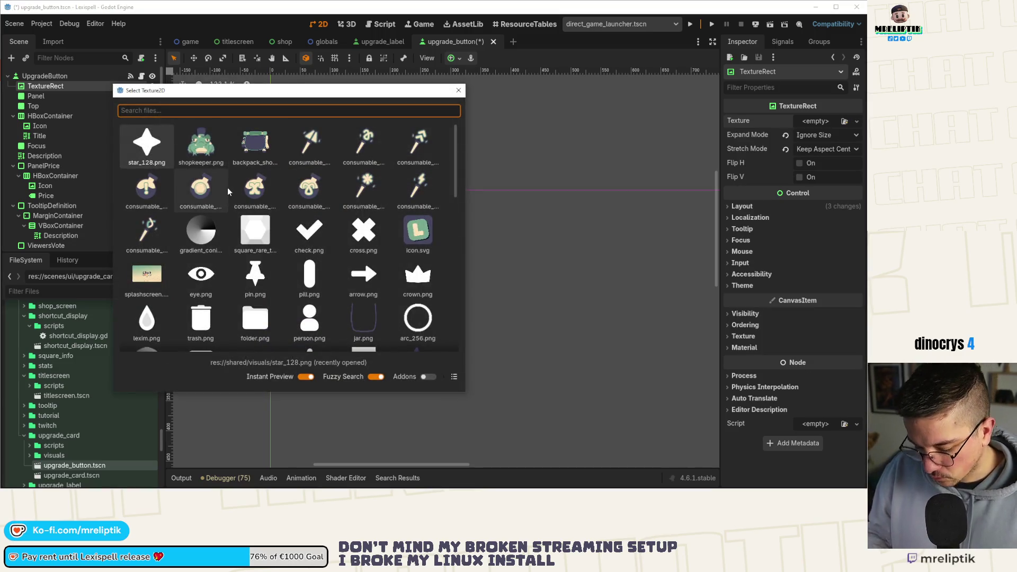
- Assign the 'card' parchment scroll texture and compare it with the Affinity Designer art
text(card)
key(Return)
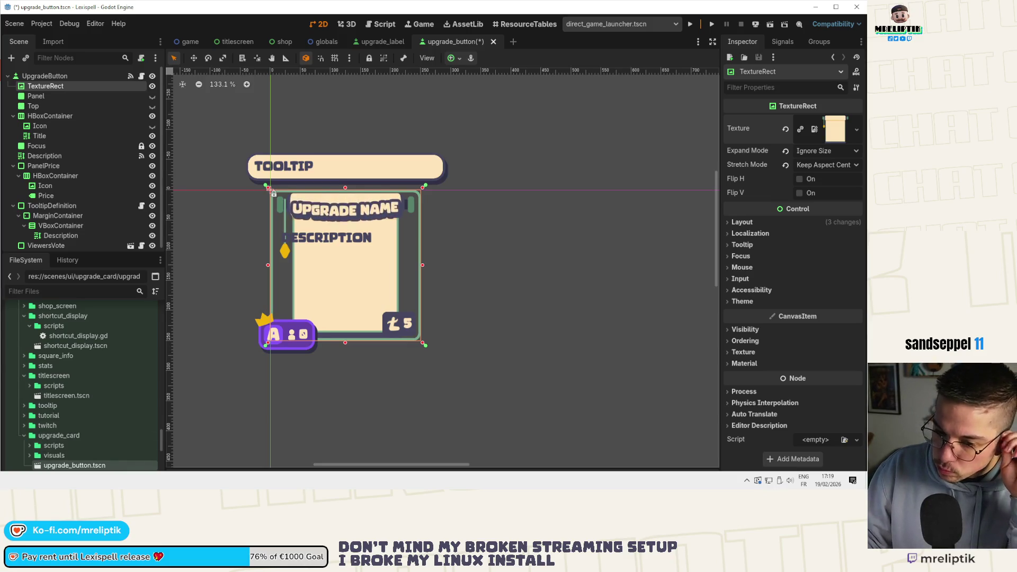
key(alt+Tab)
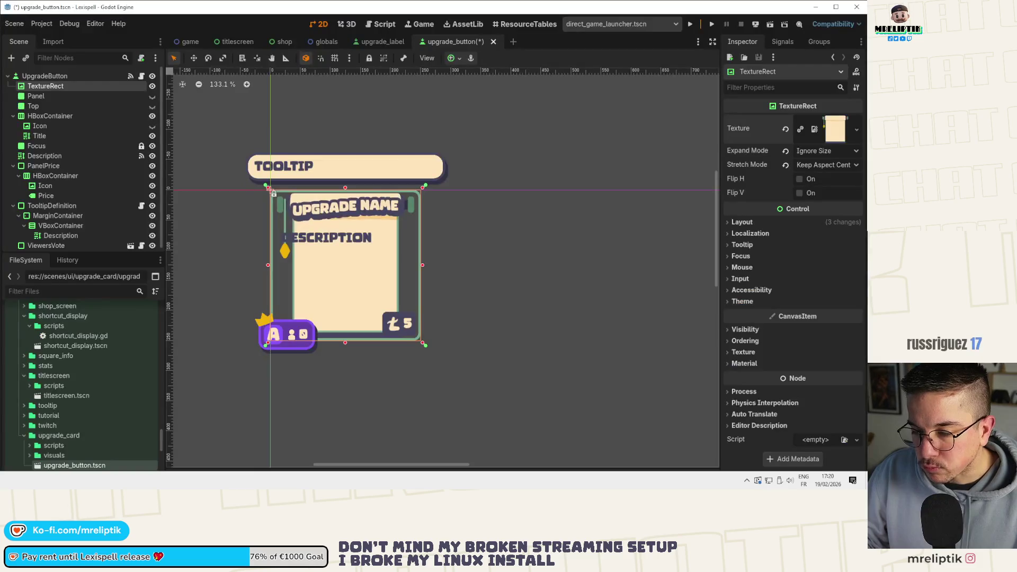
key(alt+Tab)
- Open shop.tscn through the quick scene finder
key(ctrl+shift+o)
text(sho)
key(Return)
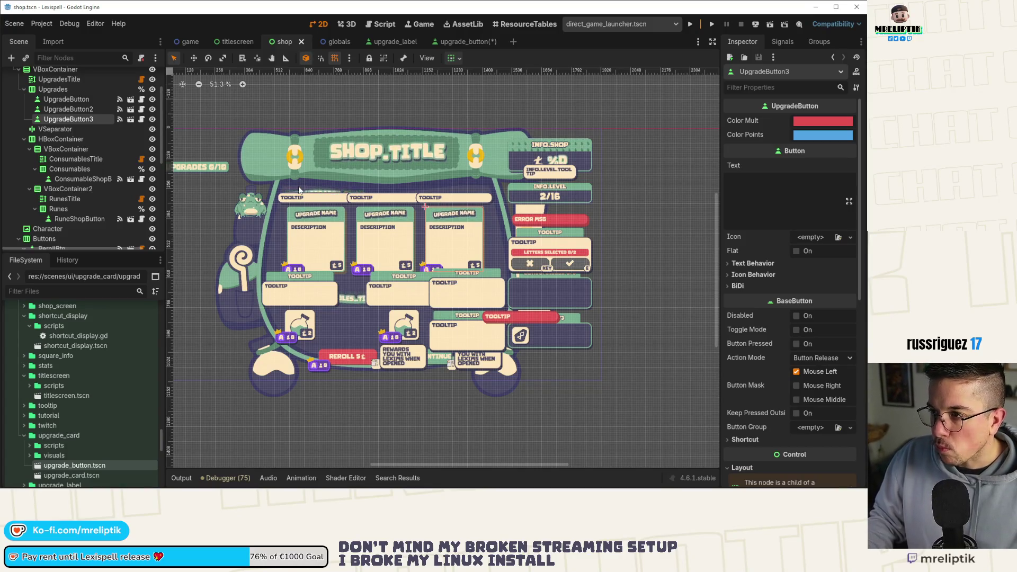
- Save the upgrade_button scene and preview the scroll cards in the shop scene
click(453, 42)
key(ctrl+s)
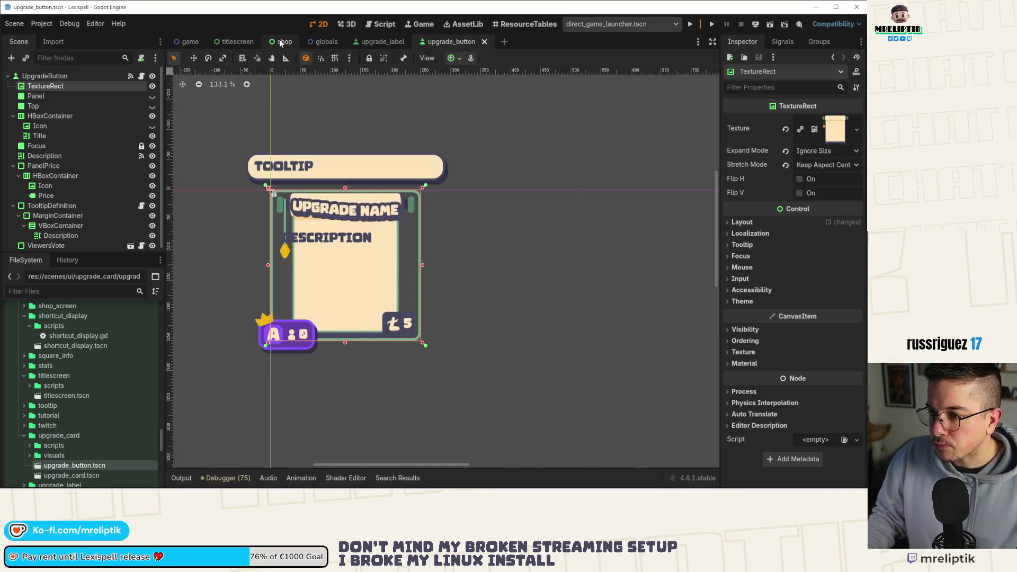
click(279, 42)
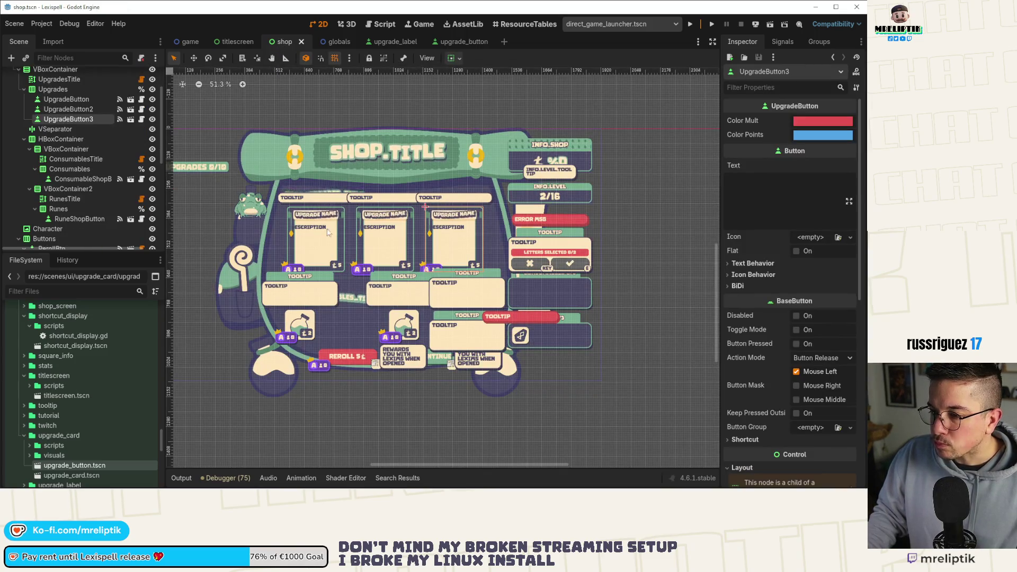
scroll(329, 234, up, 2)
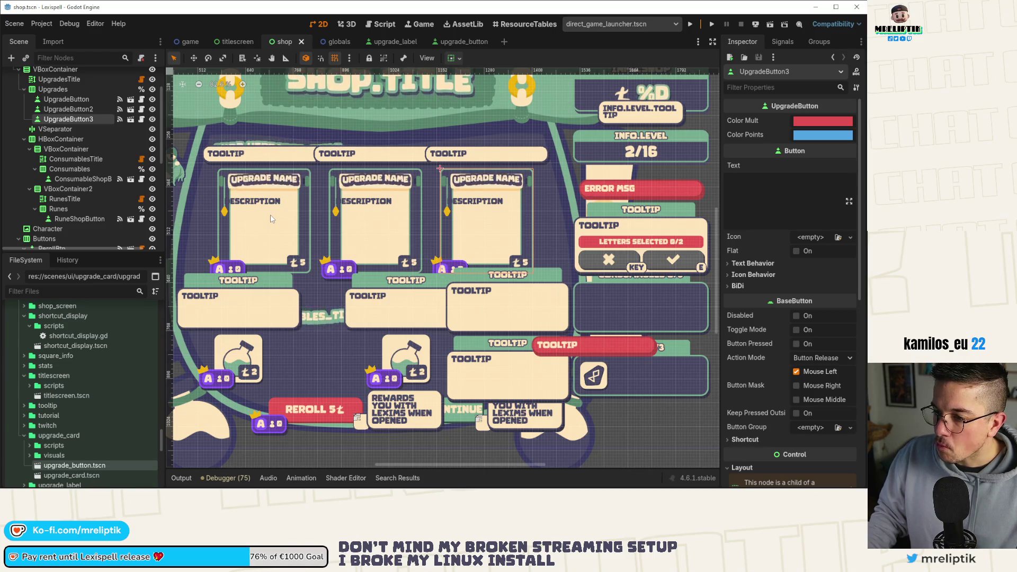
click(458, 42)
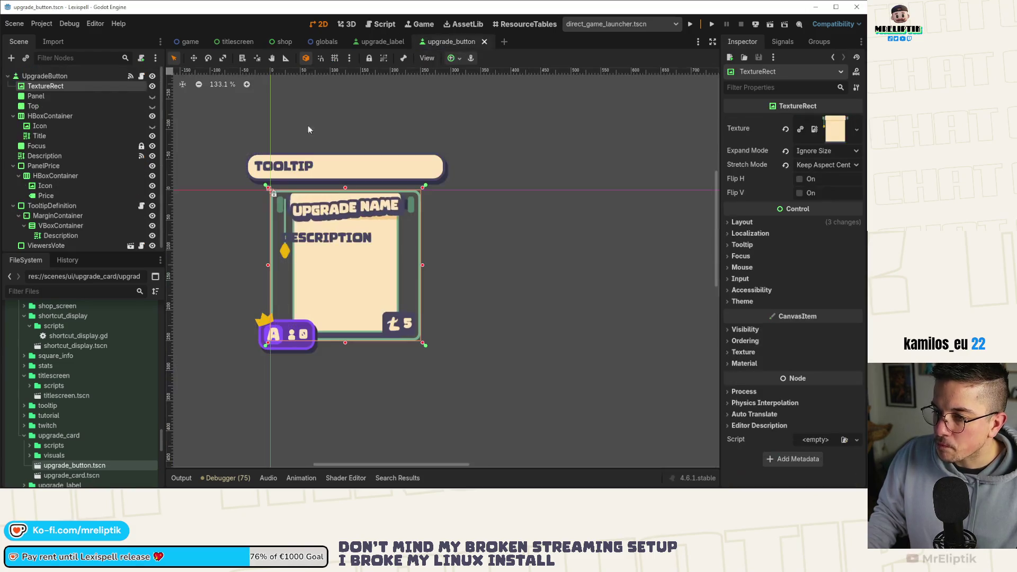
- Resize the UpgradeButton root to 300 × 300 px, after first trying 280 × 280, and save
click(45, 76)
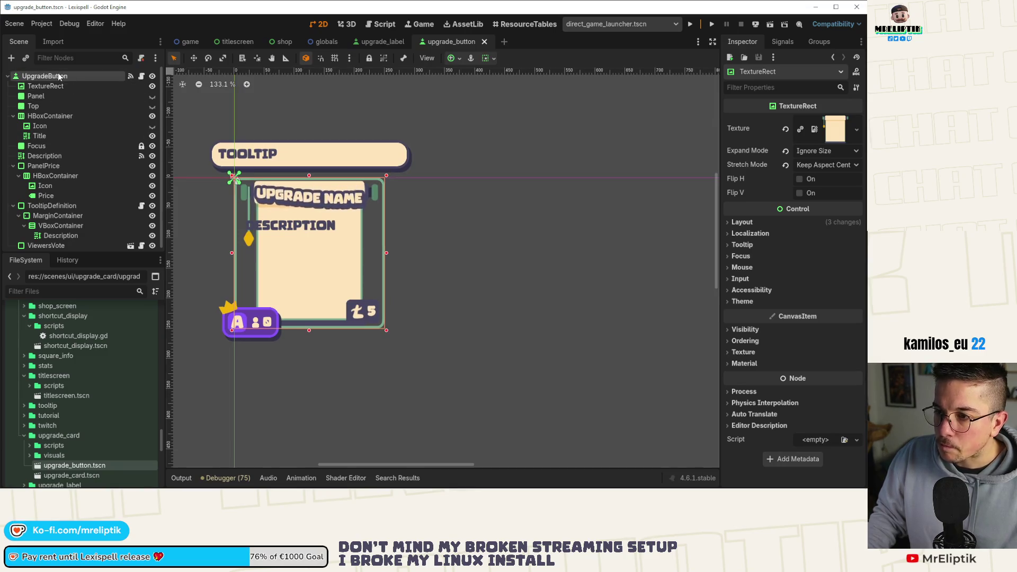
click(820, 247)
text(280)
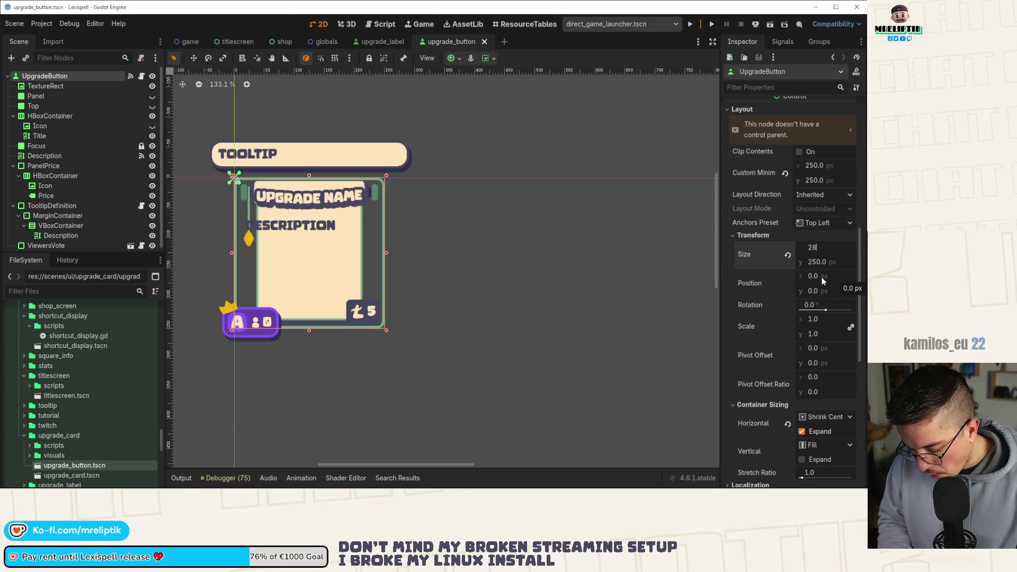
key(Tab)
text(280)
key(Return)
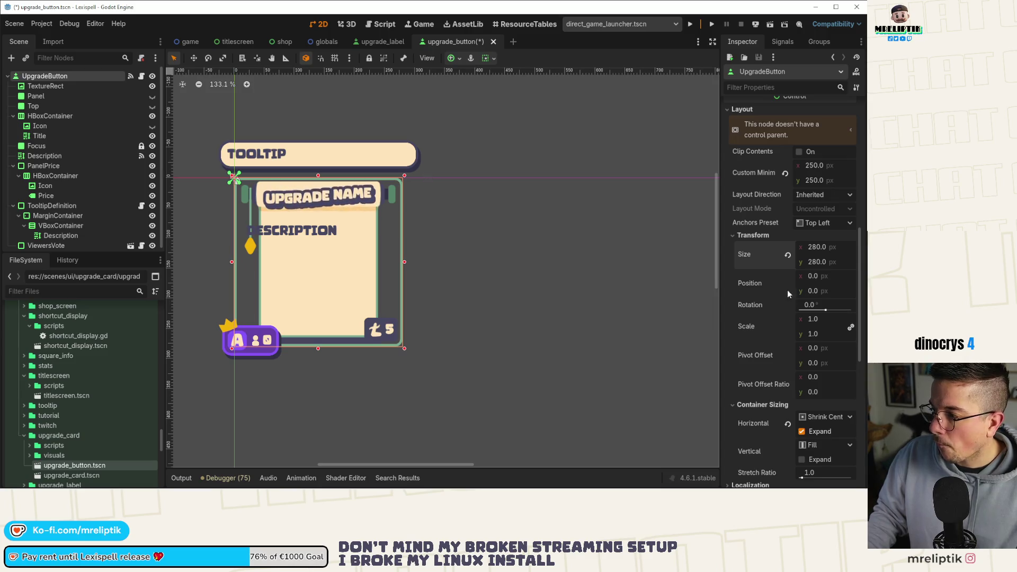
click(822, 249)
text(300)
key(Tab)
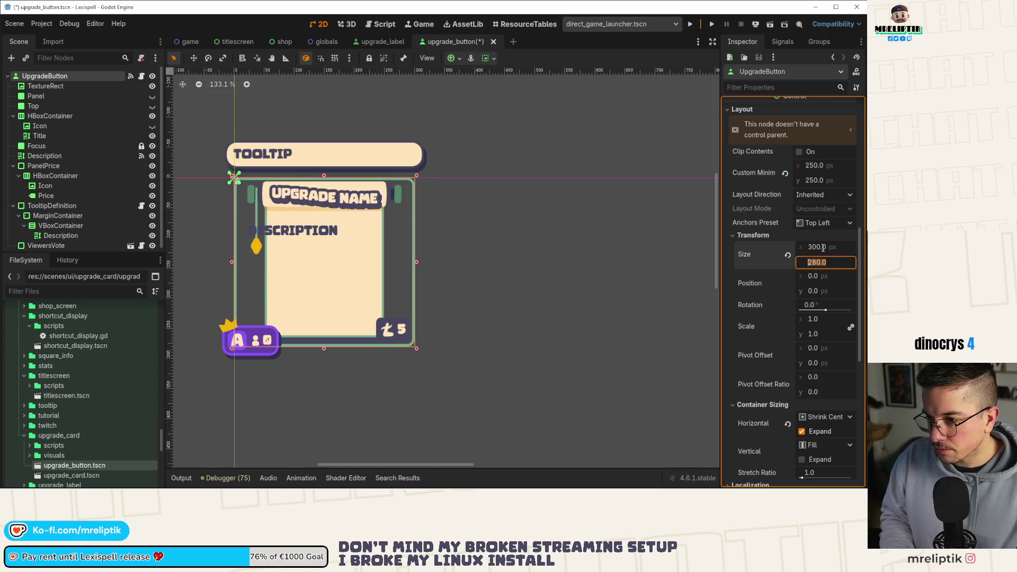
text(300)
key(Return)
key(ctrl+s)
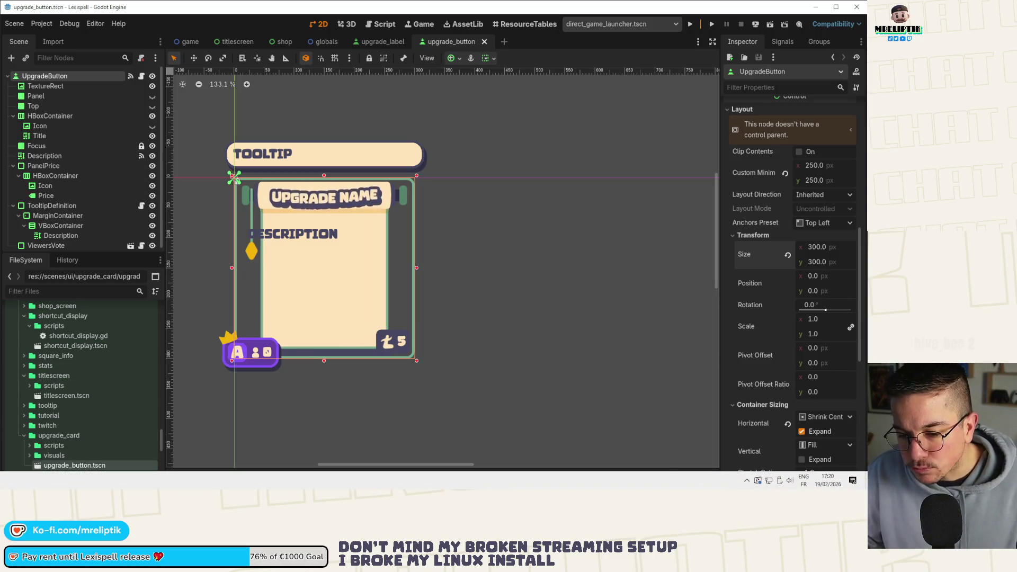
key(alt+Tab)
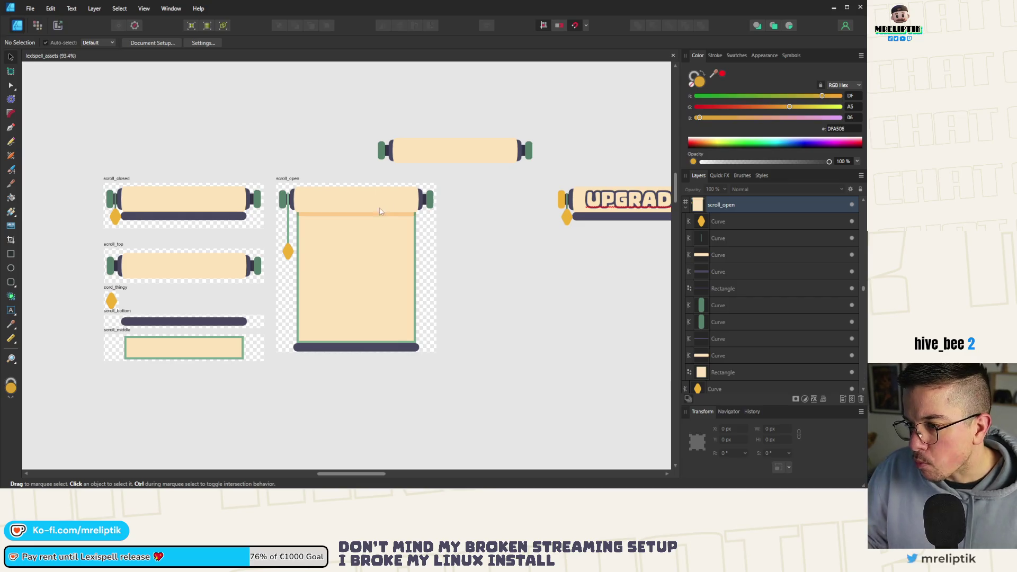
- Marquee-select the ten scroll_open objects and place them at X 2, Y 2 in the artboard
scroll(357, 193, up, 4)
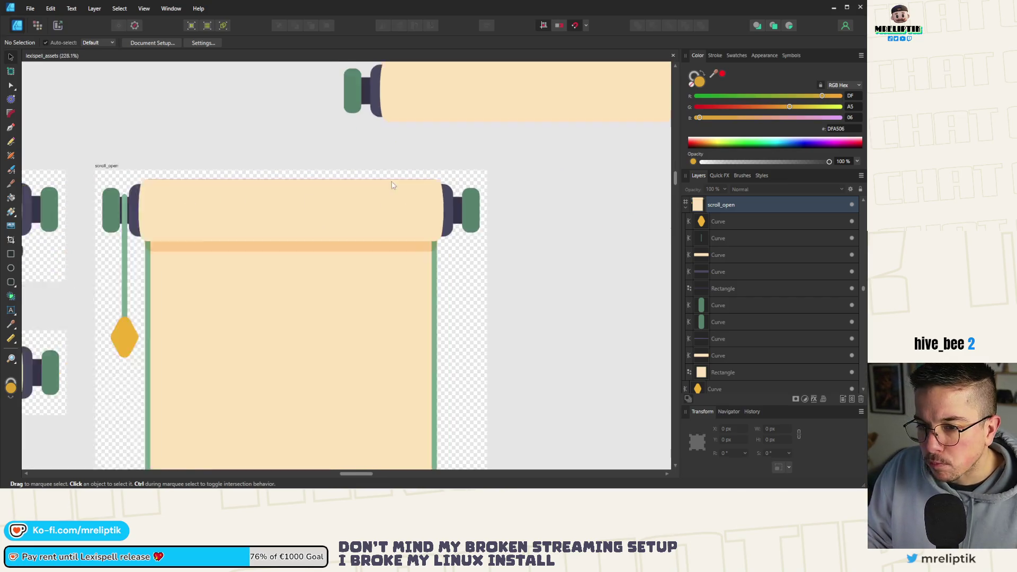
scroll(180, 191, up, 3)
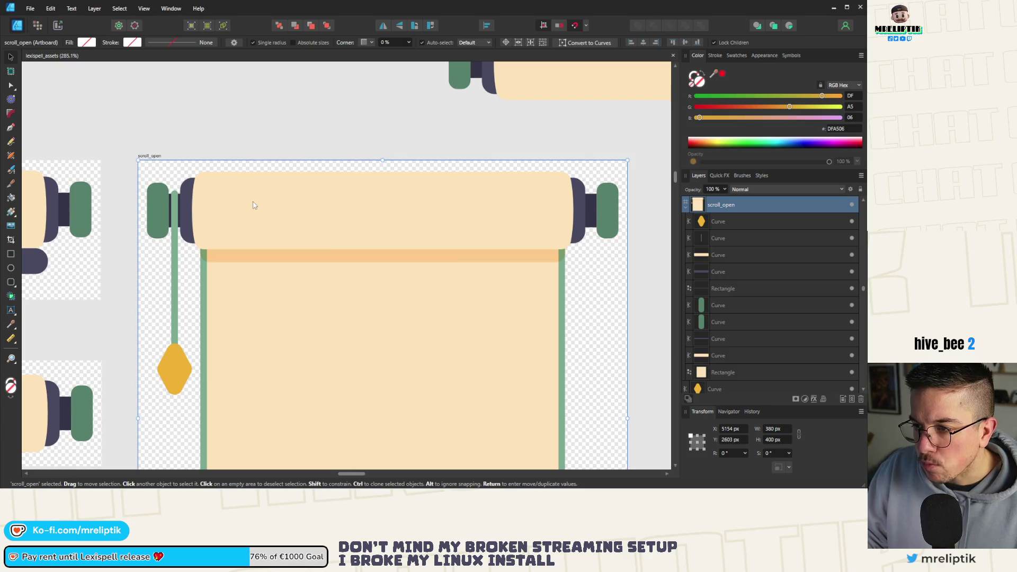
click(247, 203)
scroll(217, 203, down, 7)
mouse_move(191, 173)
mouse_down()
mouse_move(372, 381)
mouse_move(359, 372)
mouse_up()
scroll(231, 220, up, 4)
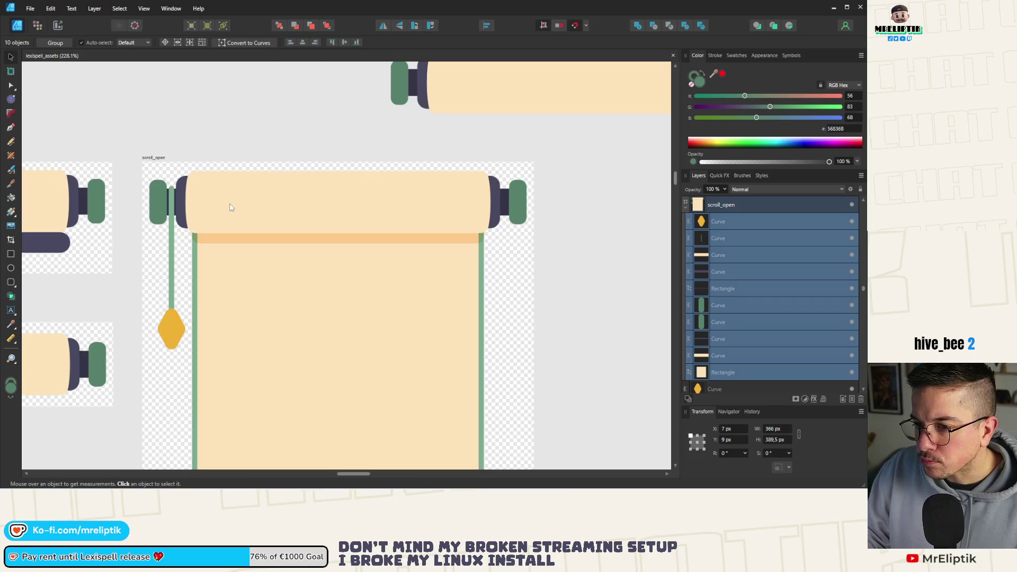
scroll(201, 196, down, 4)
scroll(195, 191, up, 11)
drag(333, 220, 316, 201)
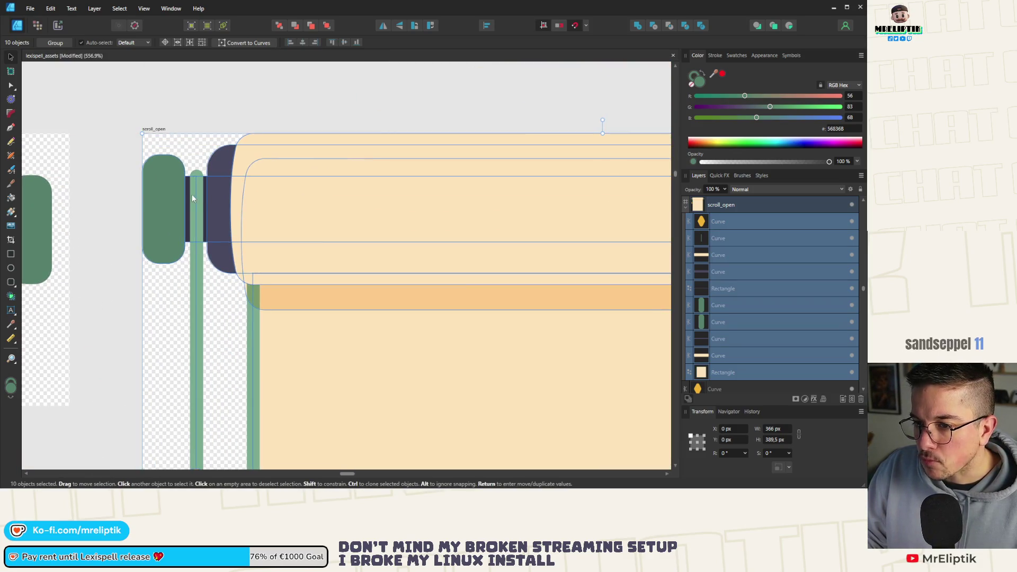
scroll(186, 199, down, 3)
key(Right)
key(Right)
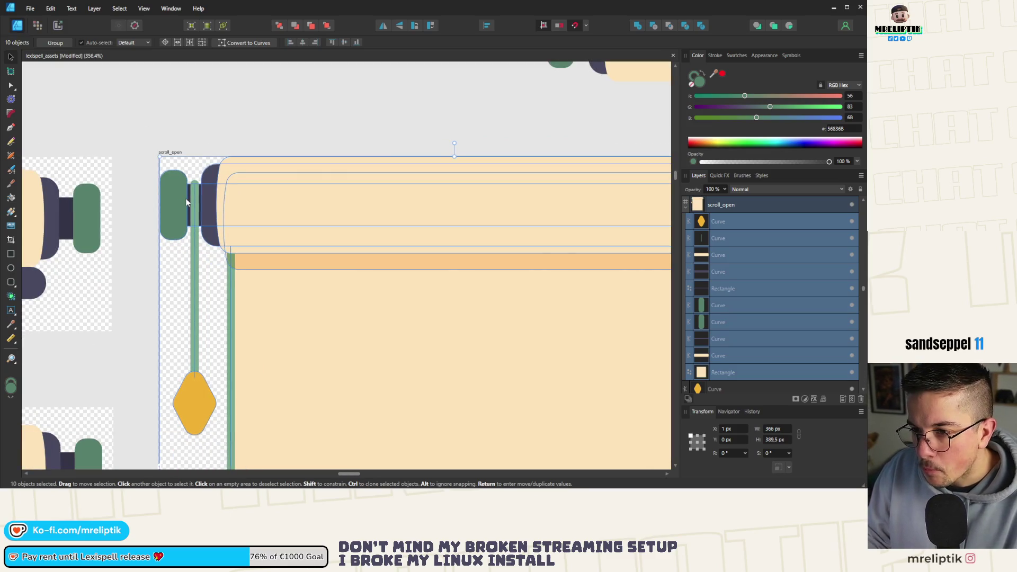
key(Down)
key(Down)
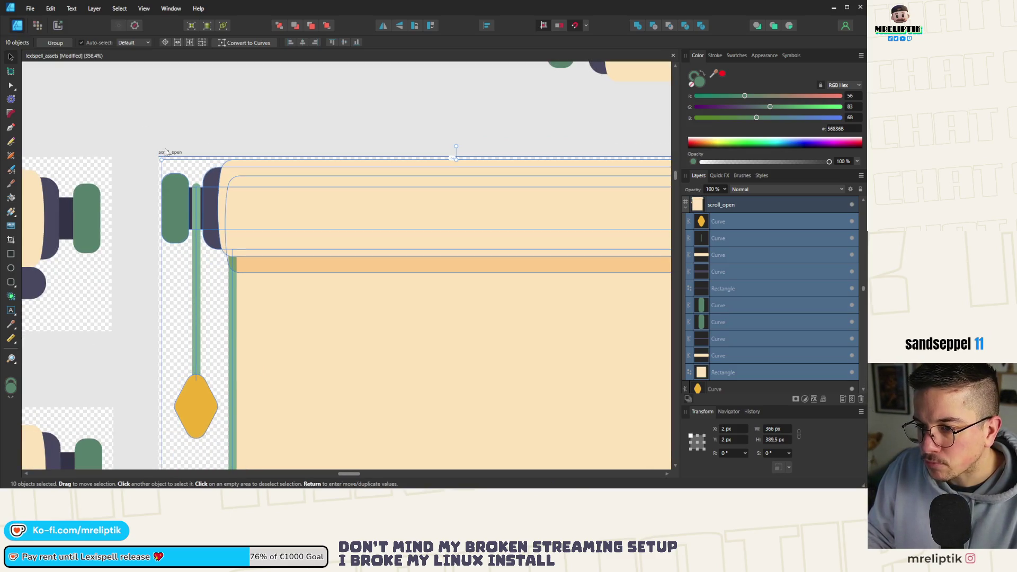
click(178, 167)
scroll(297, 233, down, 3)
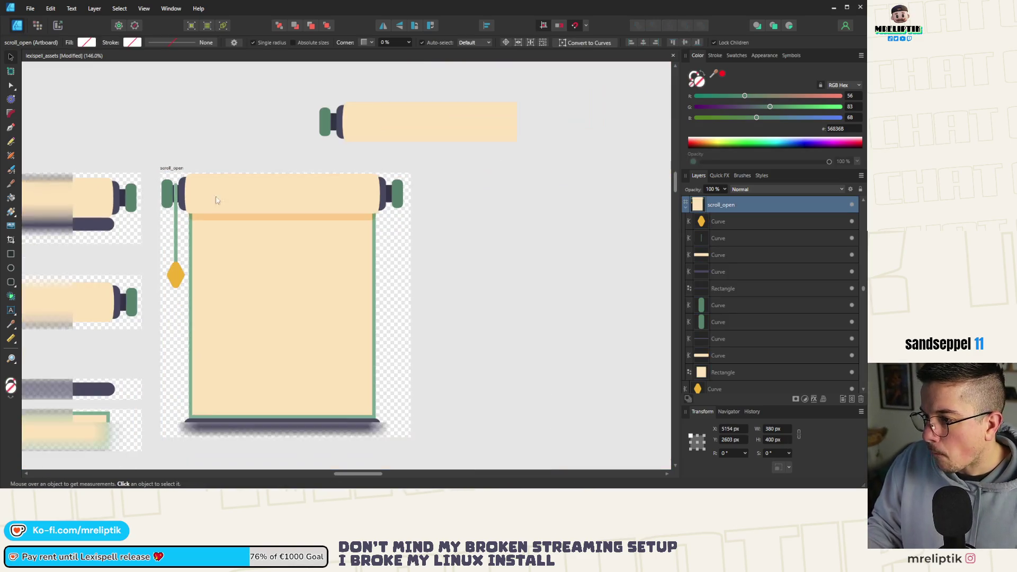
scroll(401, 287, up, 3)
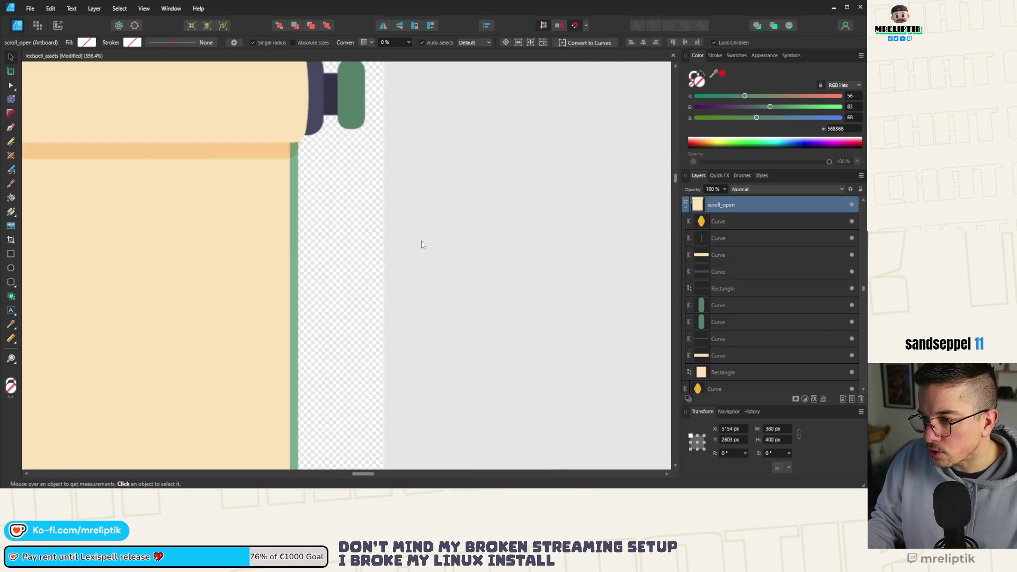
- Drag the scroll_open artboard's right edge inward and enter a width of 370 px
scroll(404, 397, up, 2)
drag(383, 459, 365, 455)
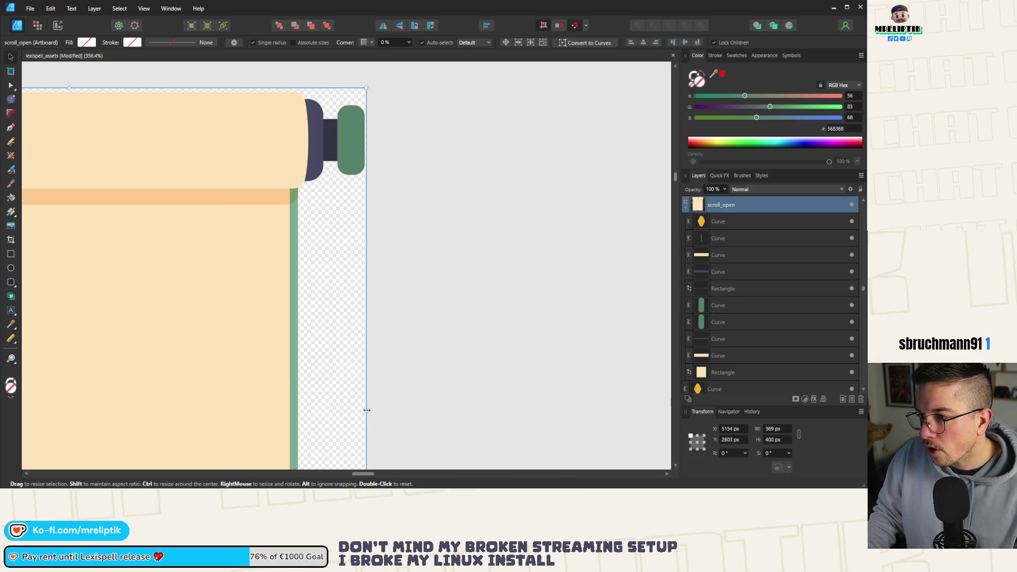
drag(366, 410, 365, 410)
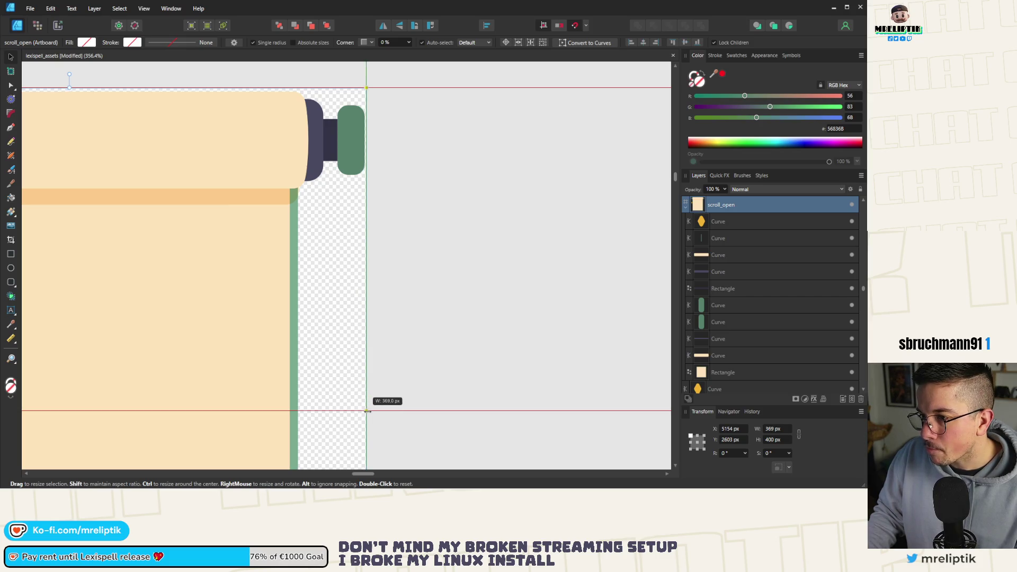
drag(367, 411, 366, 411)
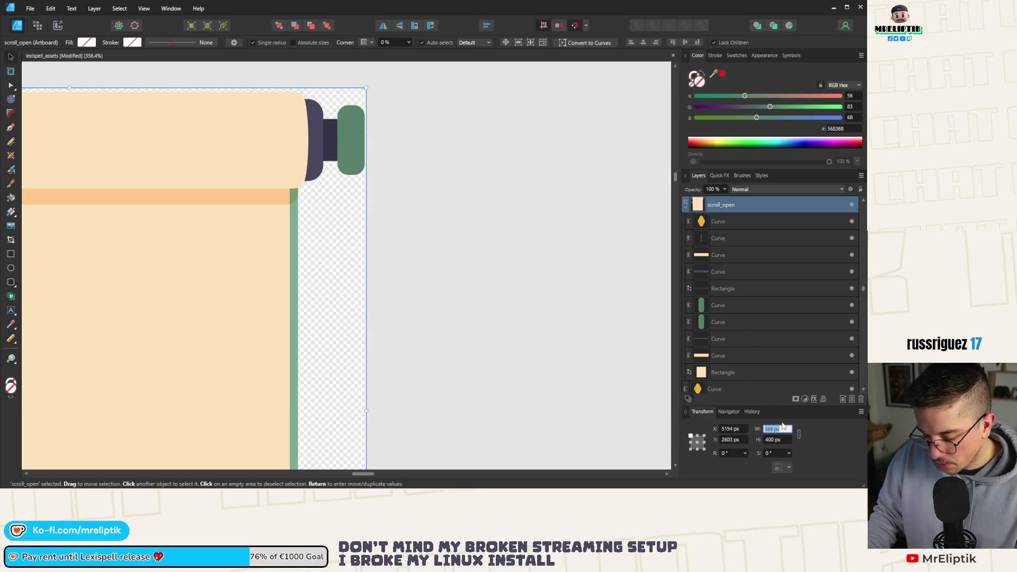
text(0)
key(Return)
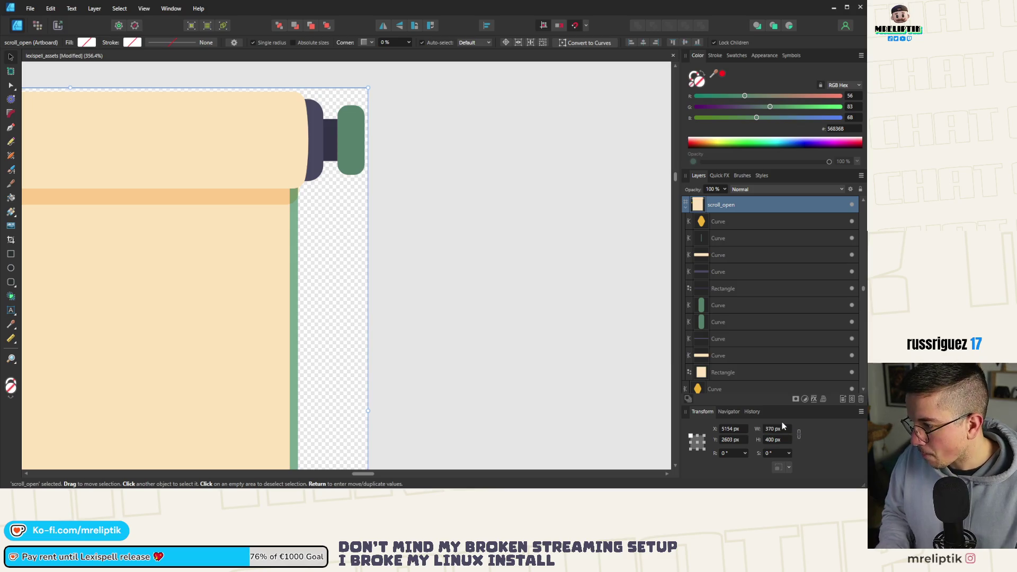
scroll(418, 162, down, 10)
scroll(421, 155, up, 3)
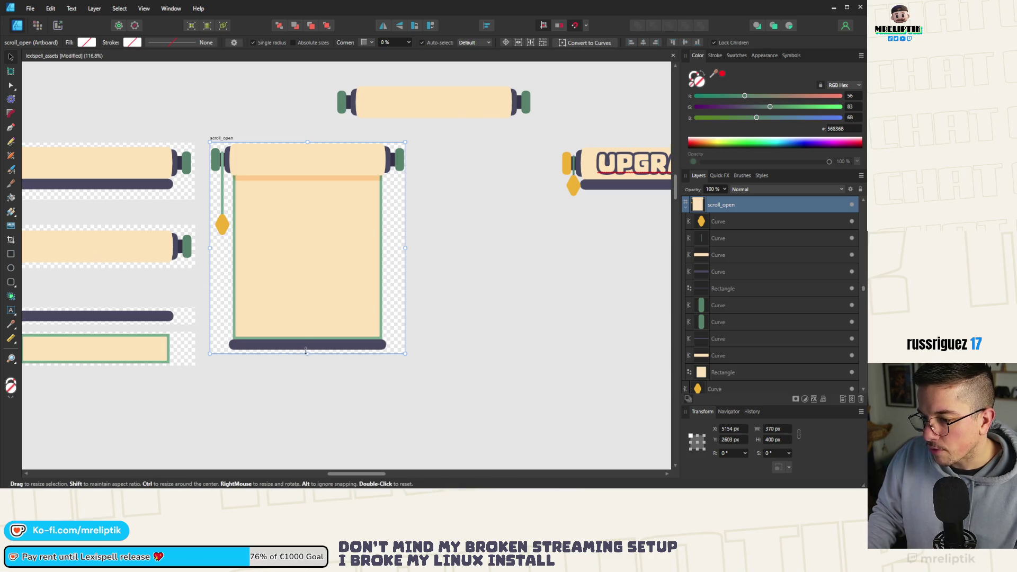
- Shrink the artboard to about 395 px tall and nudge the scroll artwork up to fit
scroll(305, 350, up, 3)
drag(310, 354, 312, 352)
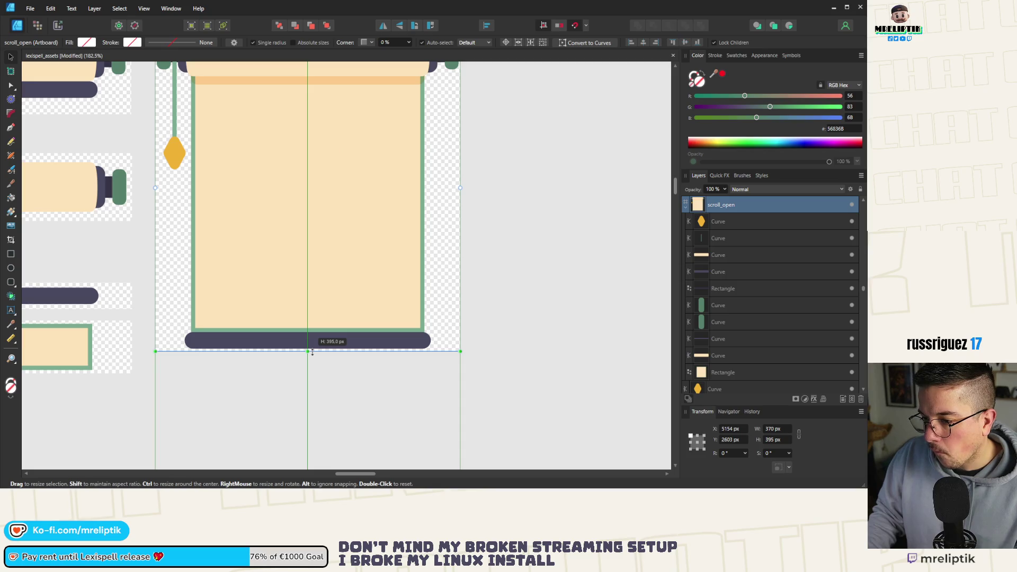
scroll(272, 396, down, 5)
mouse_move(404, 199)
mouse_down()
mouse_move(229, 344)
mouse_move(110, 466)
mouse_move(214, 436)
mouse_up()
scroll(266, 274, up, 3)
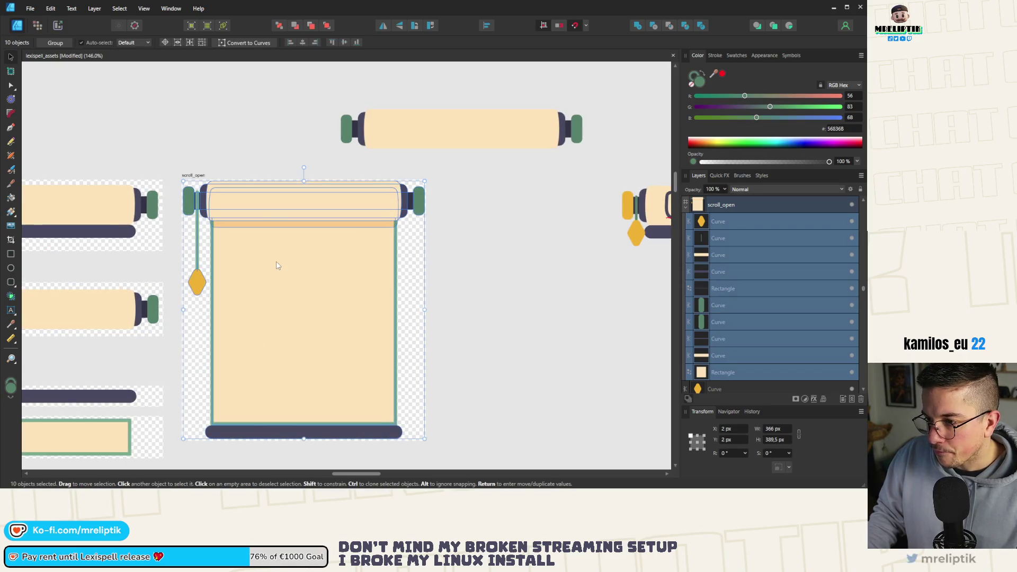
drag(275, 265, 289, 269)
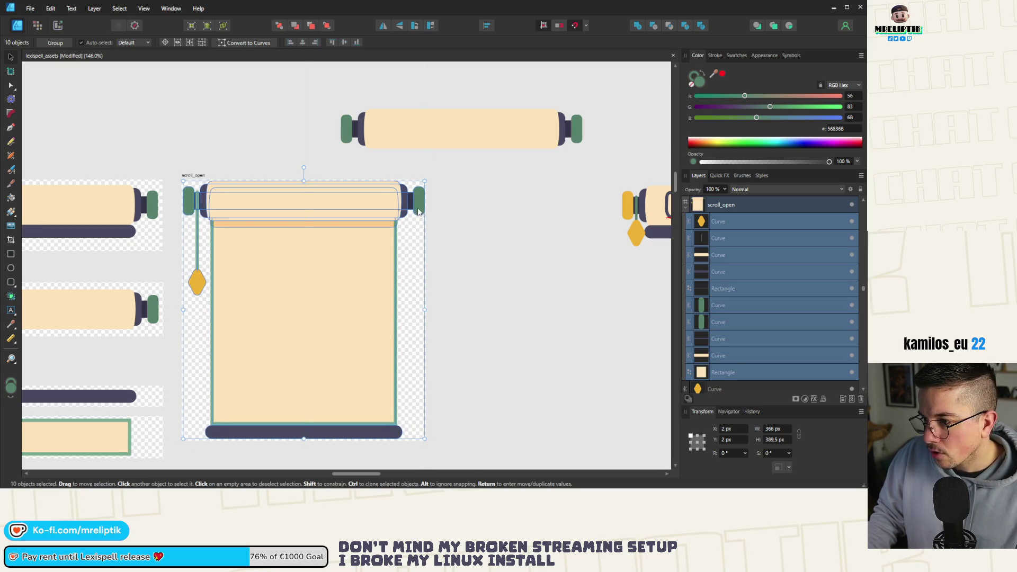
click(279, 460)
- Pull the scroll_open artboard's bottom edge up to a height of 394 px
scroll(297, 447, up, 2)
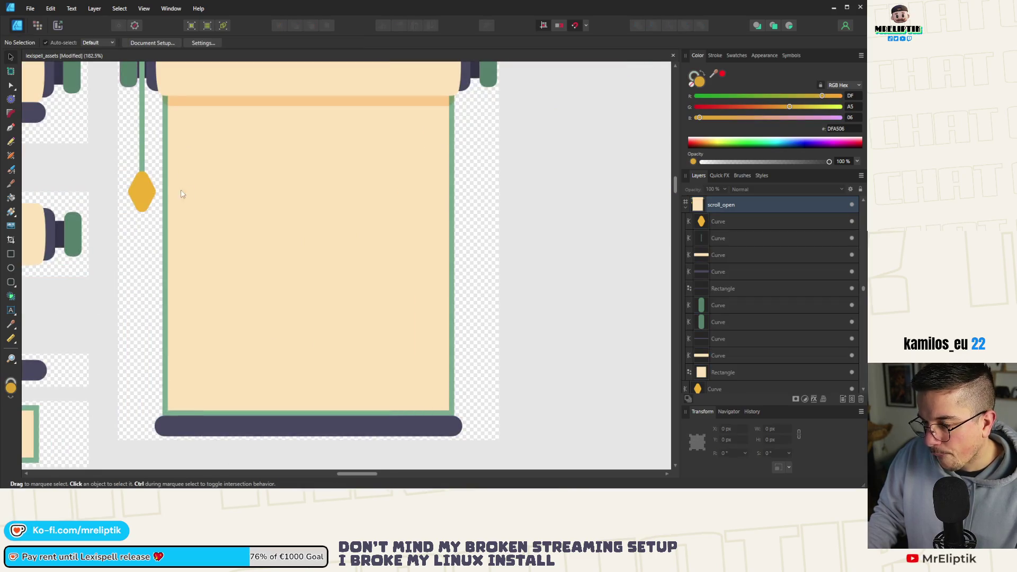
scroll(185, 194, down, 2)
click(164, 86)
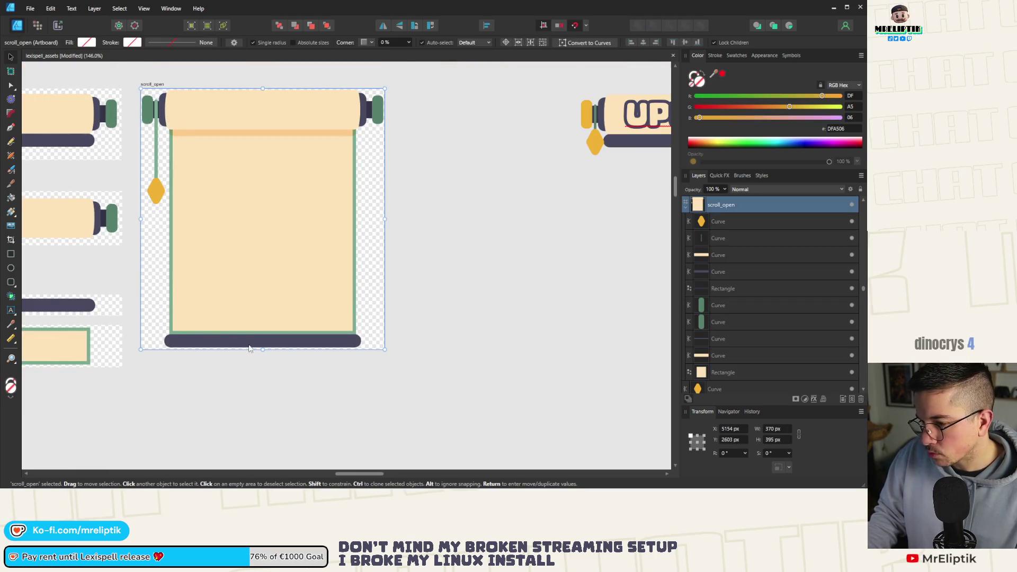
scroll(248, 348, up, 8)
mouse_move(298, 360)
mouse_down()
mouse_move(298, 344)
mouse_move(298, 353)
mouse_up()
- Export the scroll_open artboard as PNG, overwriting the existing scroll_open.png
scroll(298, 354, down, 10)
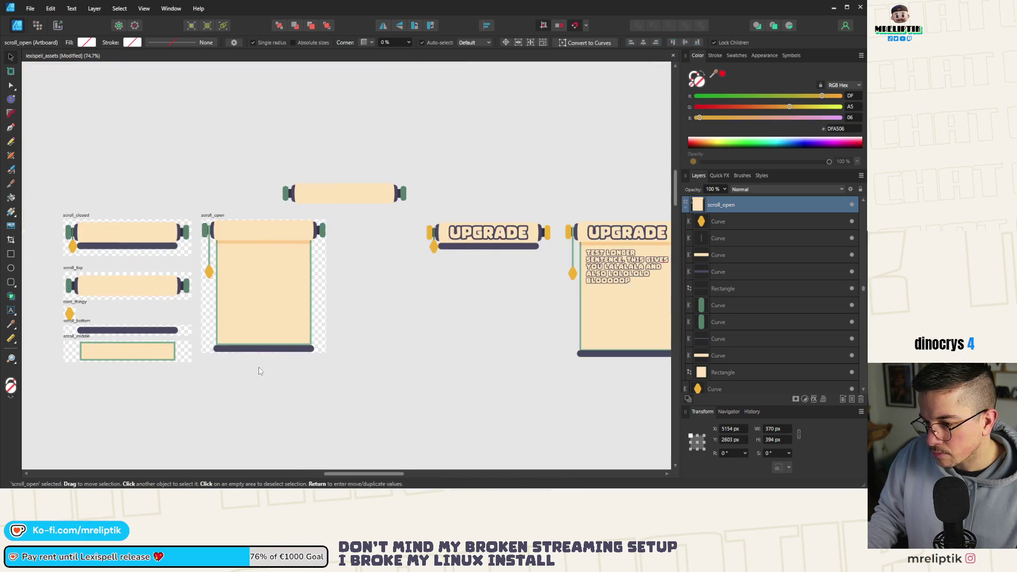
drag(321, 202, 338, 209)
click(296, 232)
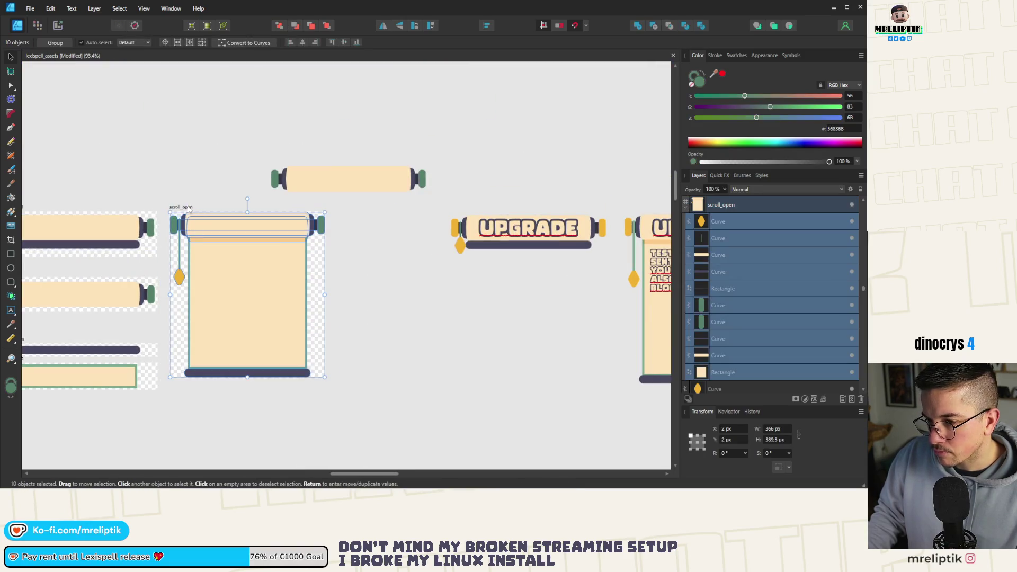
key(ctrl+alt+shift+w)
click(502, 402)
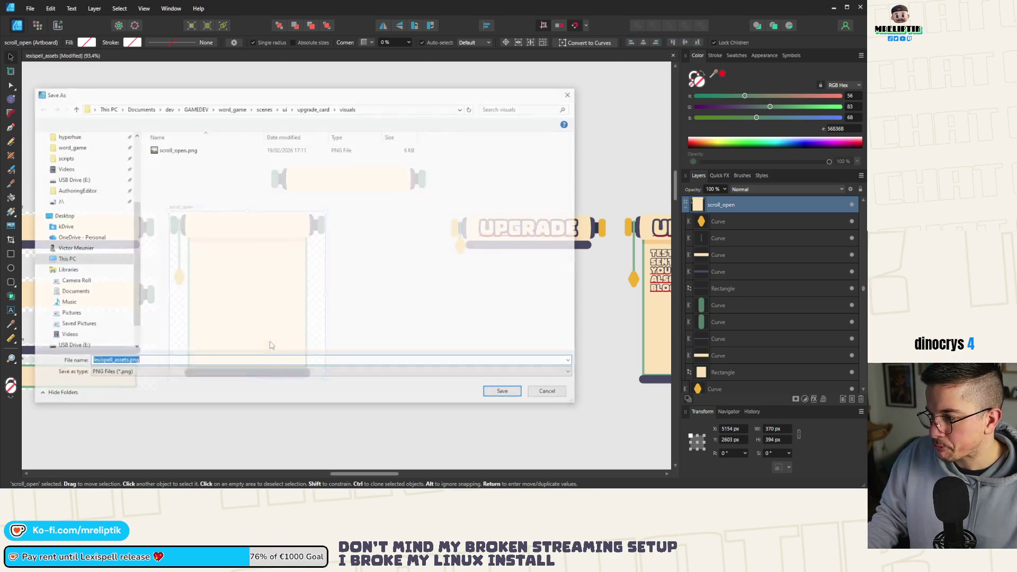
double_click(177, 149)
click(326, 283)
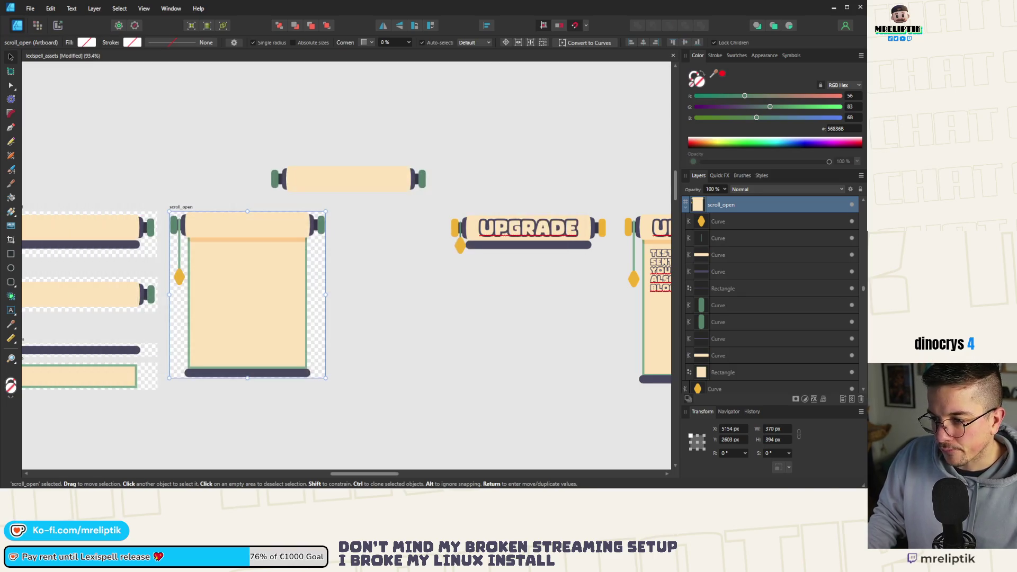
key(alt+Tab)
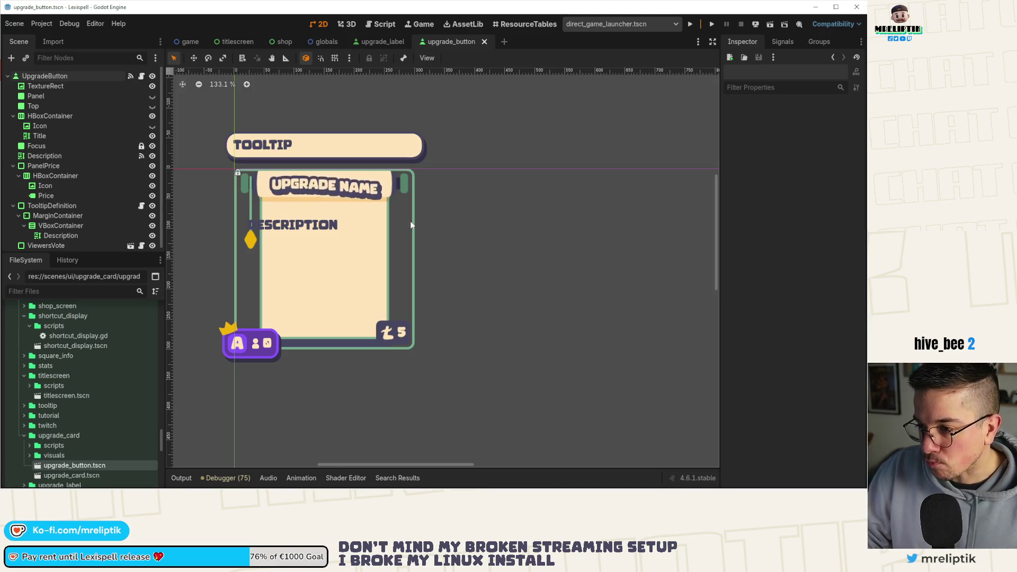
click(45, 85)
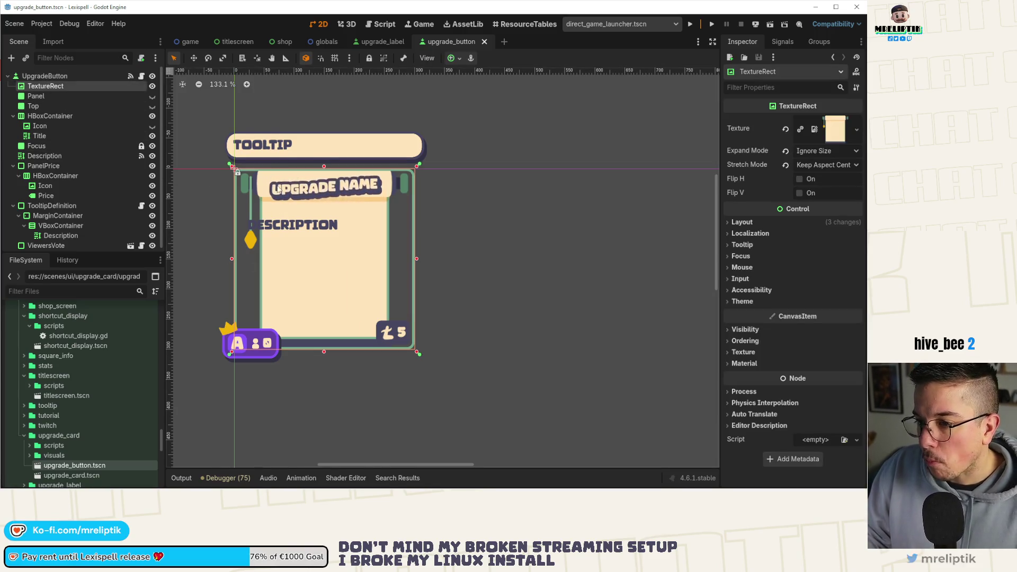
scroll(312, 248, up, 3)
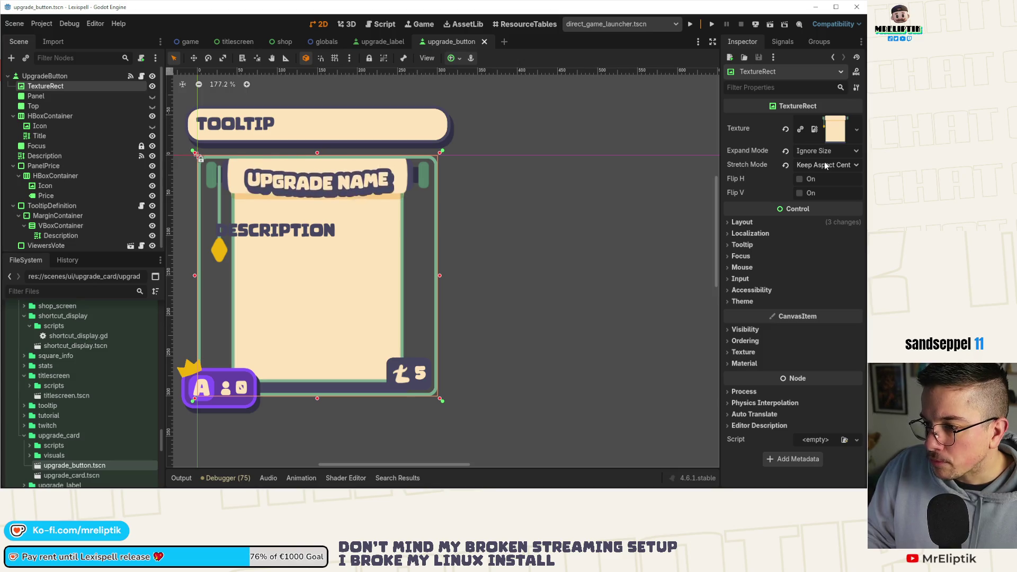
click(82, 77)
click(75, 86)
click(81, 75)
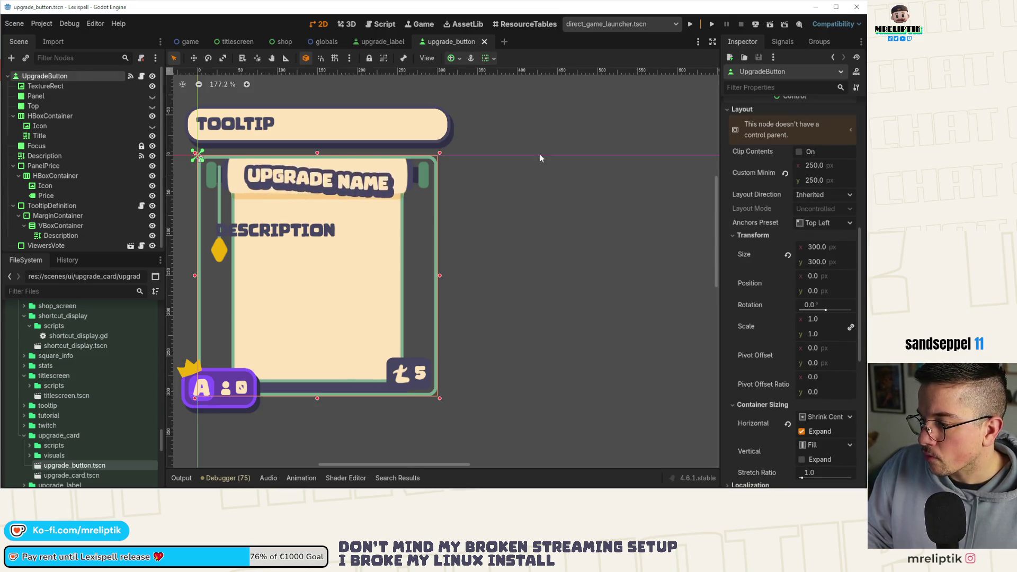
key(ctrl+s)
click(375, 42)
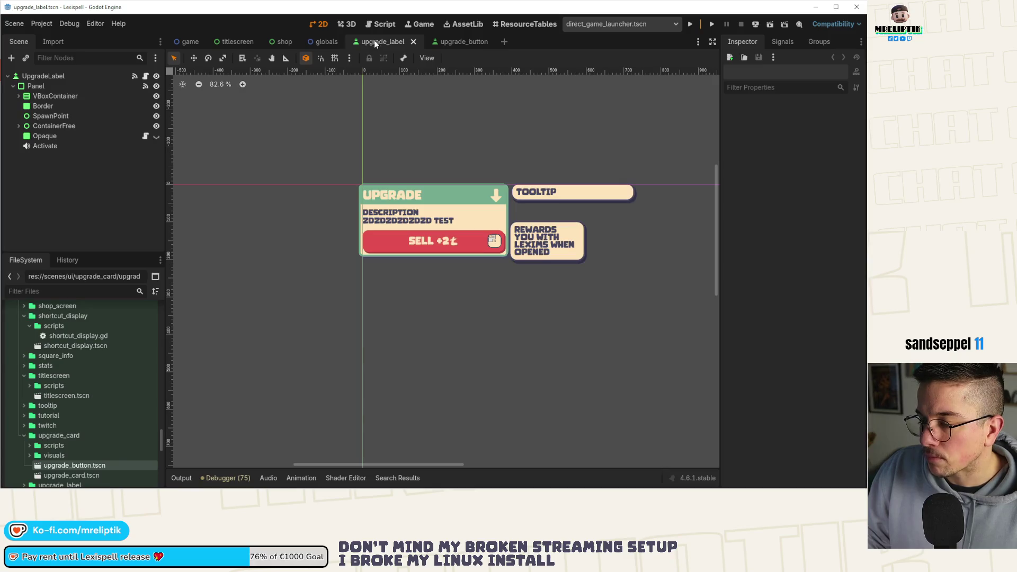
click(234, 42)
click(292, 44)
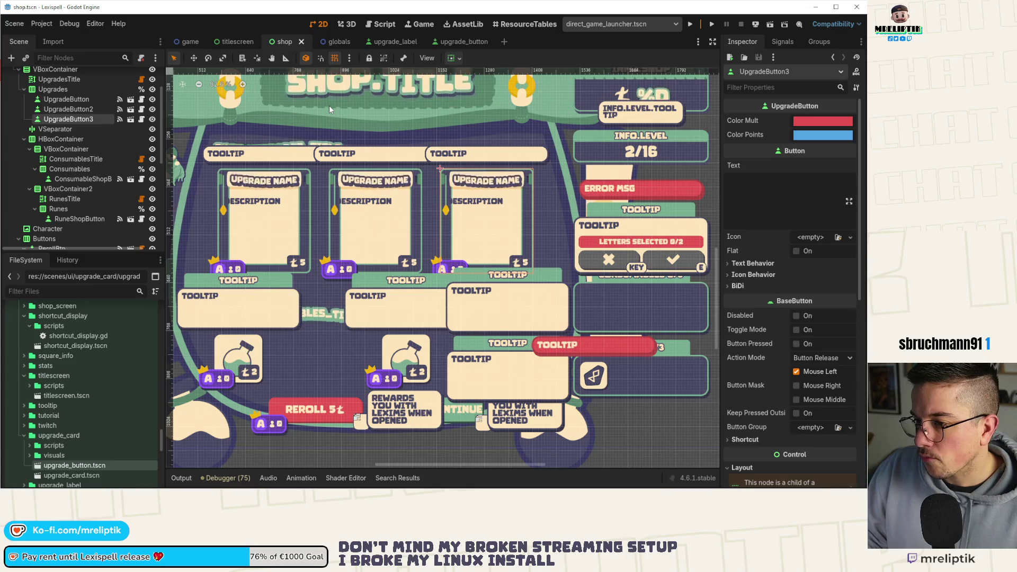
click(452, 44)
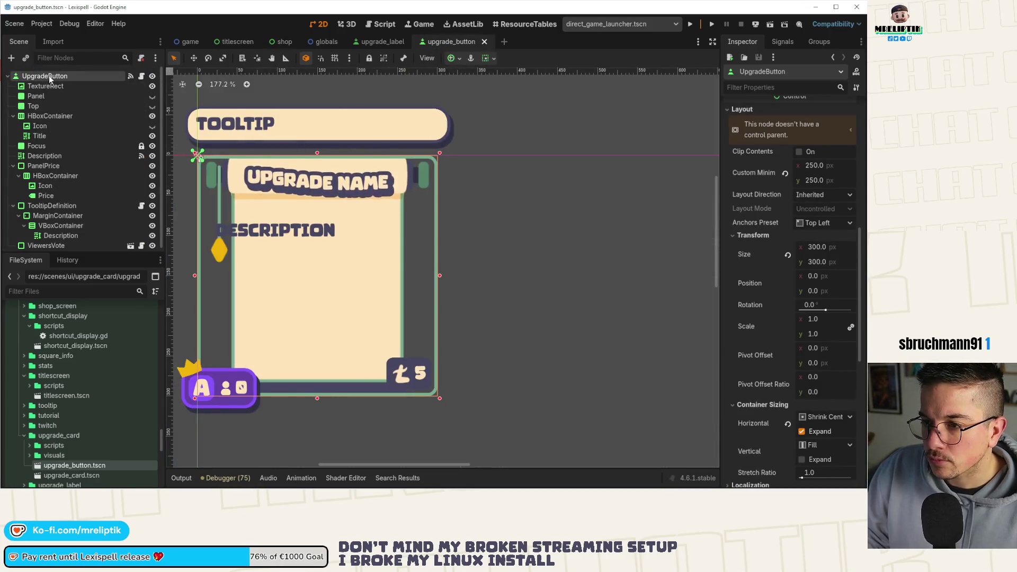
click(828, 250)
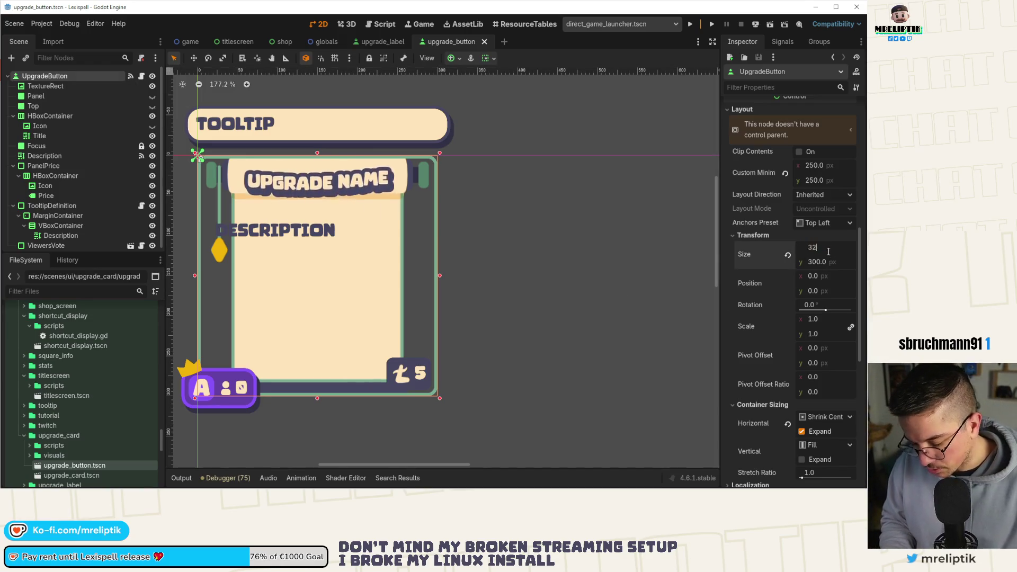
- Resize the upgrade card to 320 × 320 px and save the scene
text(0)
key(Tab)
text(320)
key(Return)
key(ctrl+s)
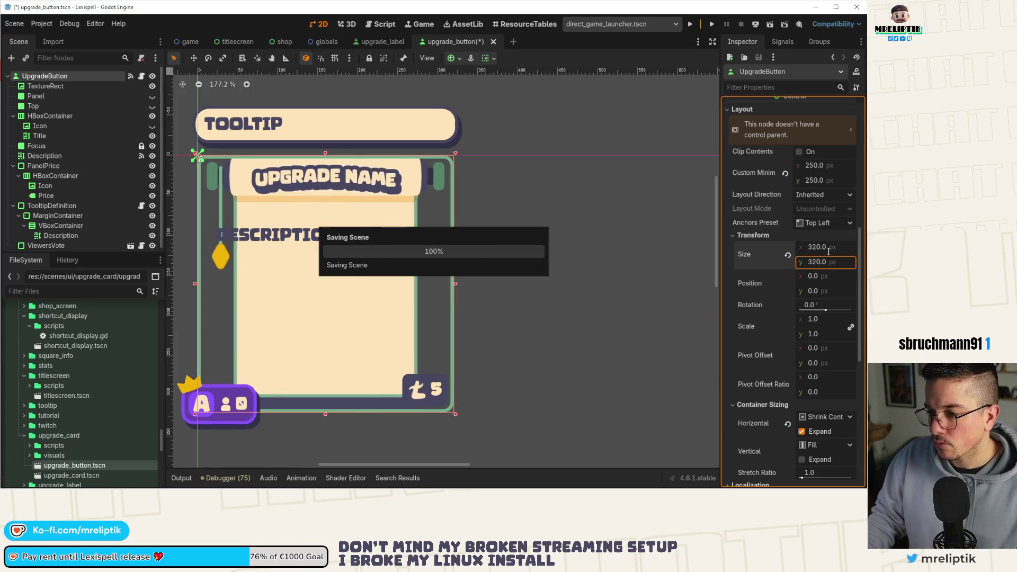
scroll(101, 226, down, 1)
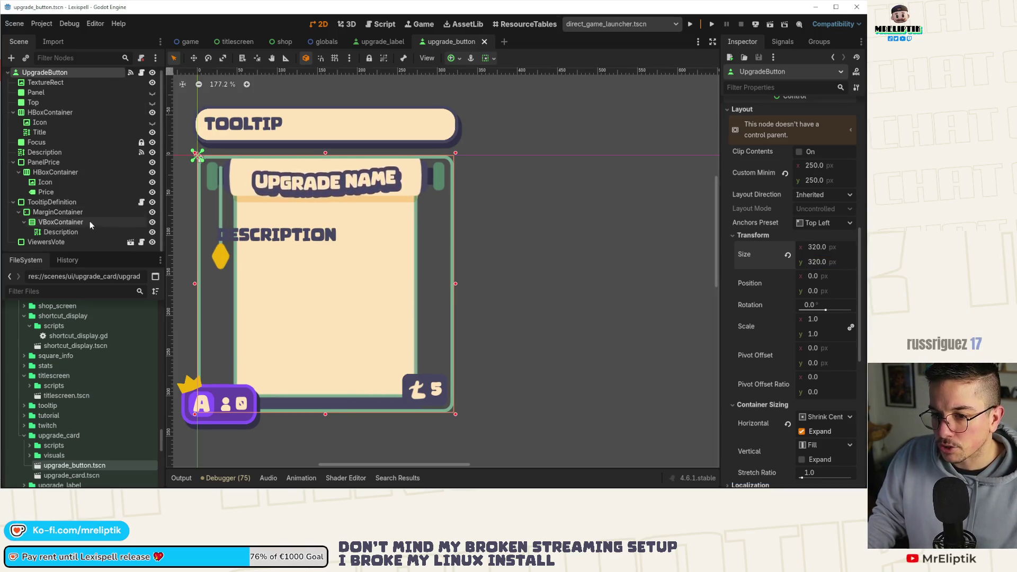
click(14, 202)
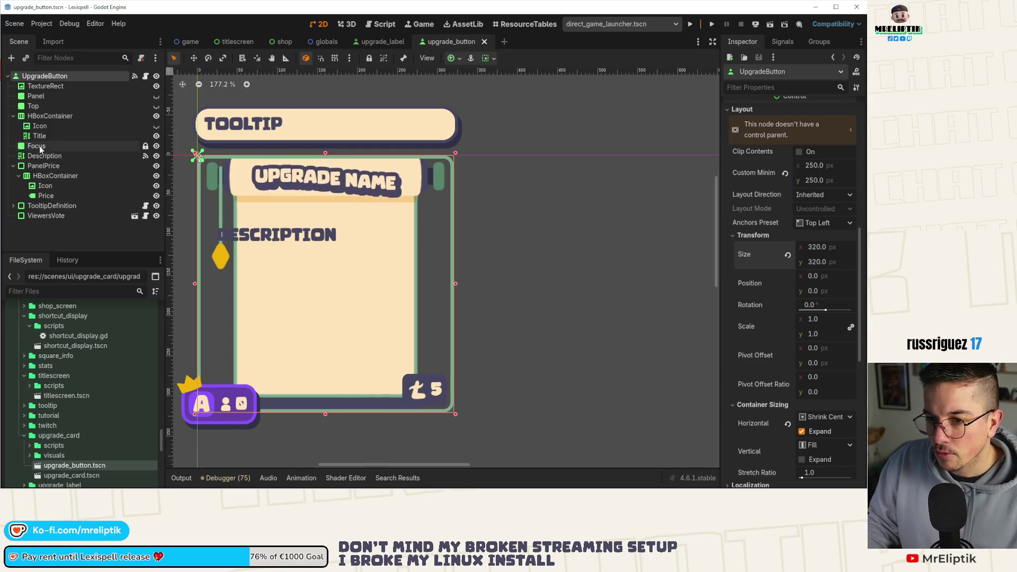
- Hide the Focus node, duplicate the scroll TextureRect below it, and name the copy FocusTexture
click(157, 146)
click(61, 90)
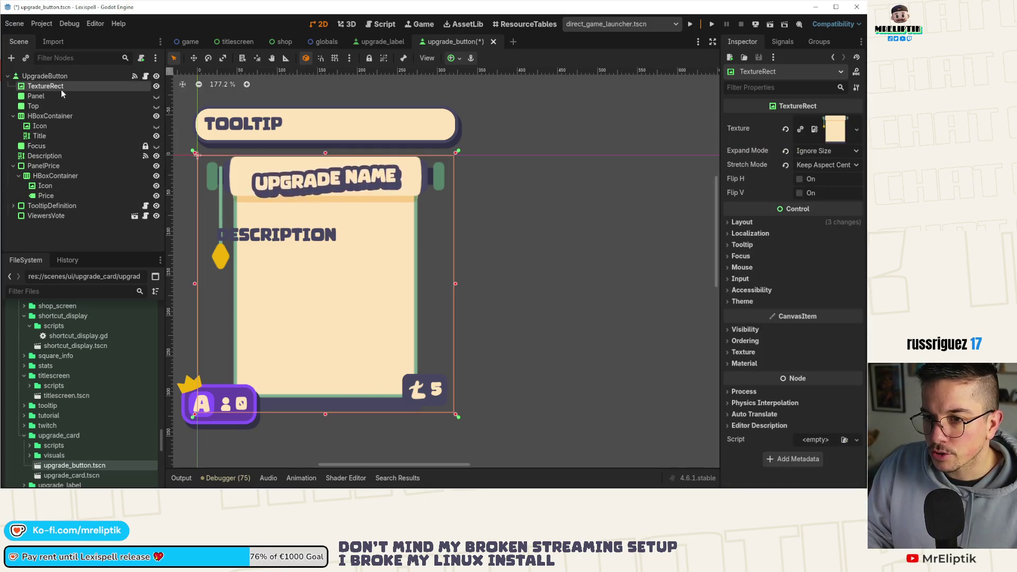
key(ctrl+d)
drag(67, 97, 72, 159)
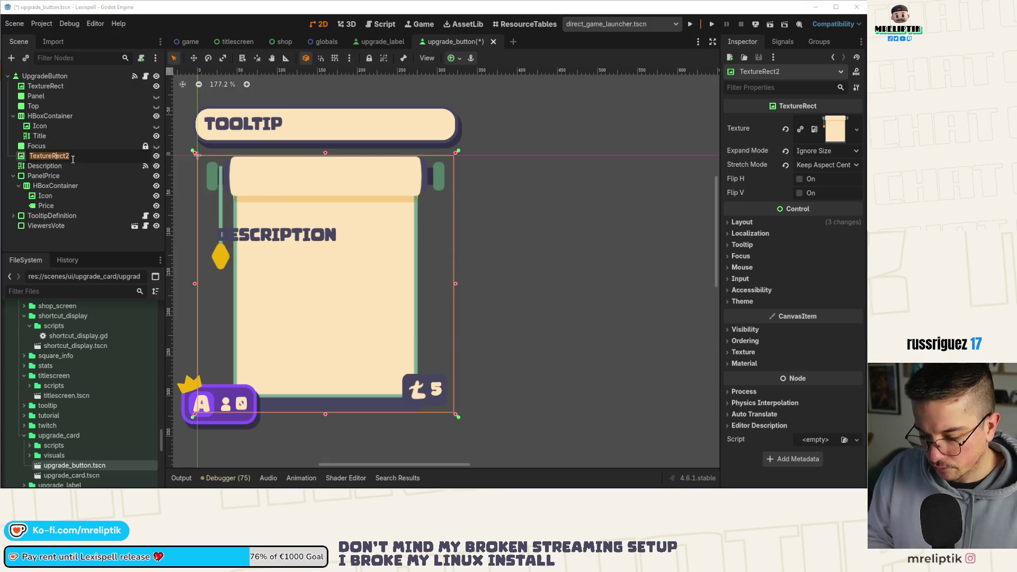
text(Focus2)
key(ctrl+s)
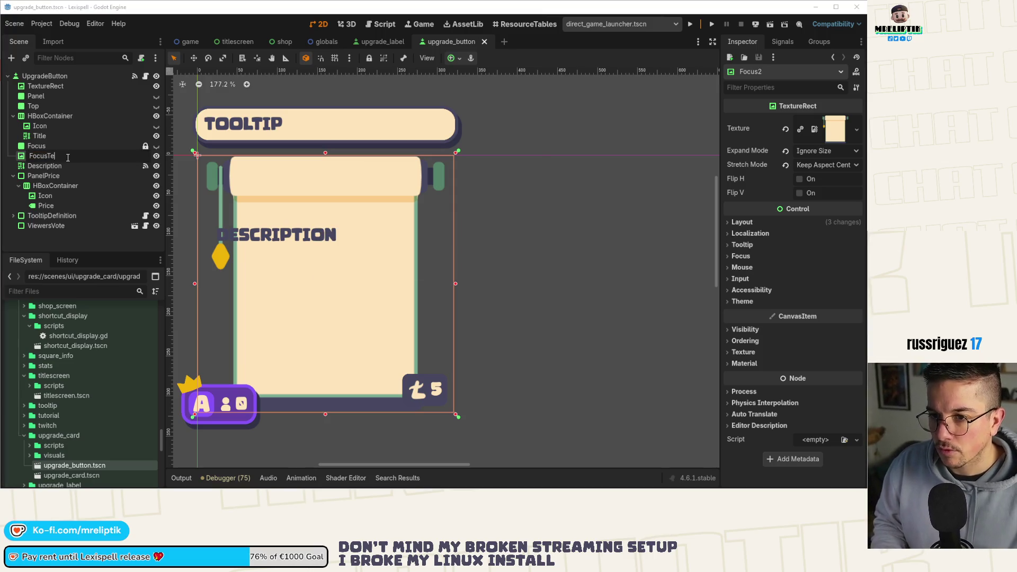
text(ure)
key(Return)
key(ctrl+s)
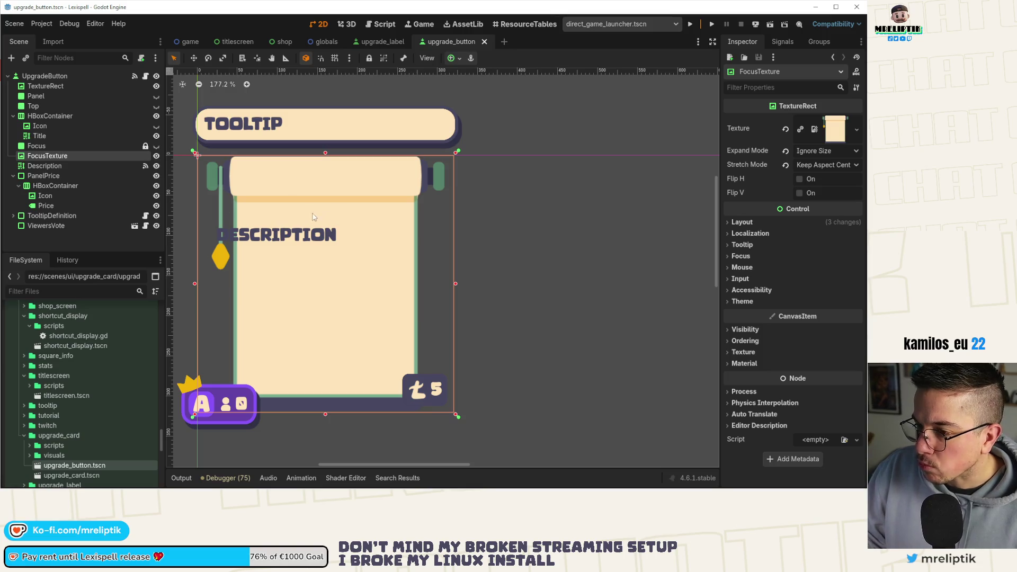
- Narrow the card back to about 300 px wide, save, and check the cards in the shop scene
click(63, 76)
key(ctrl+s)
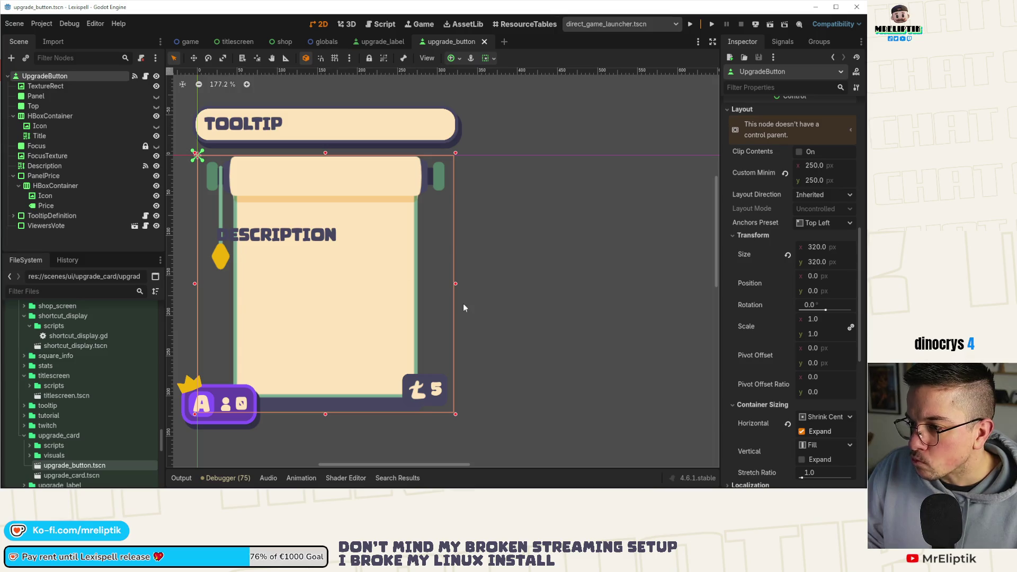
drag(456, 283, 438, 283)
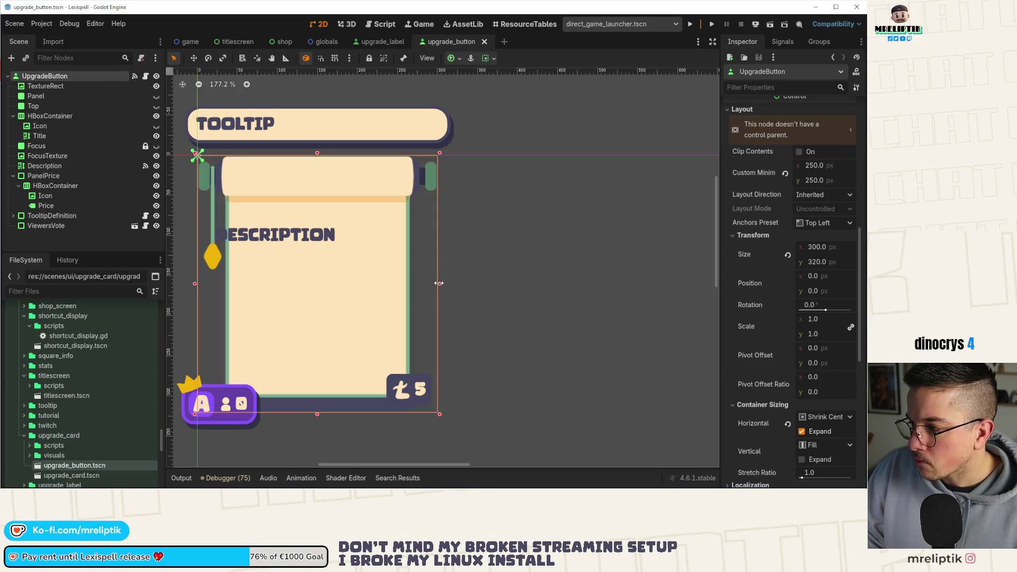
key(ctrl+s)
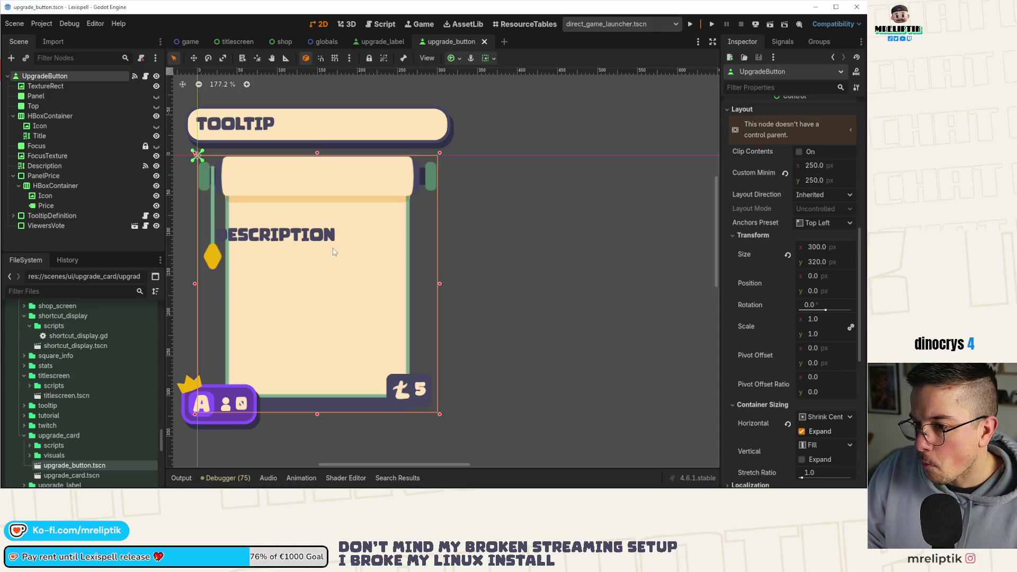
click(383, 38)
click(285, 43)
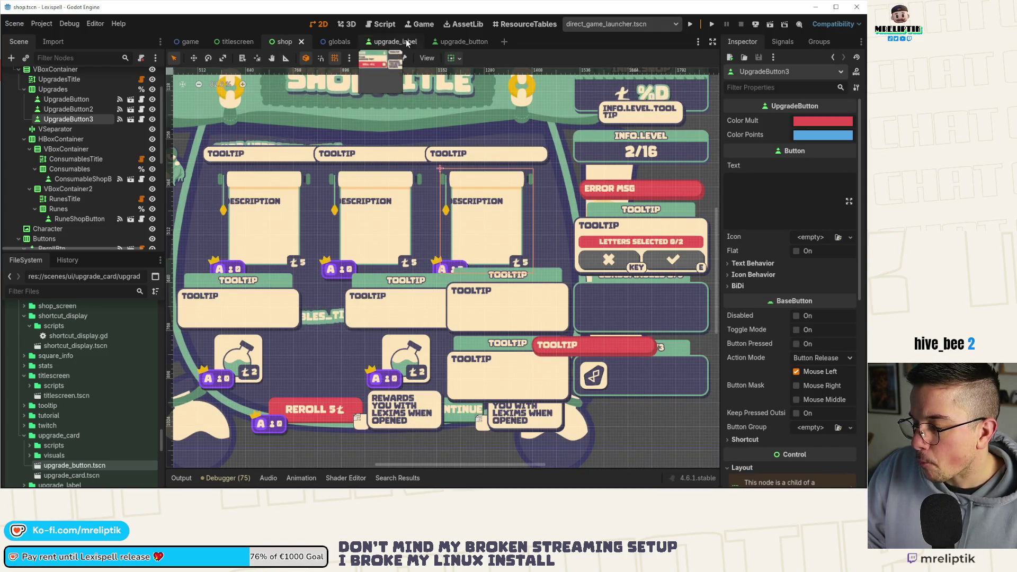
click(475, 43)
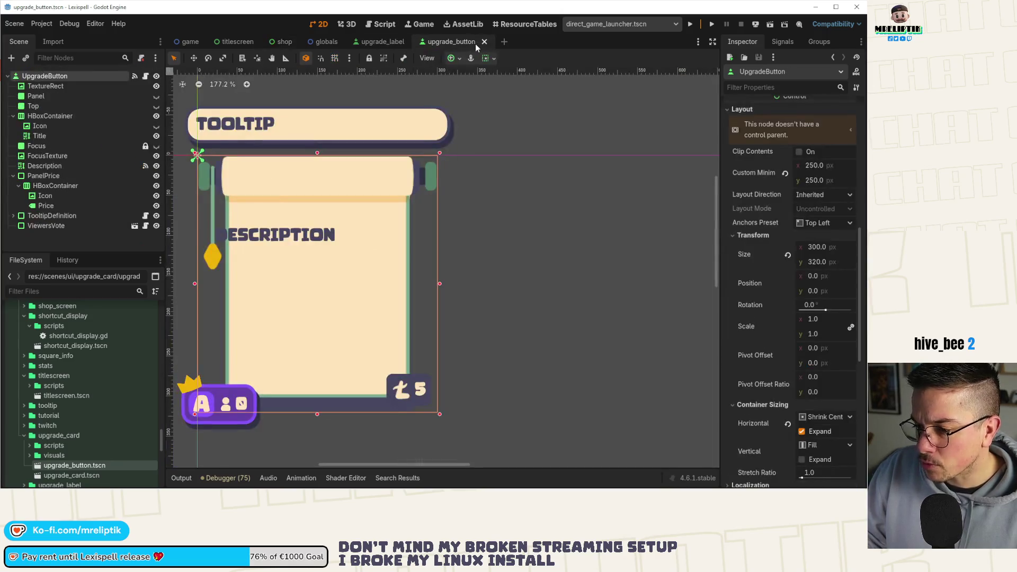
click(285, 41)
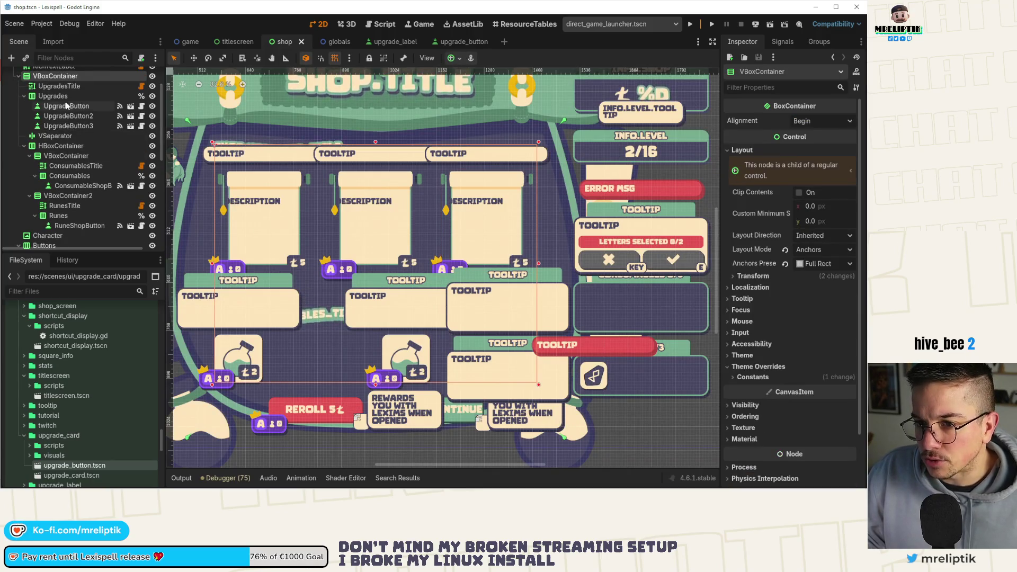
- Override the shop VBoxContainer's Separation constant to 30 and save the shop scene
click(831, 376)
click(850, 393)
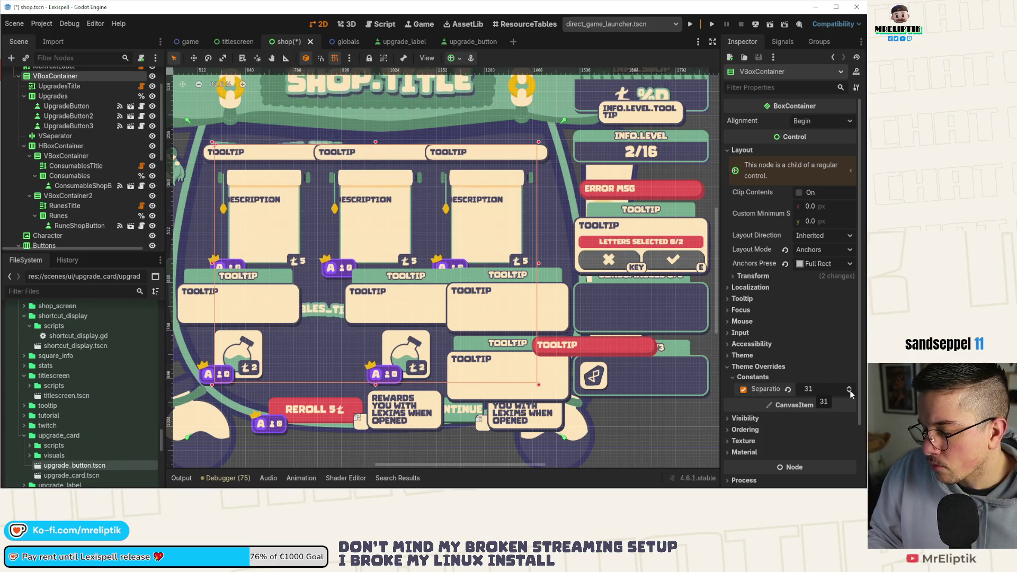
click(849, 392)
click(849, 393)
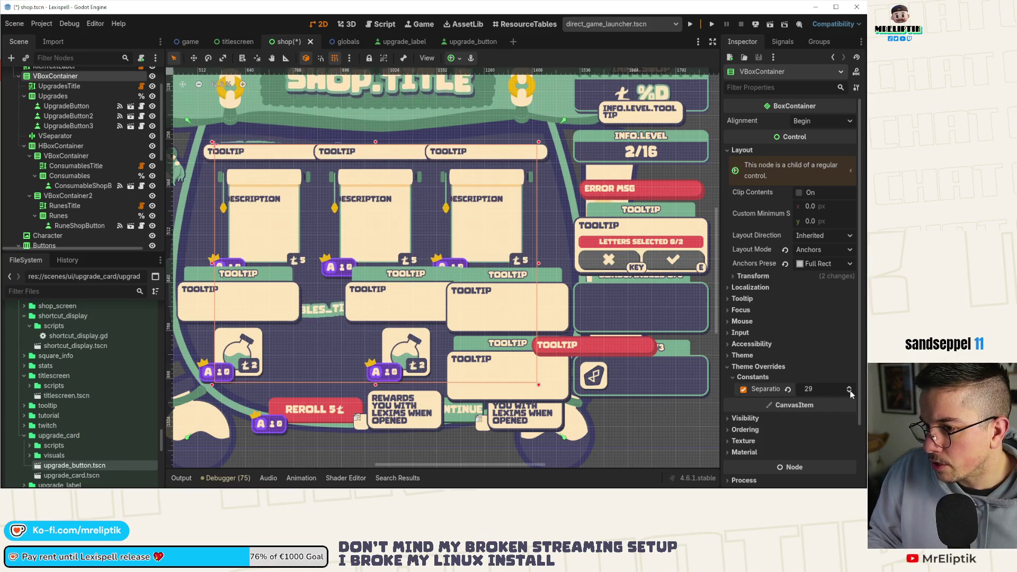
click(849, 387)
key(ctrl+s)
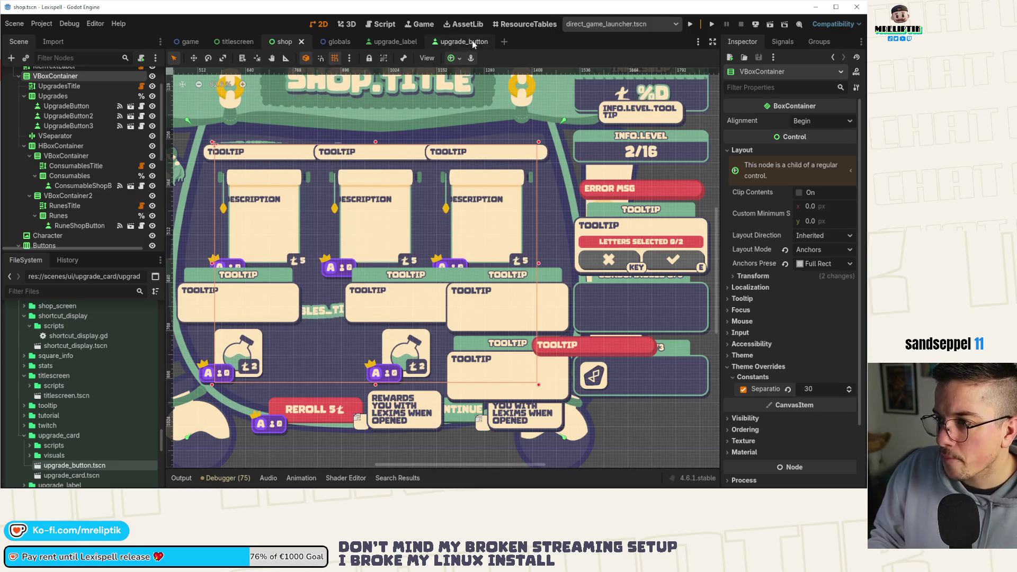
click(469, 41)
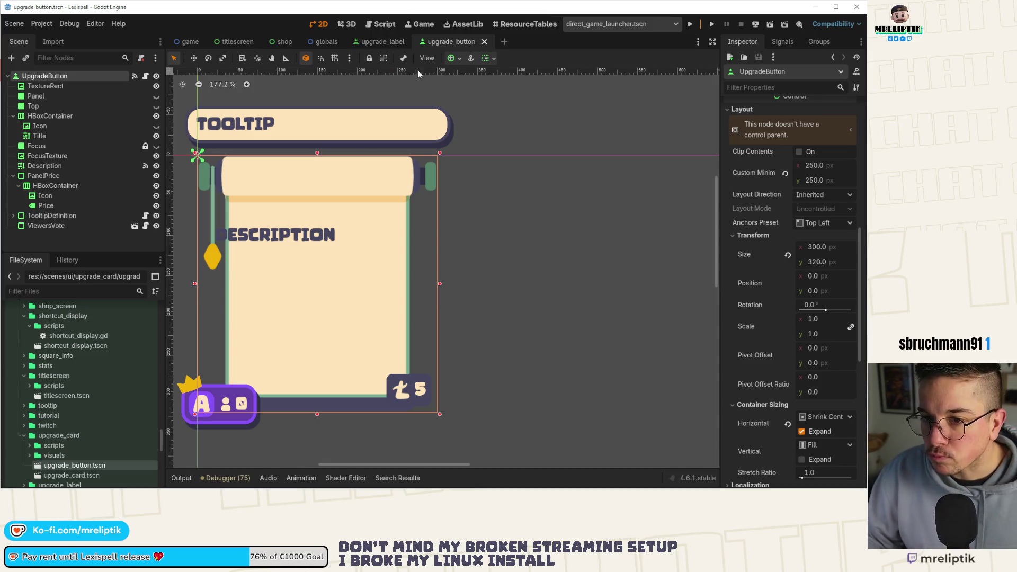
- Hide the FocusTexture node to reveal the card's UPGRADE NAME title, then return to Affinity Designer
click(51, 115)
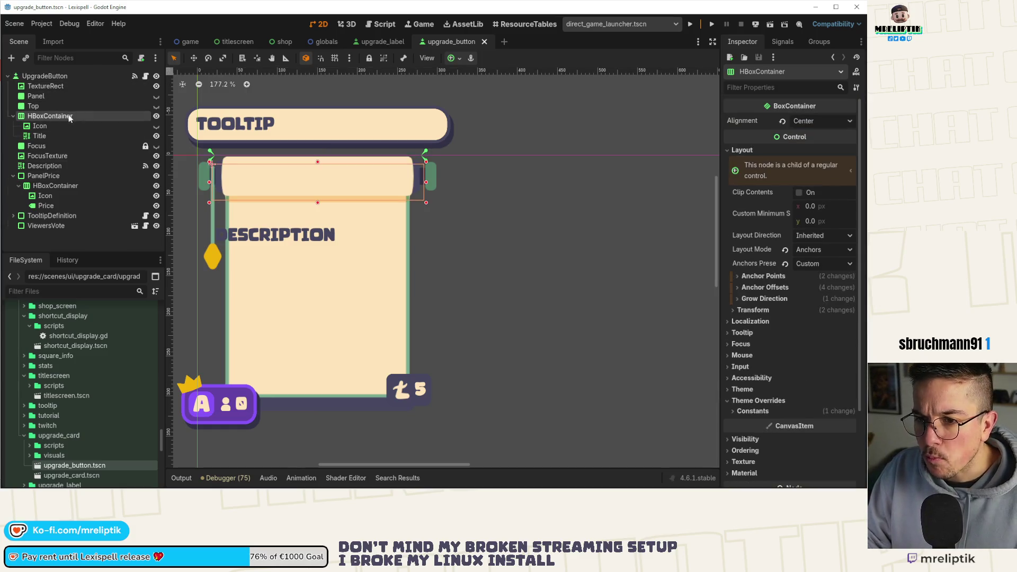
click(58, 157)
click(156, 156)
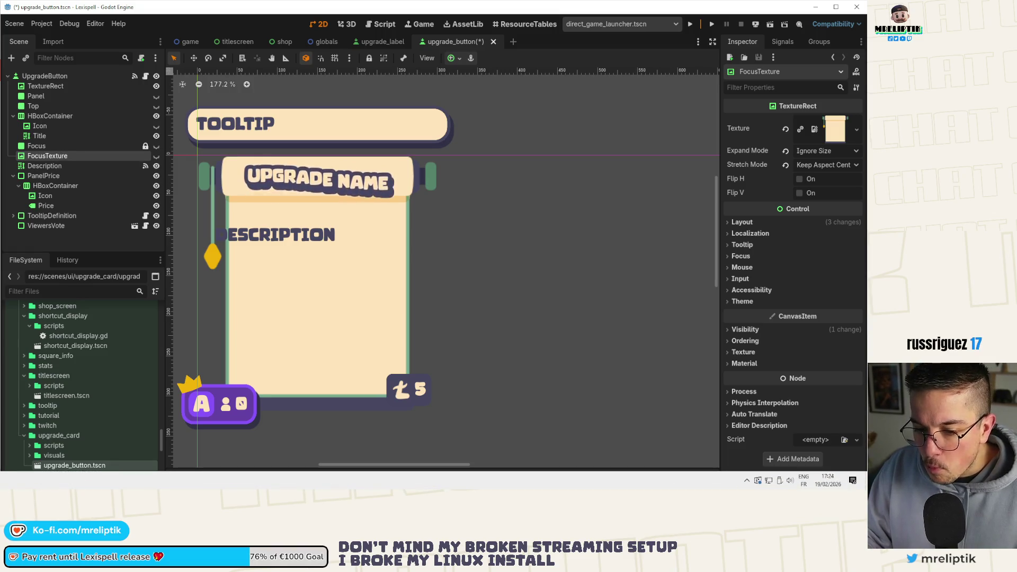
key(alt+Tab)
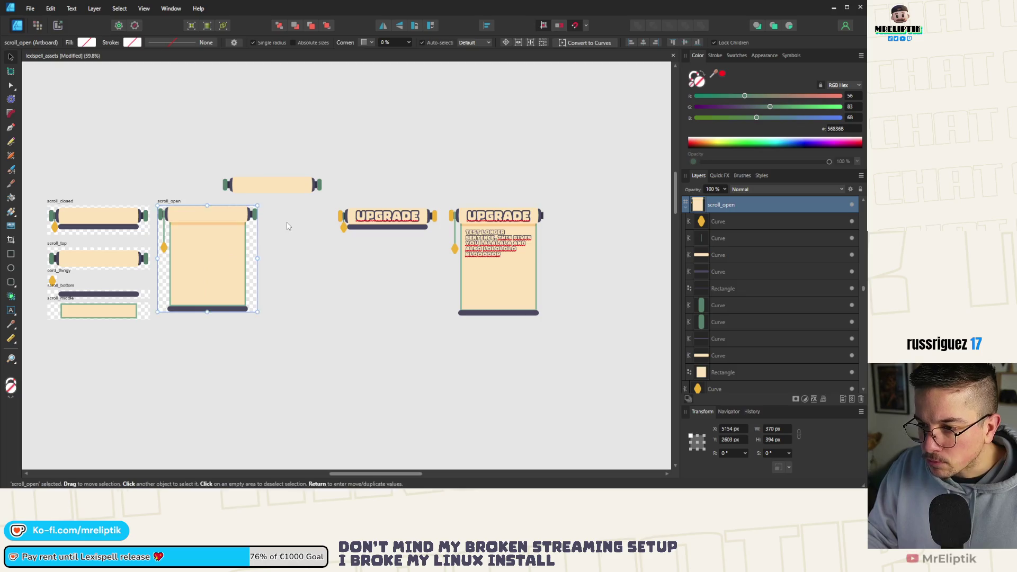
- Group the ten scroll_open objects into one 366 × 389.5 px group at 2 px, 2 px
click(288, 223)
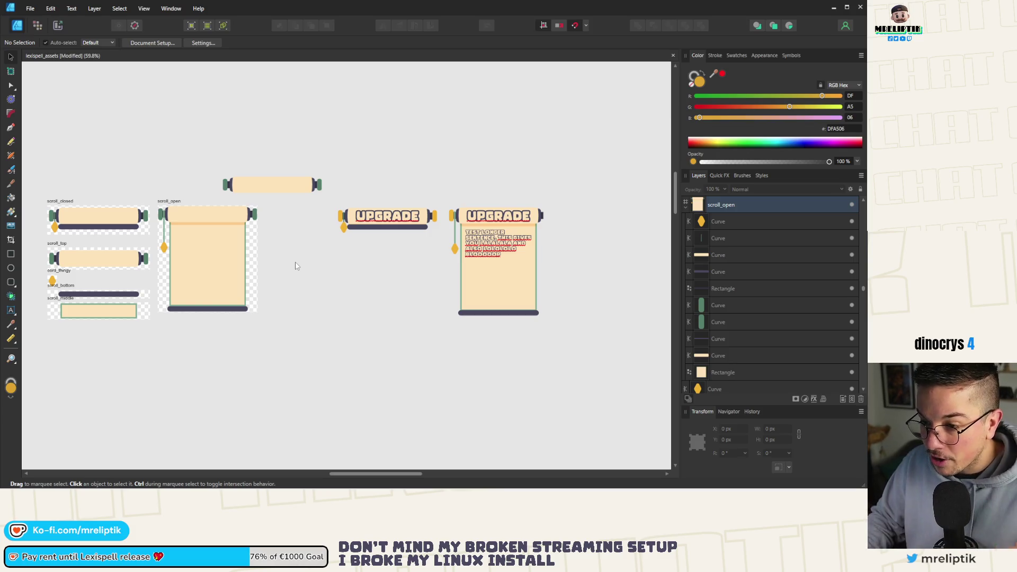
scroll(244, 217, up, 3)
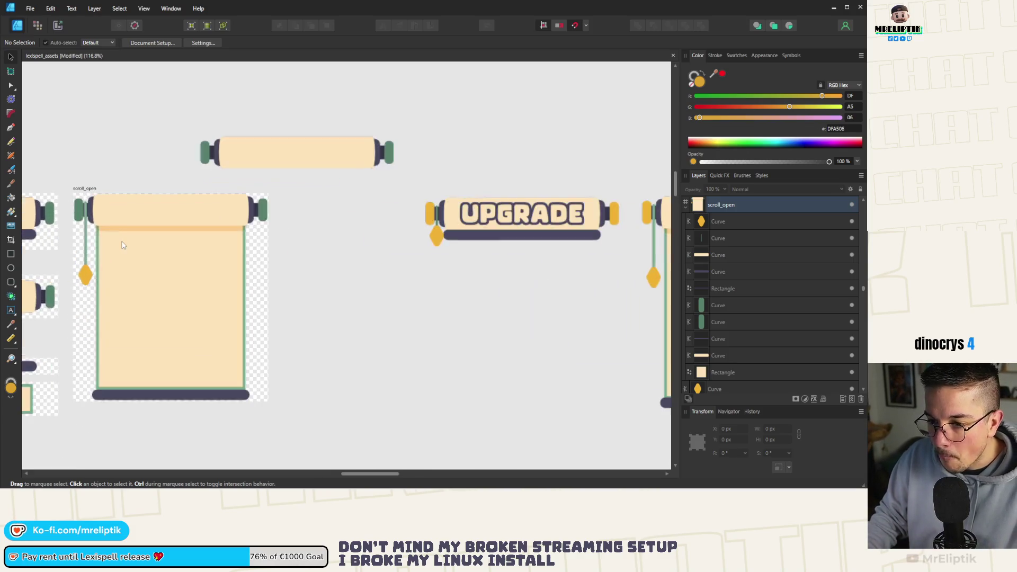
drag(297, 185, 72, 444)
key(ctrl+g)
scroll(115, 246, up, 2)
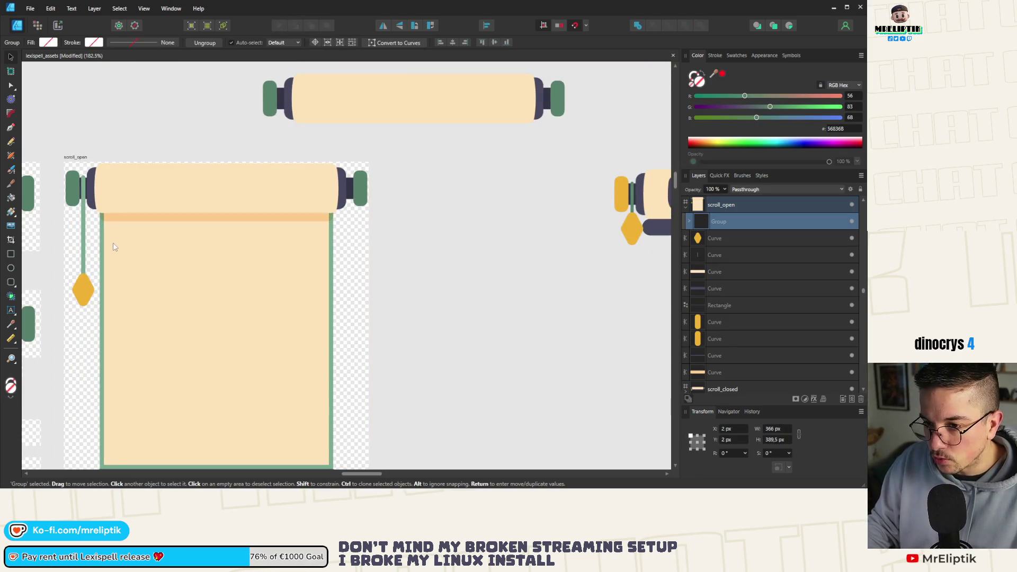
- Move the tassel string and diamond out of the group and rename the scroll group Outline
double_click(84, 220)
shift+click(721, 238)
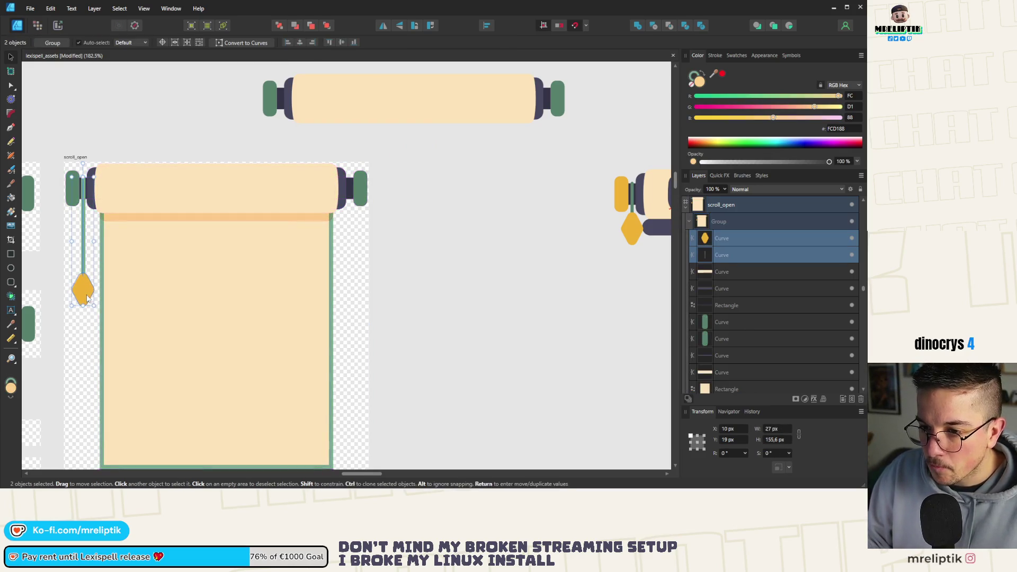
mouse_move(730, 236)
mouse_down()
mouse_move(731, 209)
mouse_move(732, 266)
mouse_up()
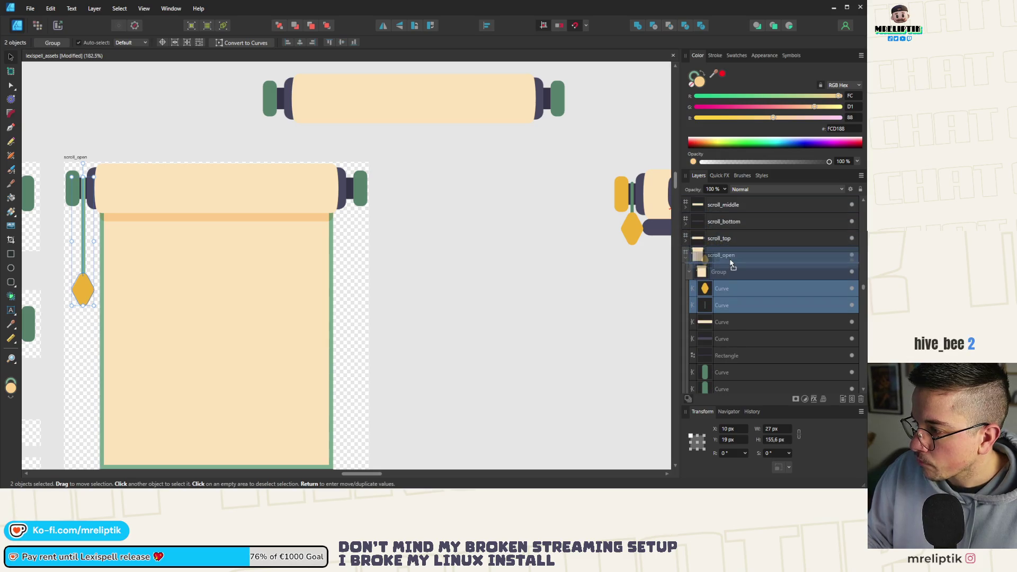
click(724, 306)
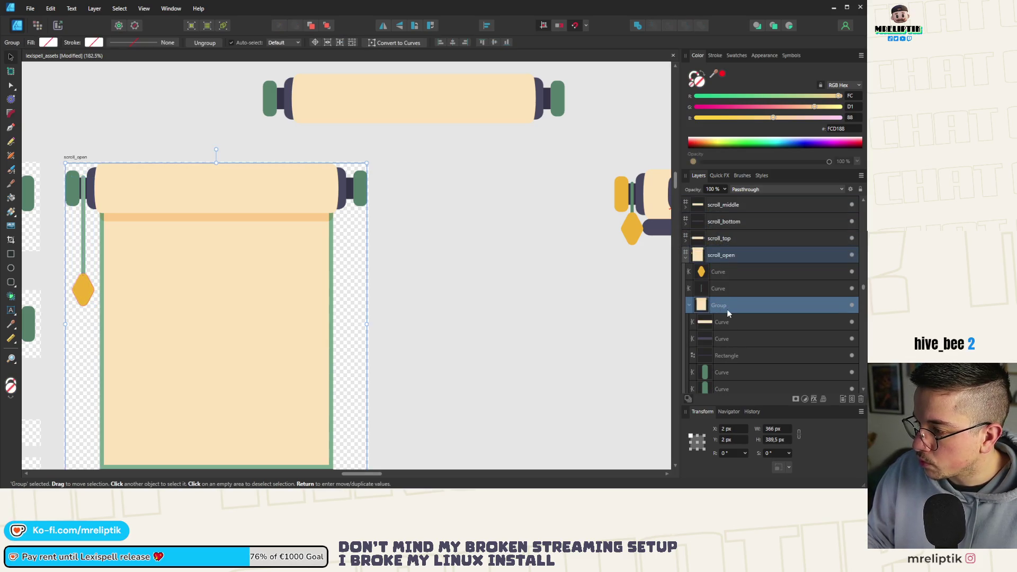
double_click(723, 306)
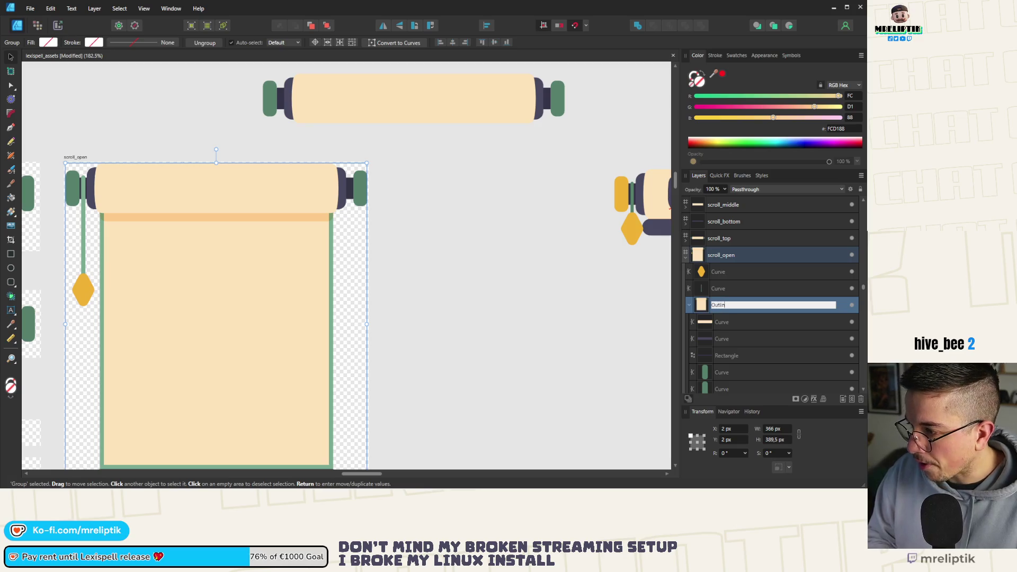
text(e)
key(Return)
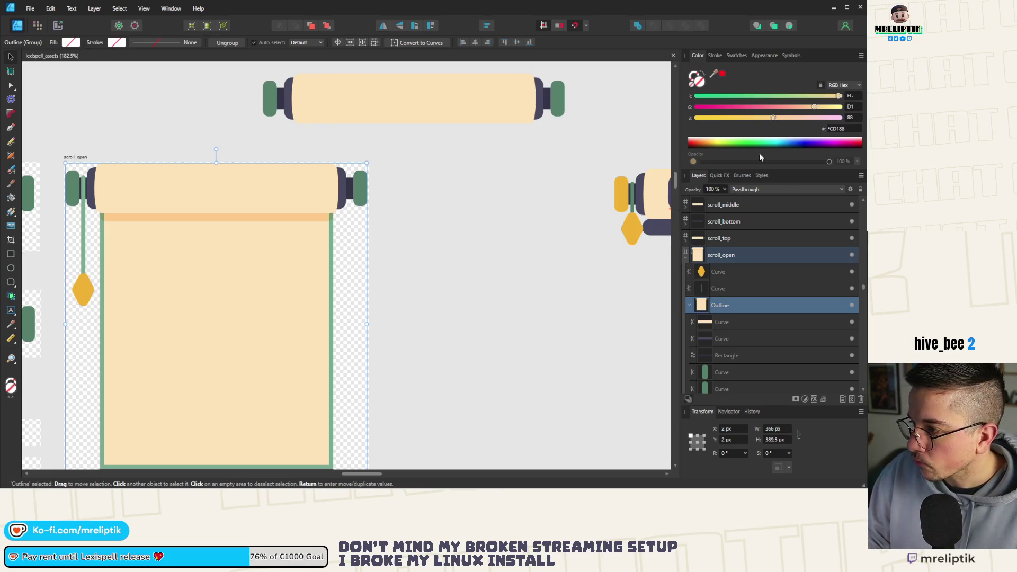
- Turn on the Outline quick effect for the group with a 6 px radius
click(719, 175)
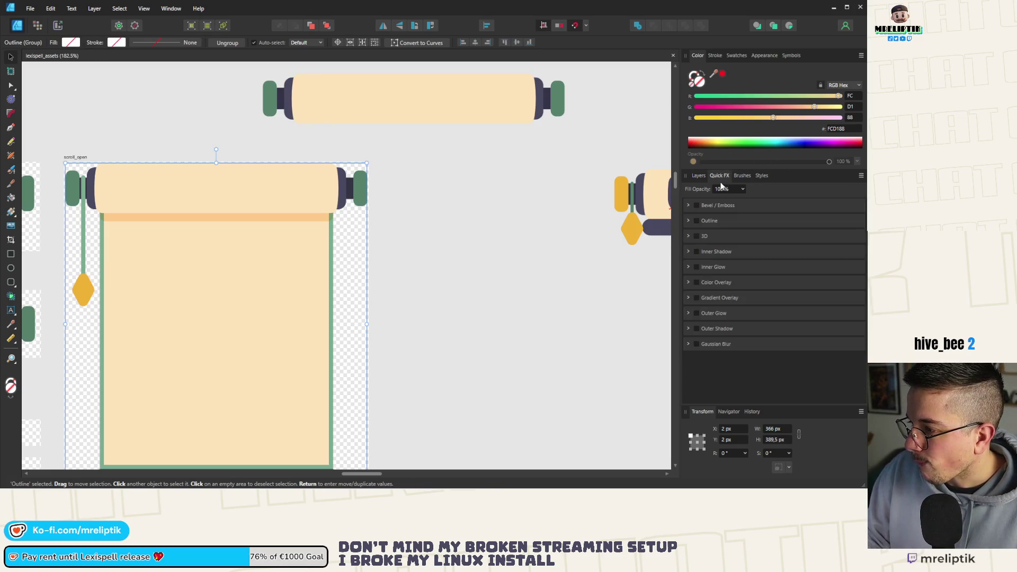
click(696, 221)
drag(714, 261, 745, 262)
scroll(252, 222, down, 3)
scroll(204, 233, up, 1)
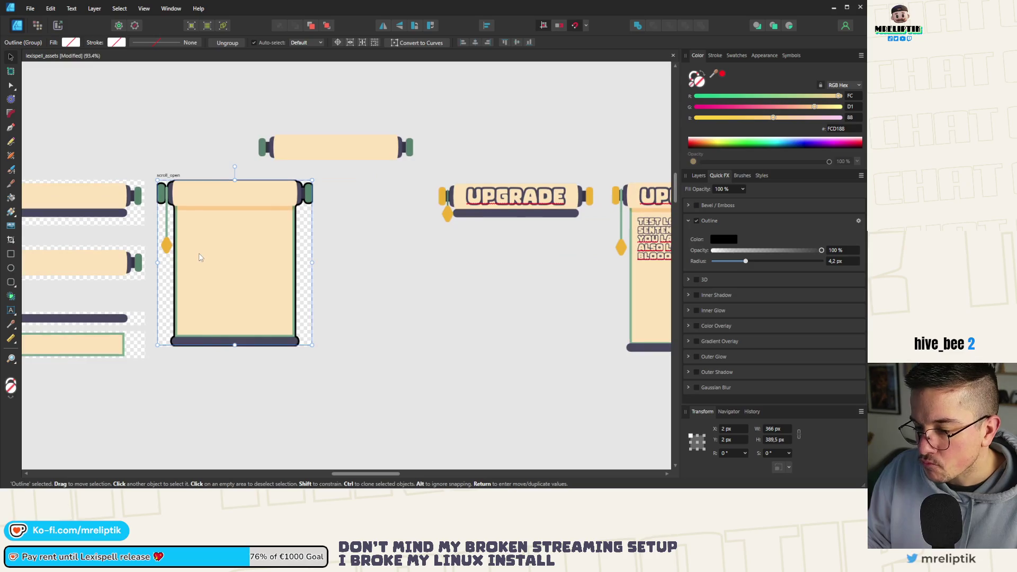
scroll(170, 192, up, 10)
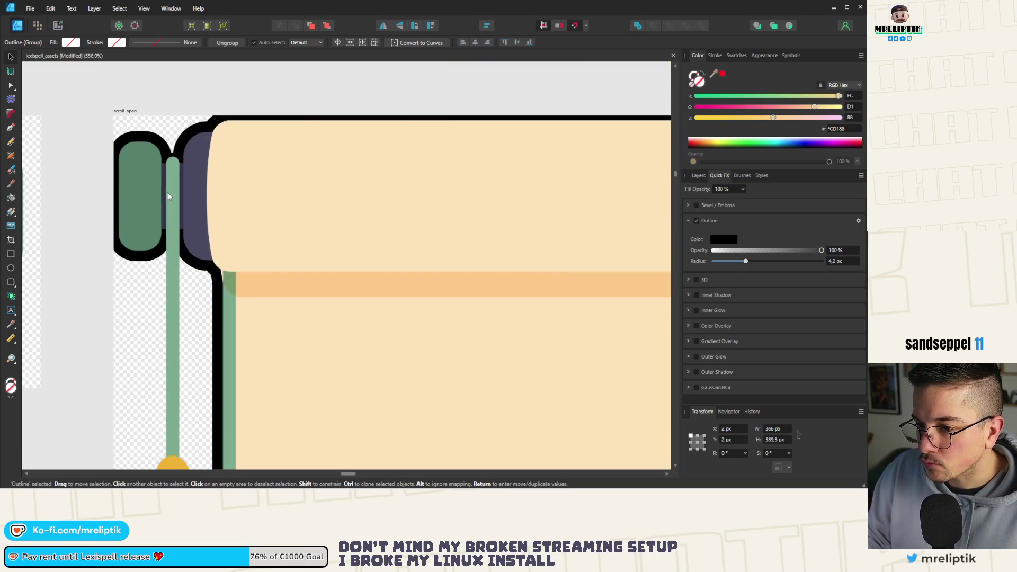
scroll(176, 182, down, 7)
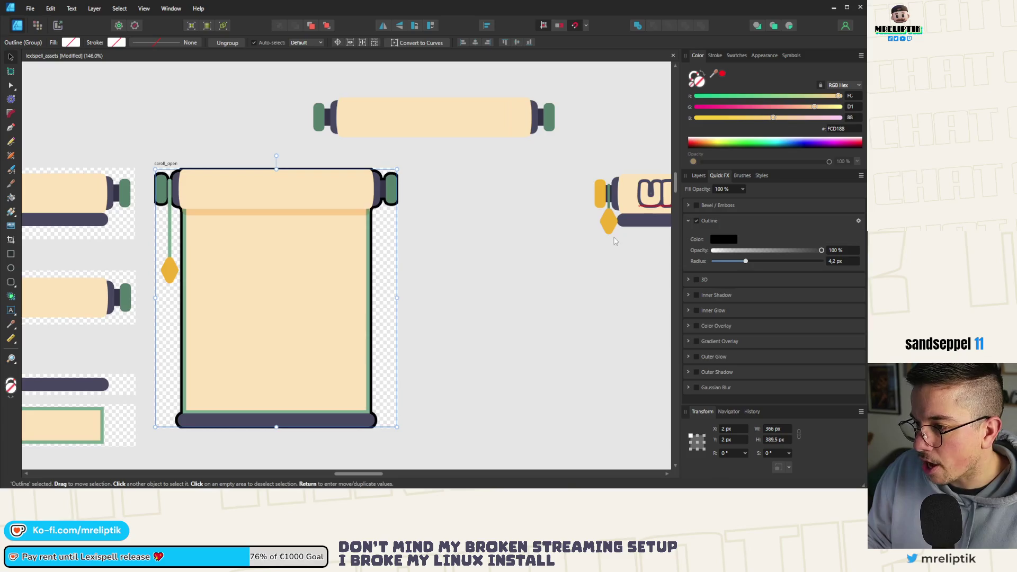
click(839, 261)
text(6)
key(Return)
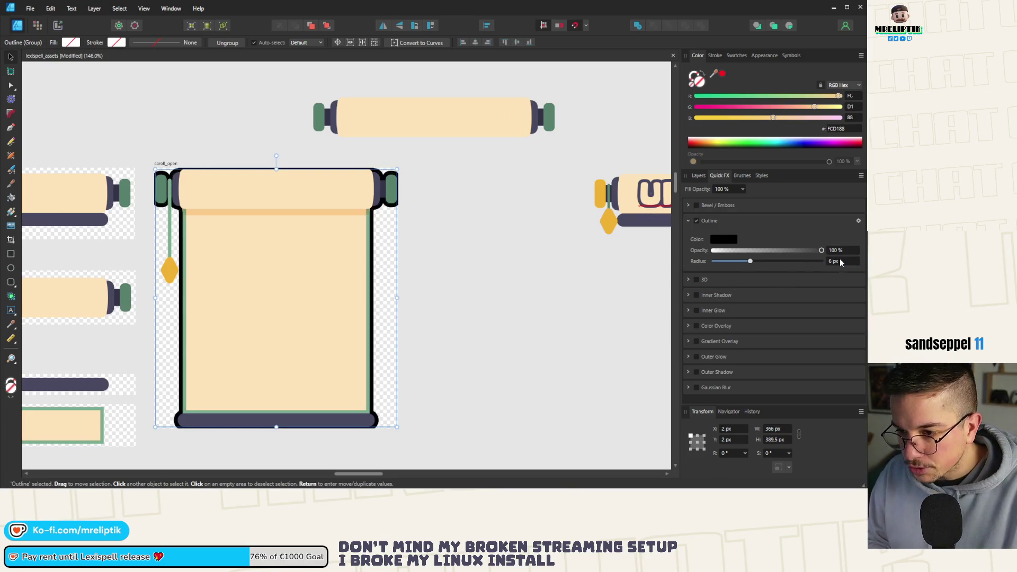
- Save the asset file and switch back to Godot
key(ctrl+s)
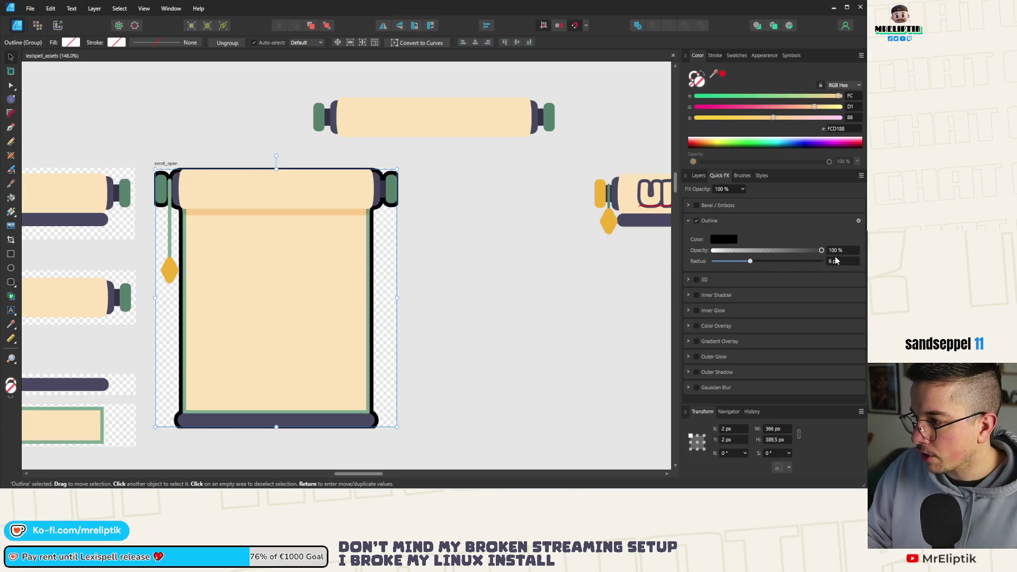
mouse_move(5, 480)
key(alt+Tab)
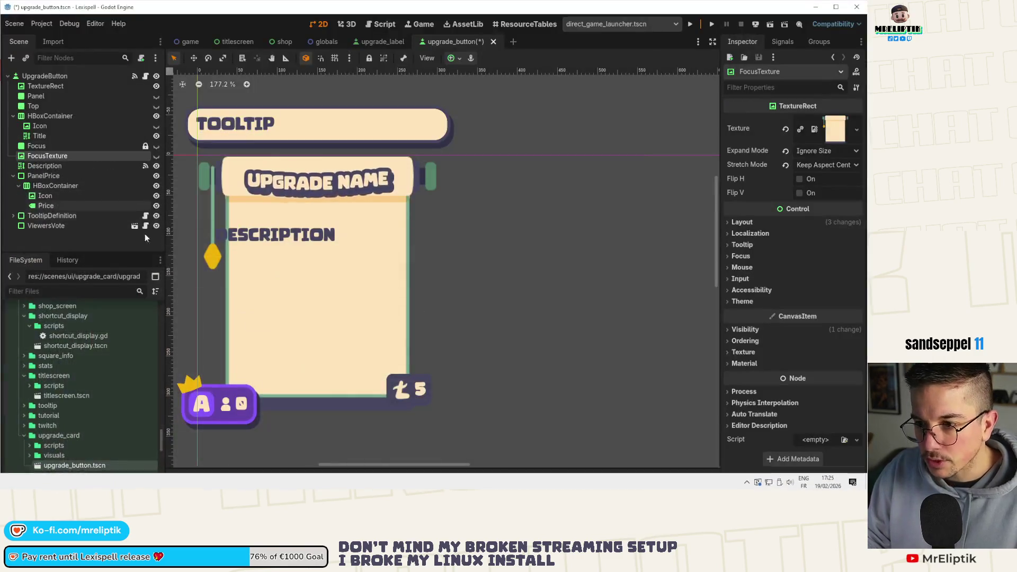
- Inspect the Focus node's Panel StyleBoxFlat override with its 4 px green border
click(50, 145)
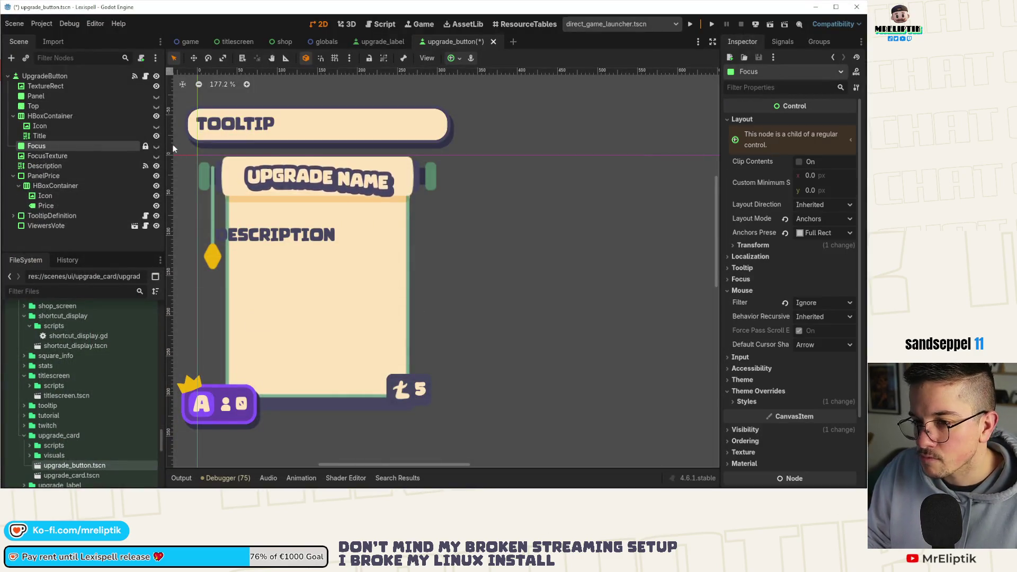
scroll(794, 344, down, 3)
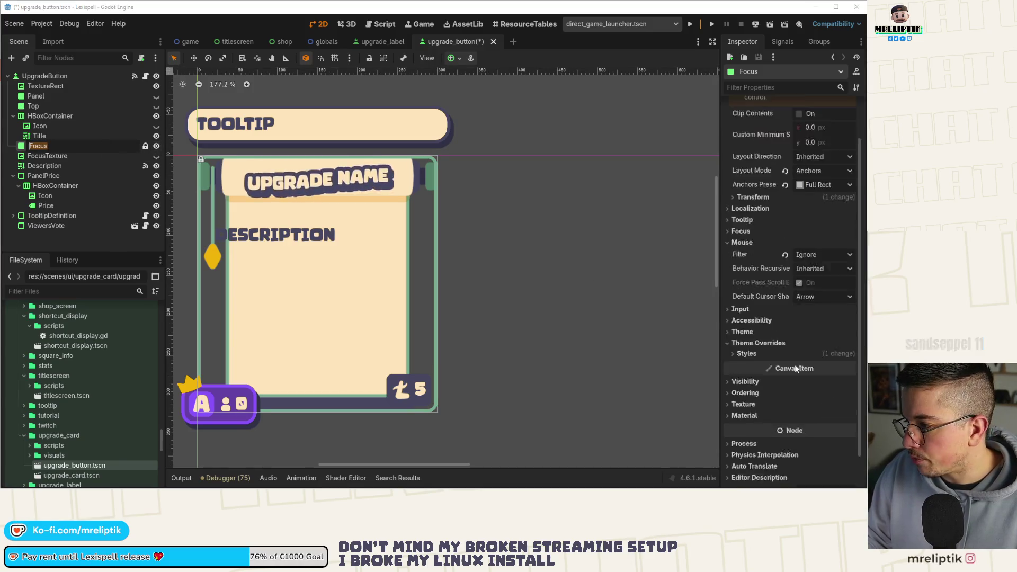
click(747, 318)
click(818, 331)
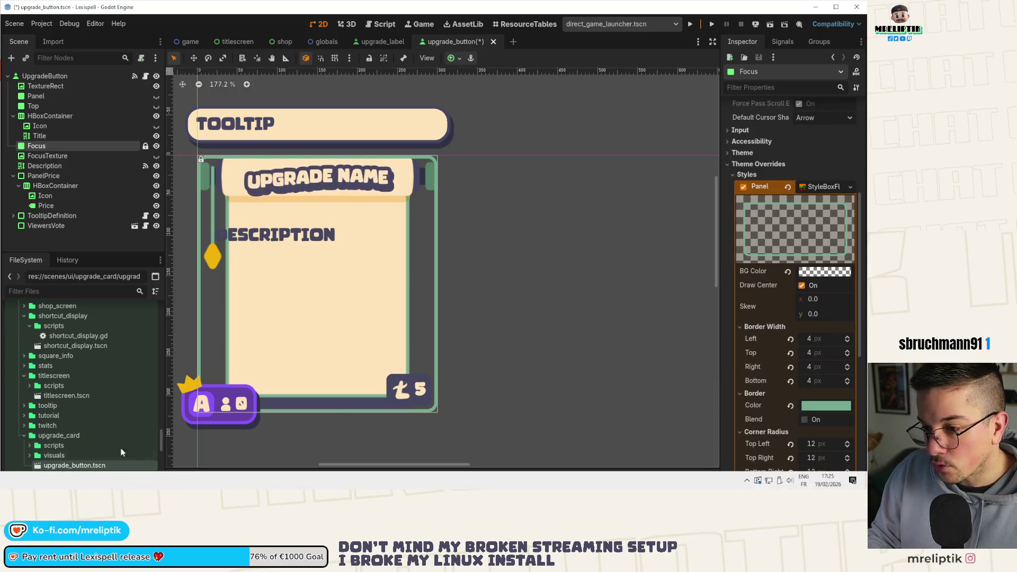
key(alt+Tab)
scroll(222, 250, down, 2)
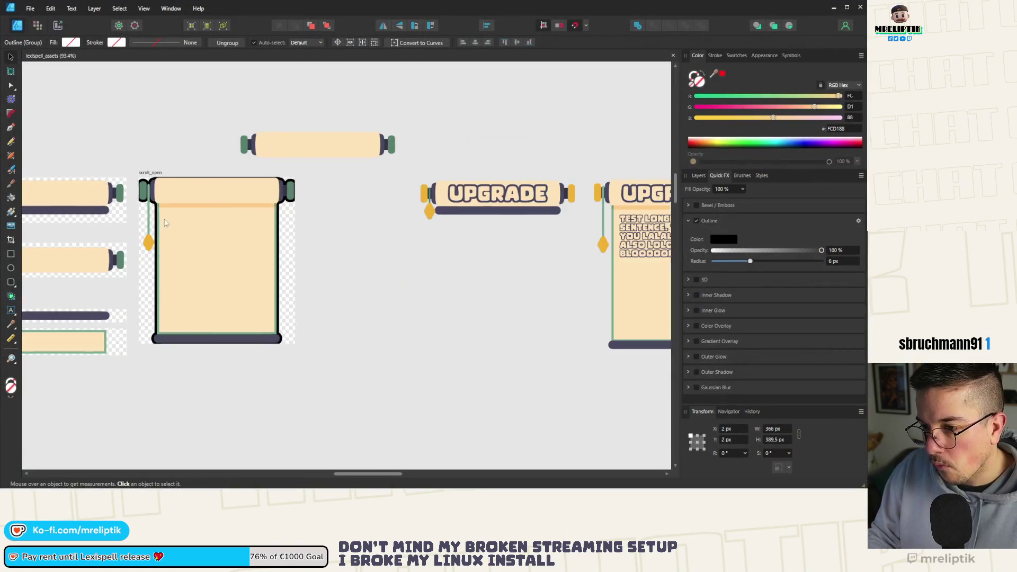
- Enlarge the scroll_open artboard to 397 × 430 px and save
scroll(236, 207, up, 3)
scroll(195, 198, down, 2)
click(195, 197)
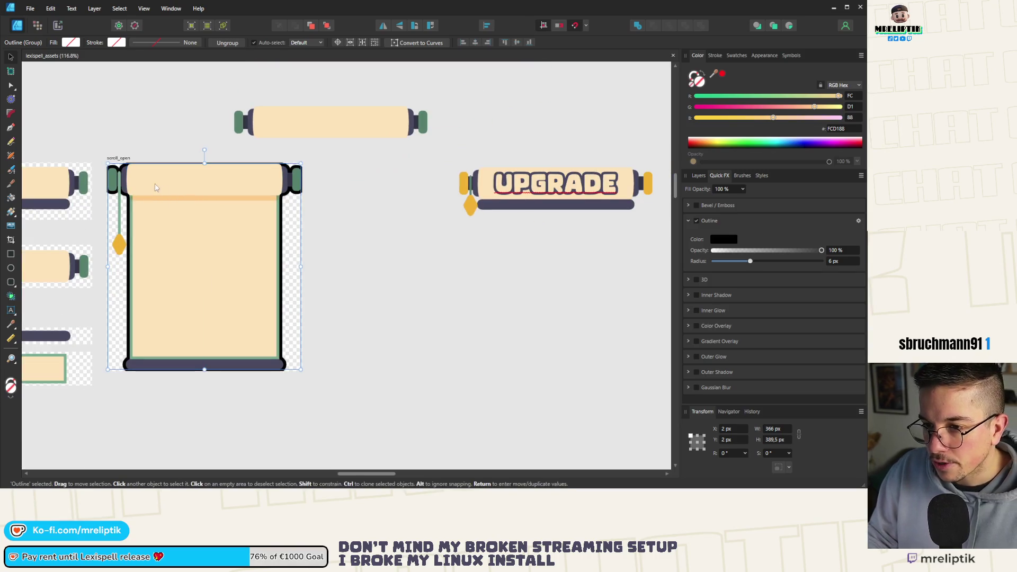
scroll(189, 189, up, 1)
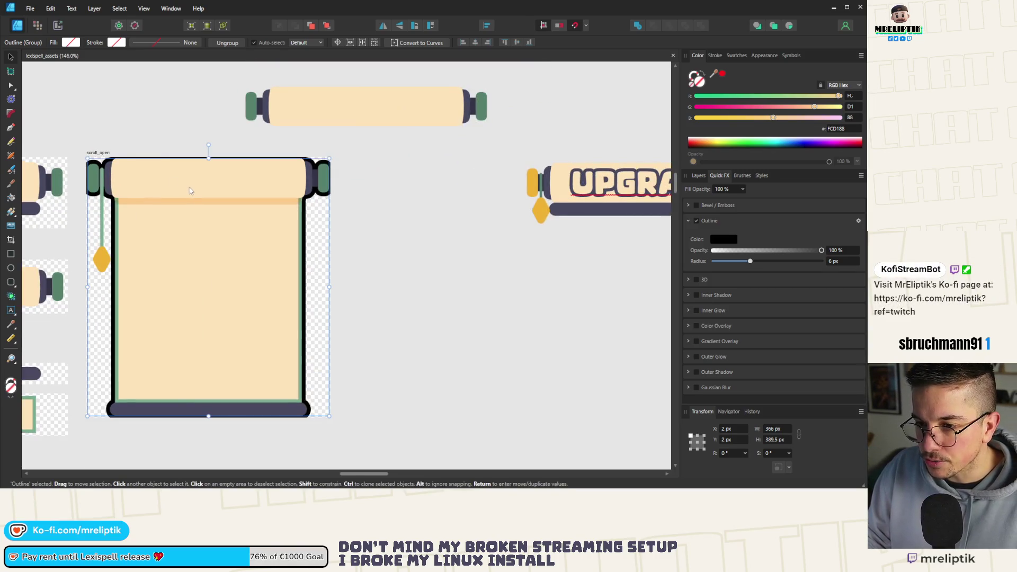
click(96, 152)
drag(334, 286, 348, 287)
drag(216, 417, 222, 434)
key(ctrl+s)
- Group the Outline group with the tassel pieces and move the group to 8 px, 8 px
click(158, 265)
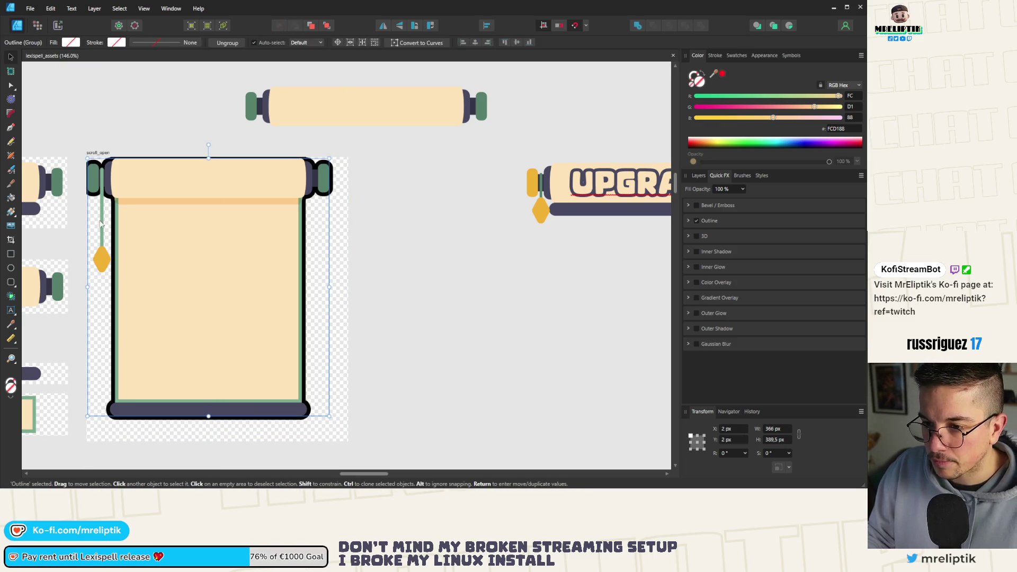
shift+click(104, 257)
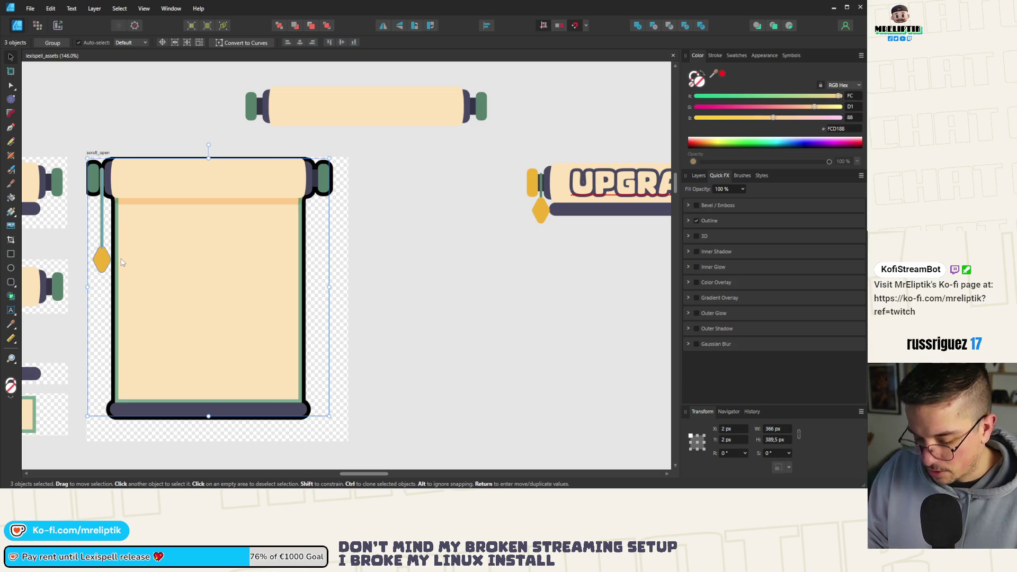
key(ctrl+g)
drag(152, 227, 158, 240)
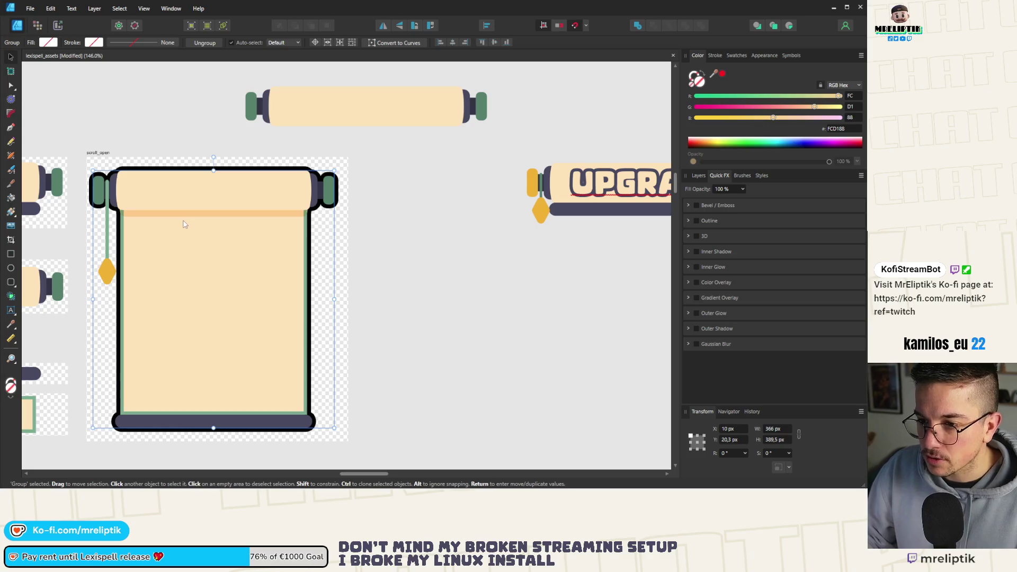
scroll(118, 173, up, 3)
drag(183, 205, 181, 189)
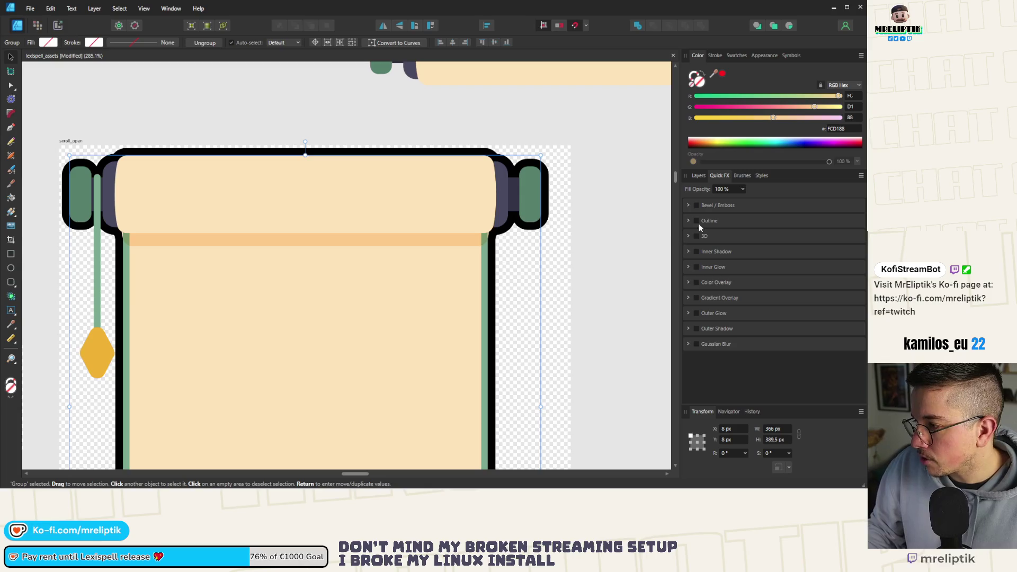
- Open the full Layer Effects settings for the group's Outline effect
click(699, 175)
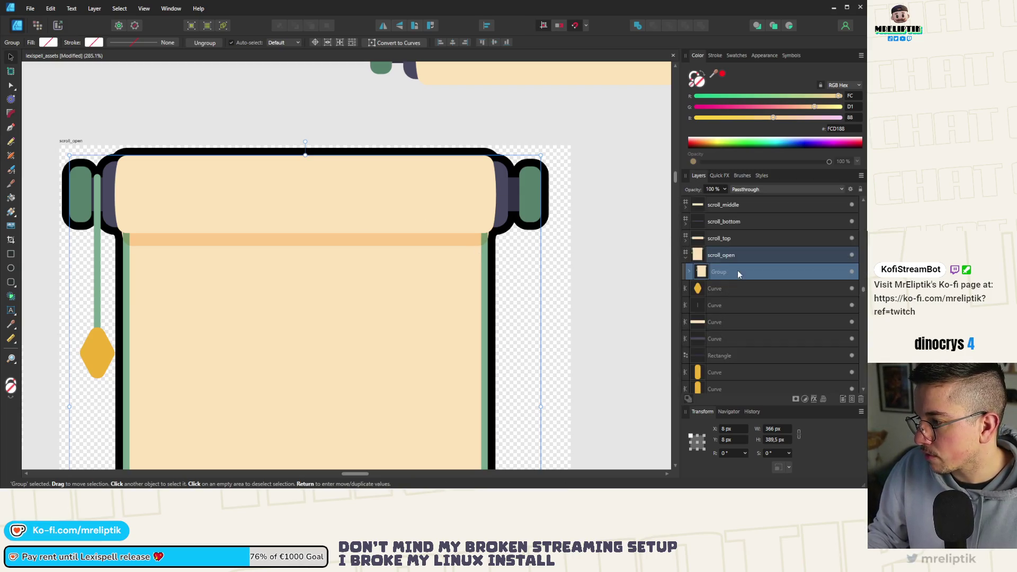
click(719, 175)
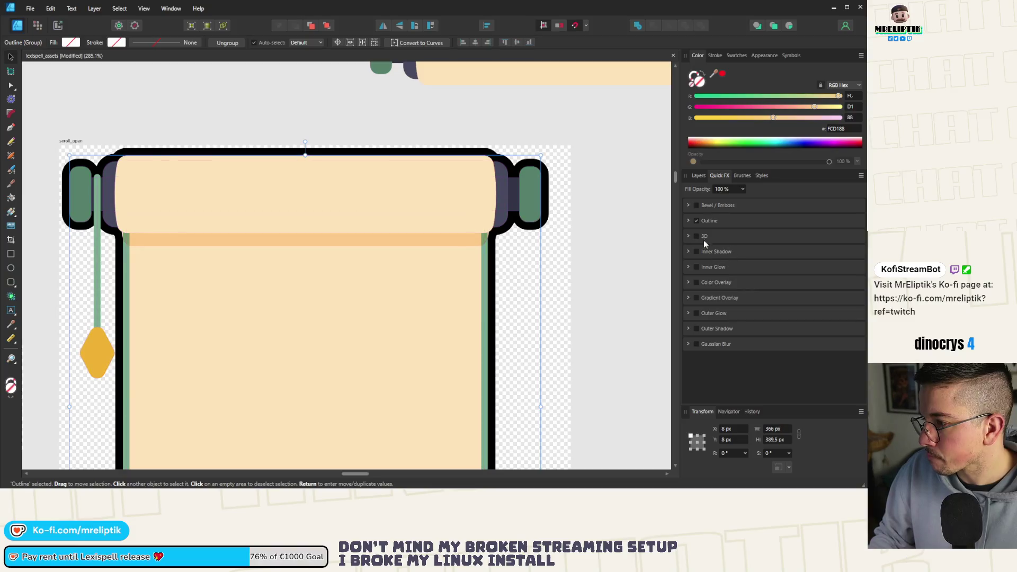
click(687, 221)
click(858, 221)
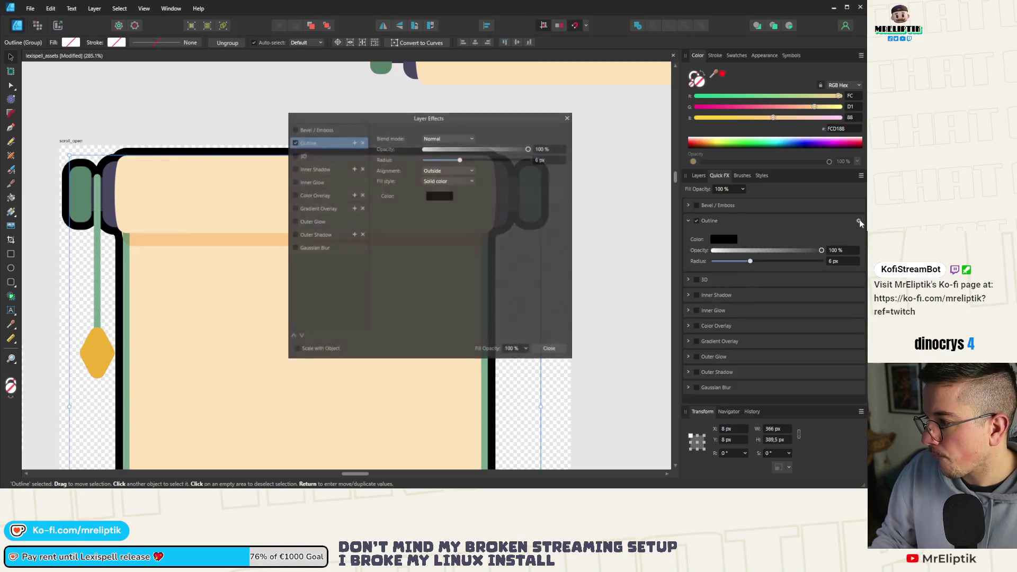
- Sample the green end cap as the outline colour in Layer Effects
scroll(182, 212, down, 5)
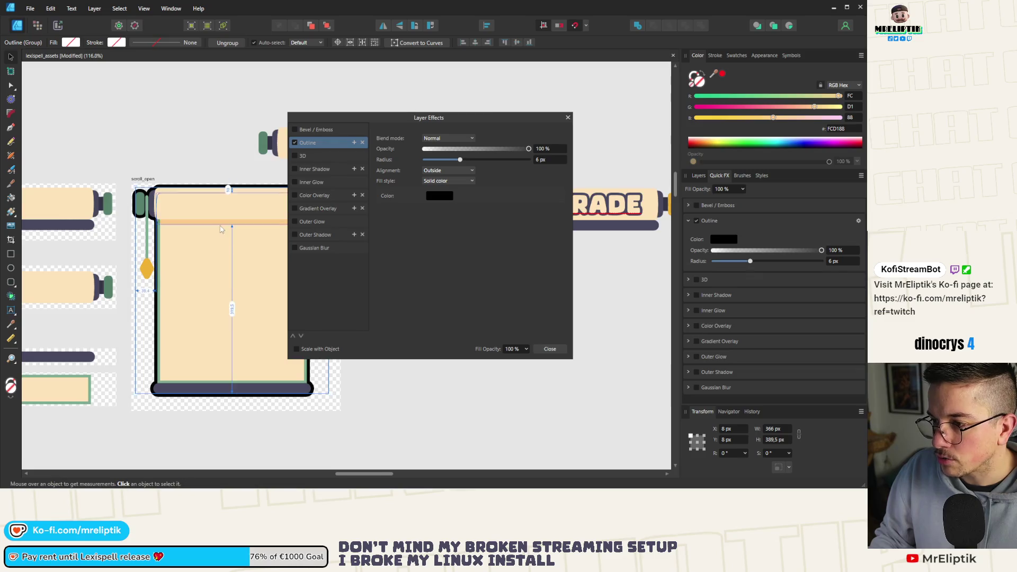
scroll(375, 127, up, 1)
mouse_move(384, 121)
mouse_down()
mouse_move(473, 228)
mouse_move(499, 228)
mouse_up()
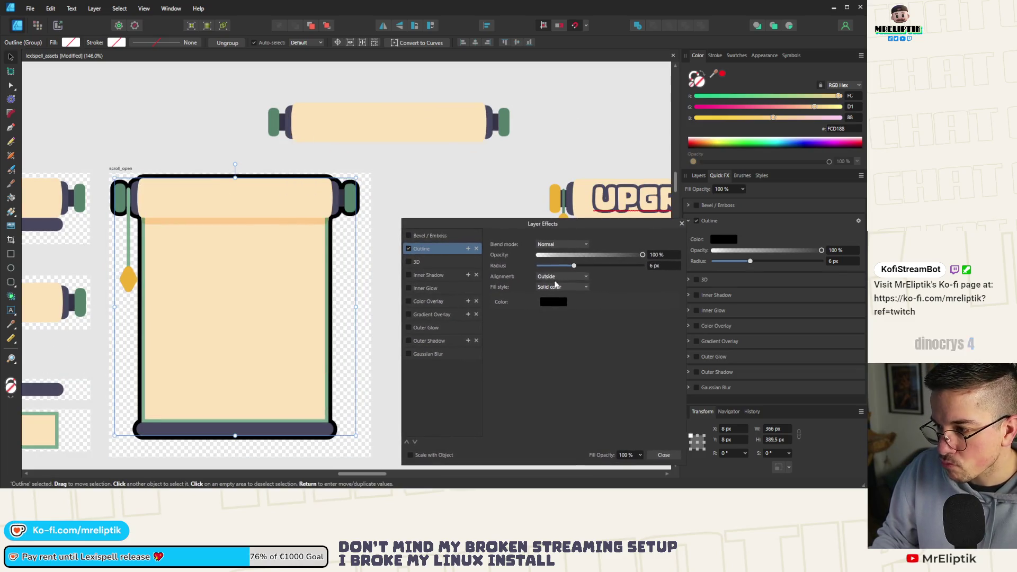
click(558, 302)
mouse_move(594, 320)
mouse_down()
mouse_move(318, 175)
mouse_move(274, 123)
mouse_up()
scroll(157, 164, down, 4)
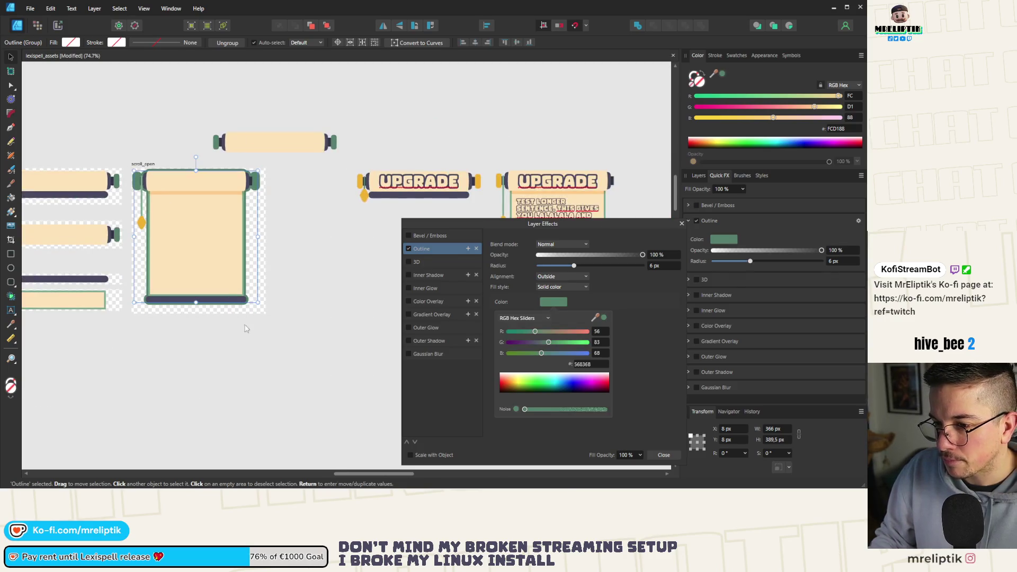
click(205, 357)
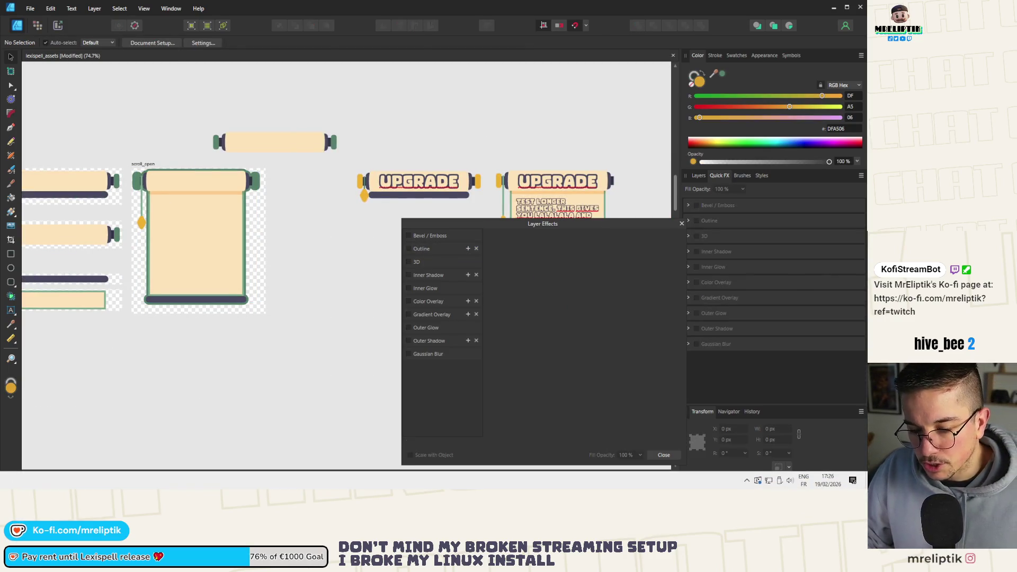
key(alt+Tab)
key(alt+Tab)
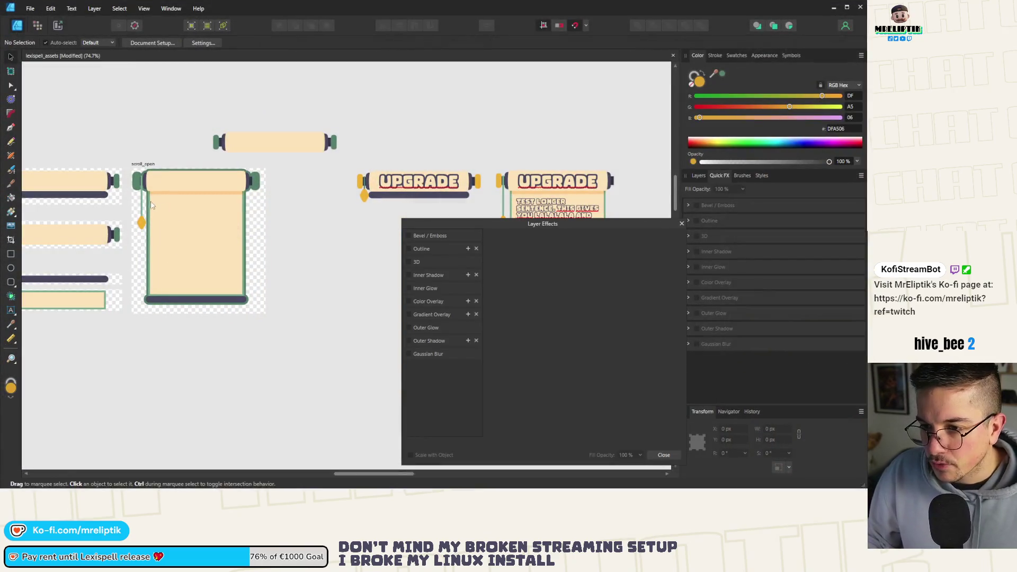
- Recolour the Outline layer's outline to the lighter green 7AAC91
scroll(169, 208, up, 8)
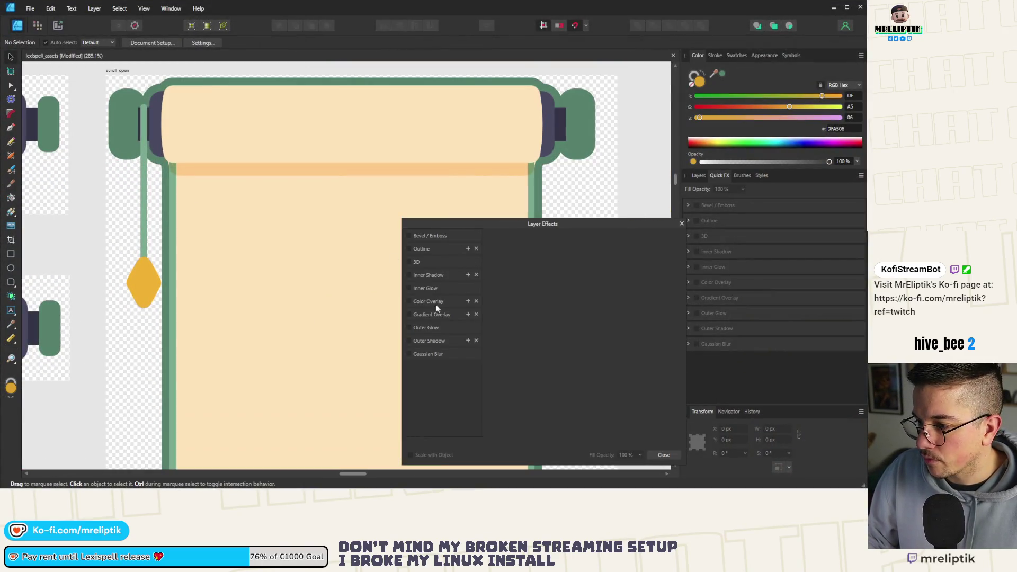
click(189, 88)
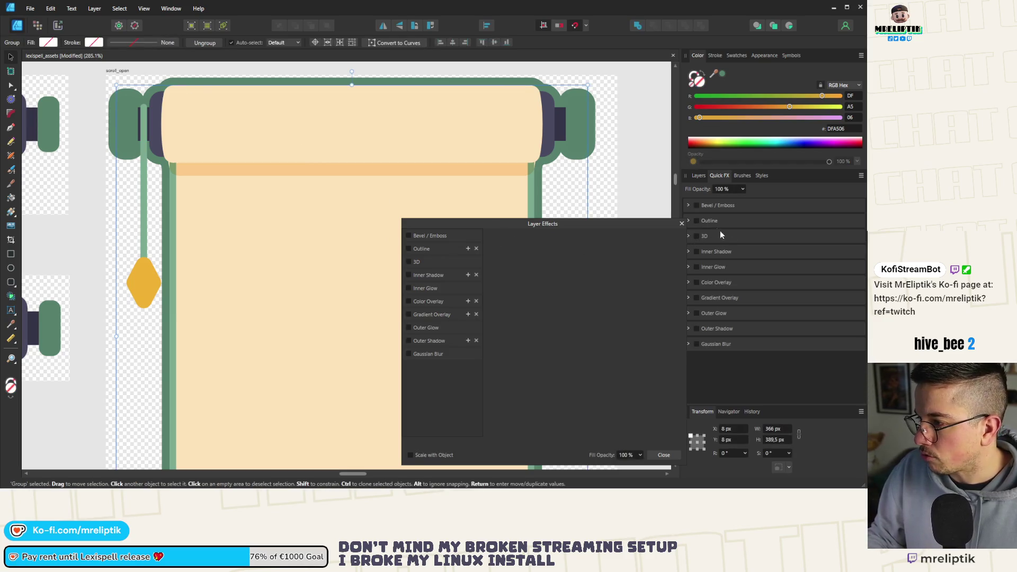
click(696, 177)
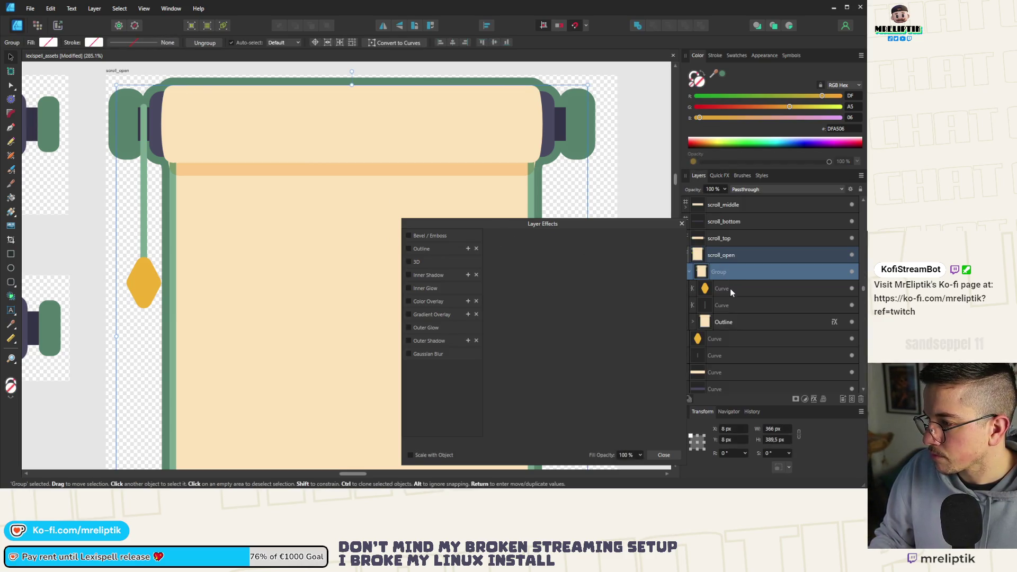
click(734, 322)
click(559, 302)
mouse_move(595, 318)
mouse_down()
mouse_move(194, 254)
mouse_move(154, 211)
mouse_move(133, 212)
mouse_up()
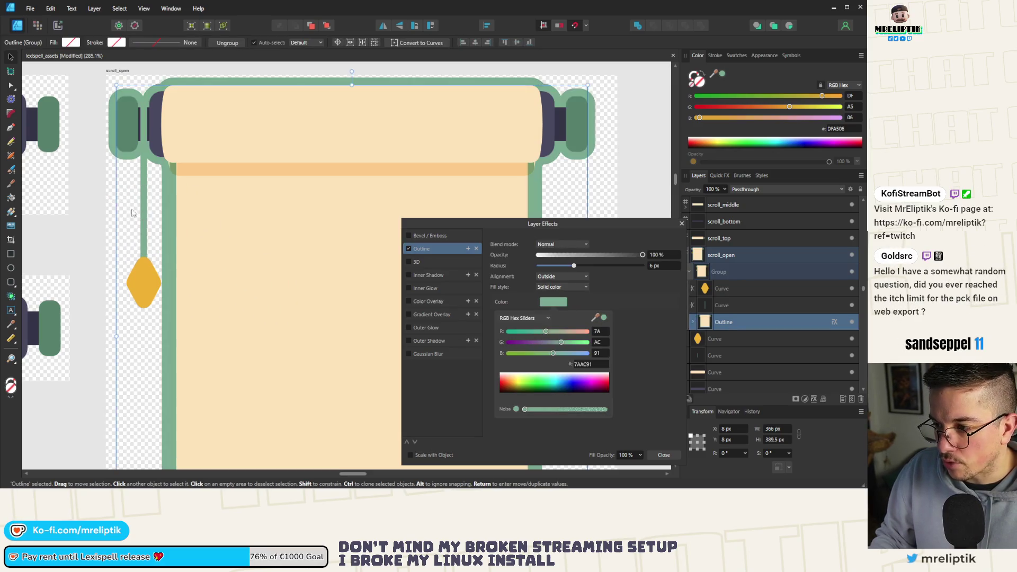
scroll(133, 212, down, 5)
key(Escape)
- Inspect the thin string curve beside the end cap, then switch to Godot
scroll(299, 170, up, 6)
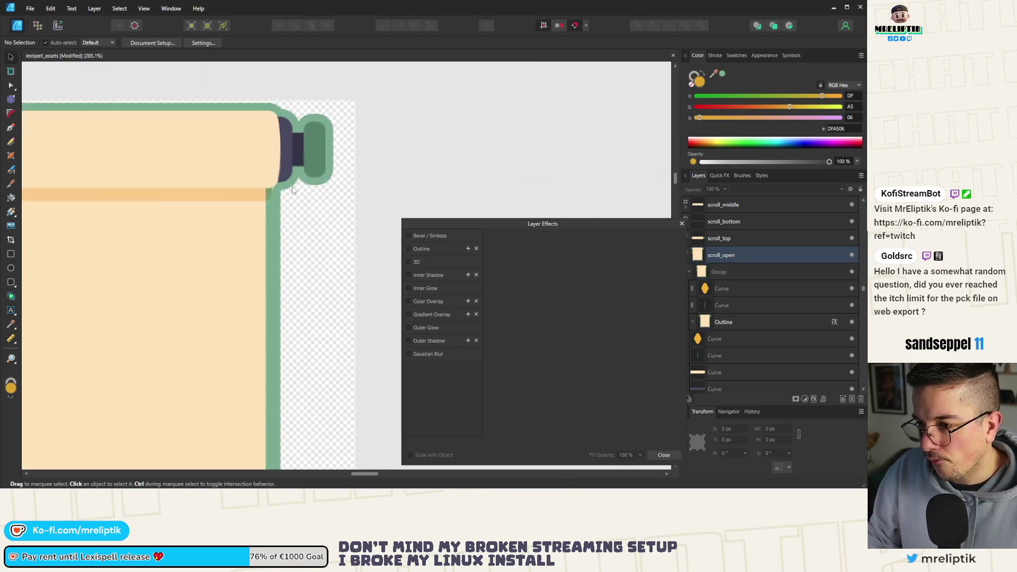
scroll(293, 191, up, 5)
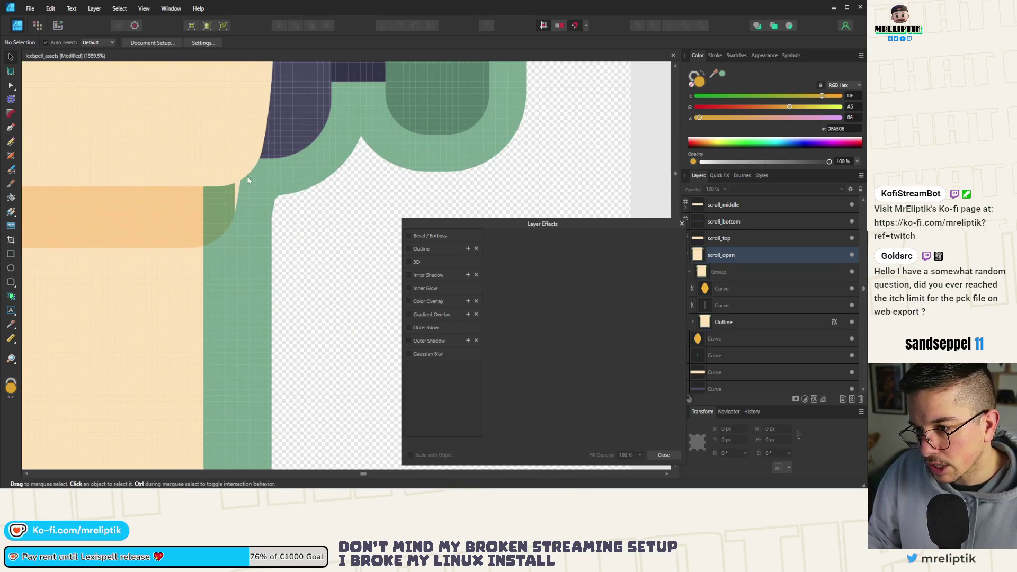
scroll(243, 196, down, 4)
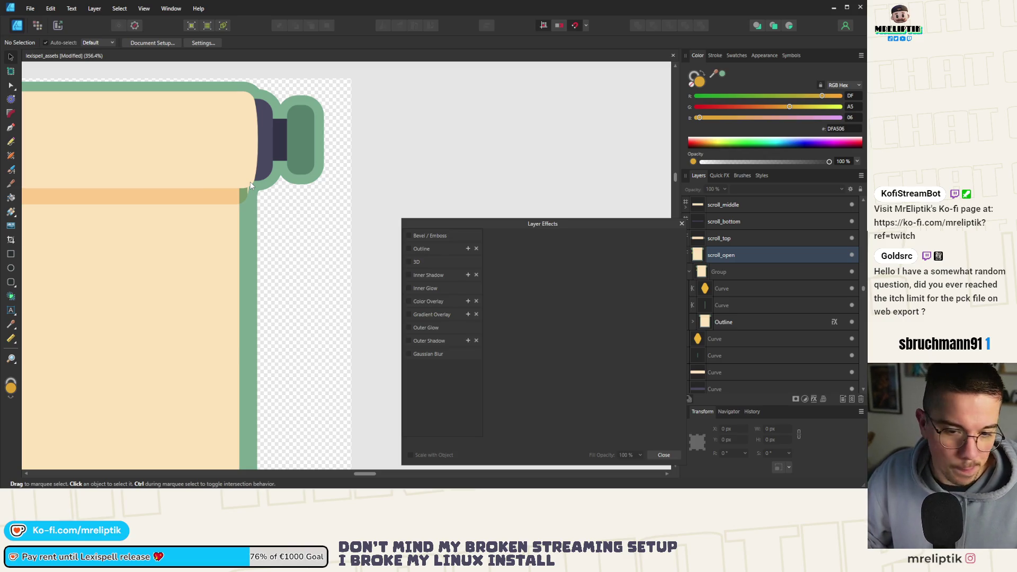
scroll(291, 148, down, 5)
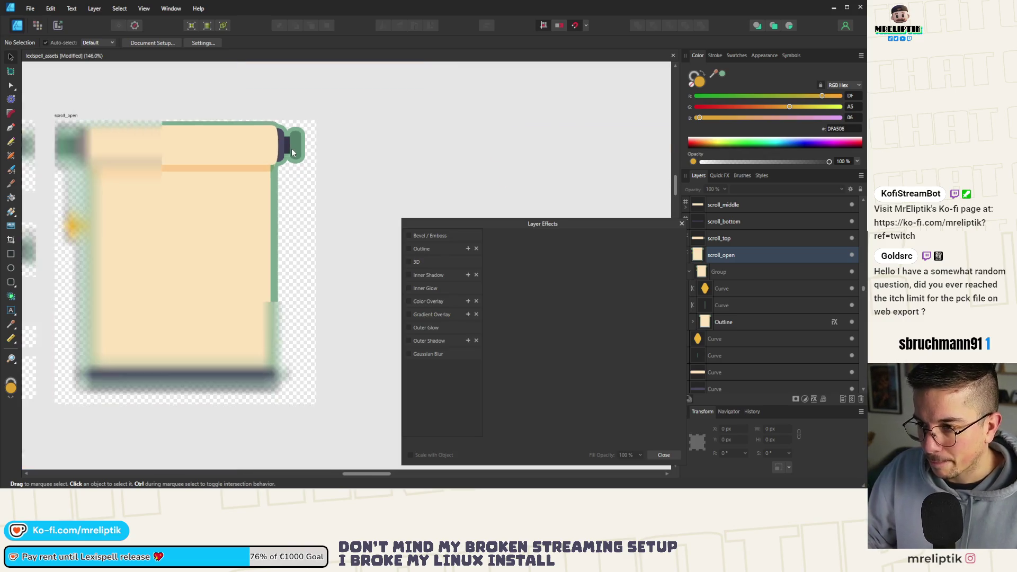
scroll(136, 146, up, 7)
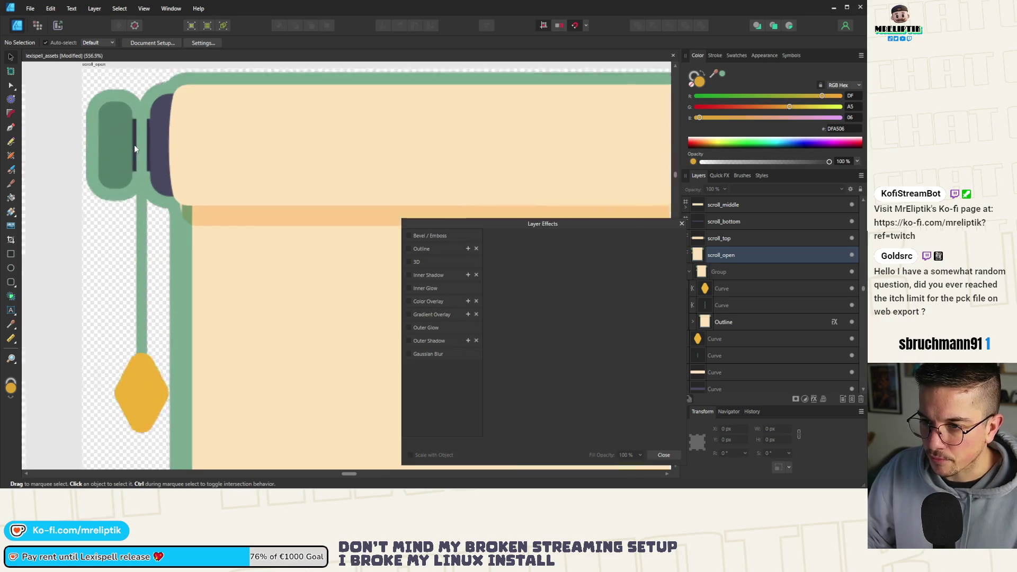
click(137, 143)
scroll(137, 143, down, 7)
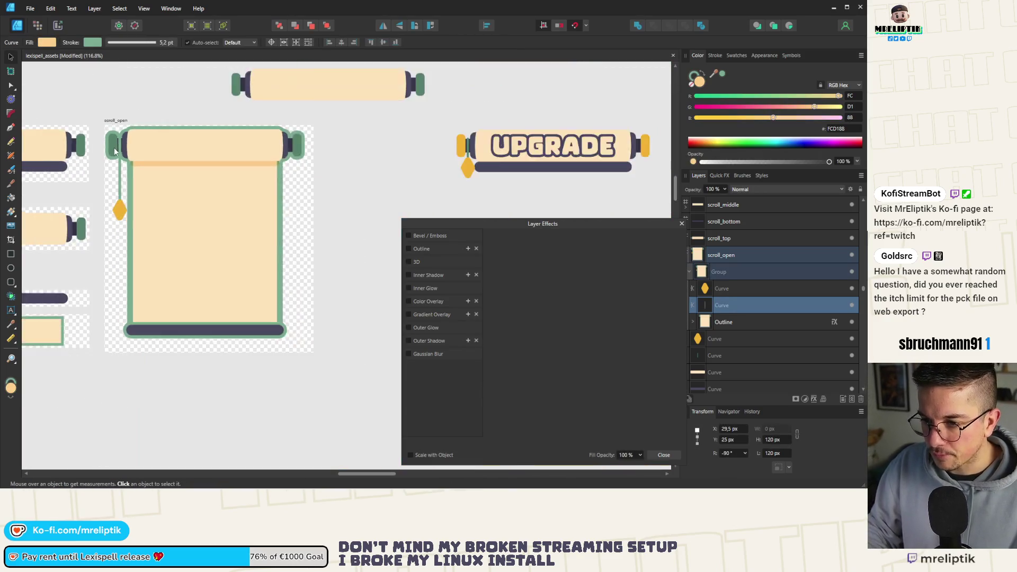
click(312, 185)
scroll(214, 119, up, 3)
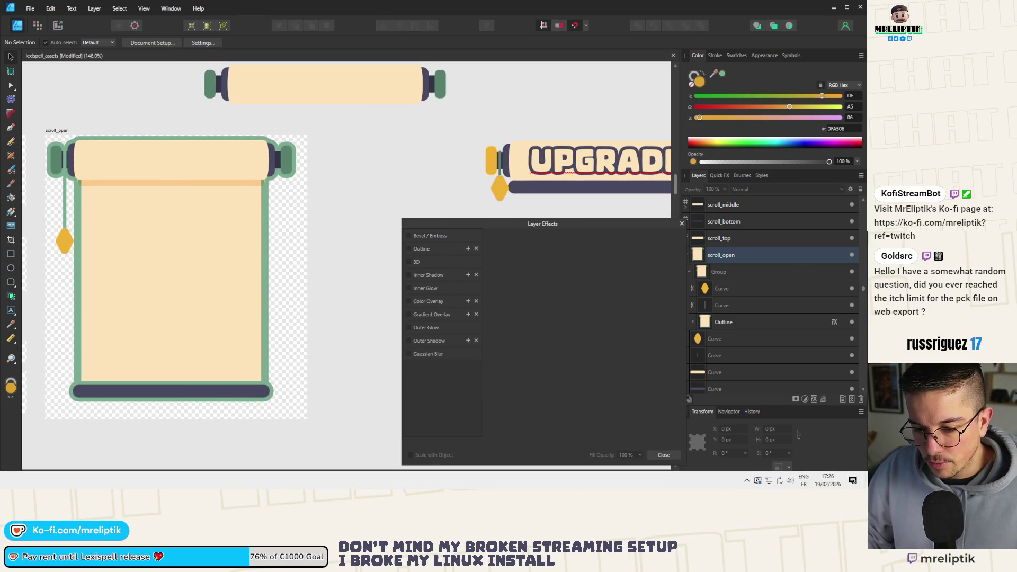
key(alt+Tab)
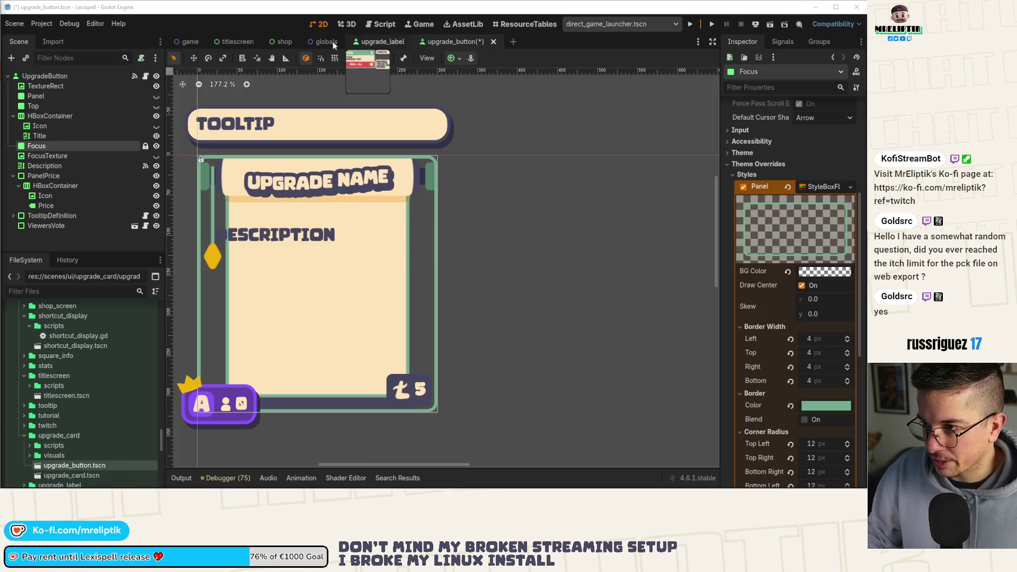
- Glance at the shop scene, return to upgrade_button, and go back to Affinity Designer
drag(284, 41, 415, 42)
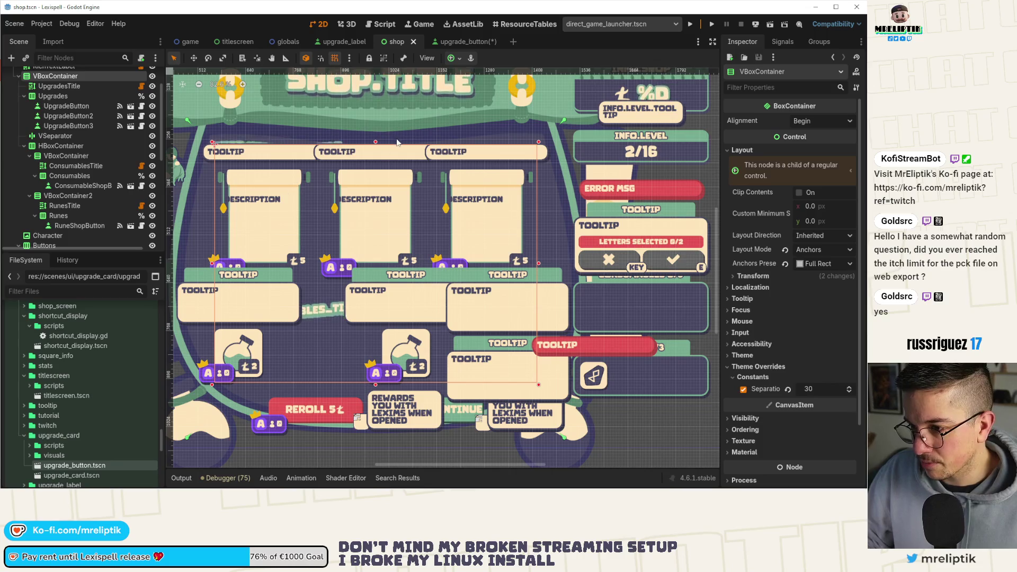
click(474, 40)
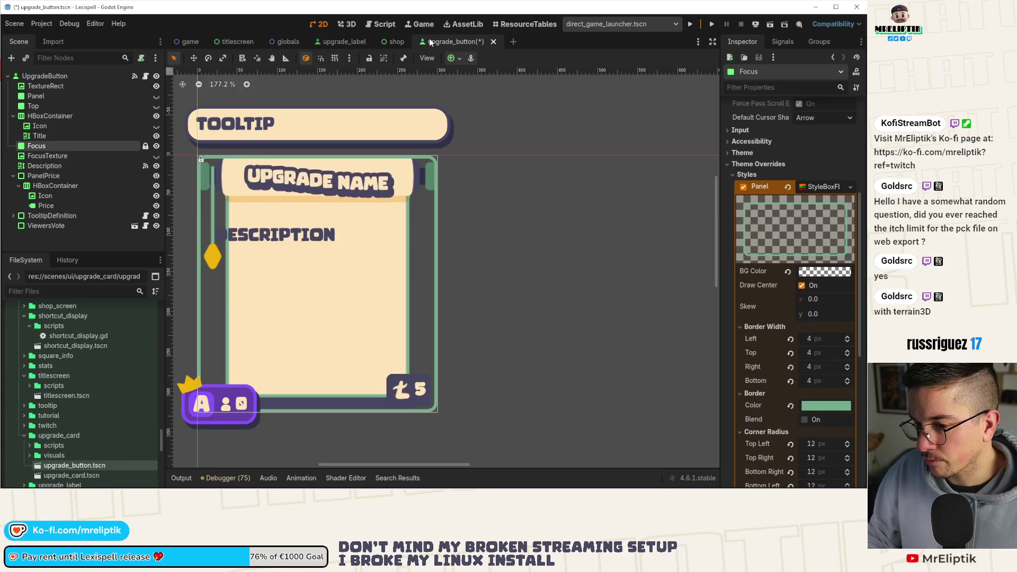
mouse_move(79, 487)
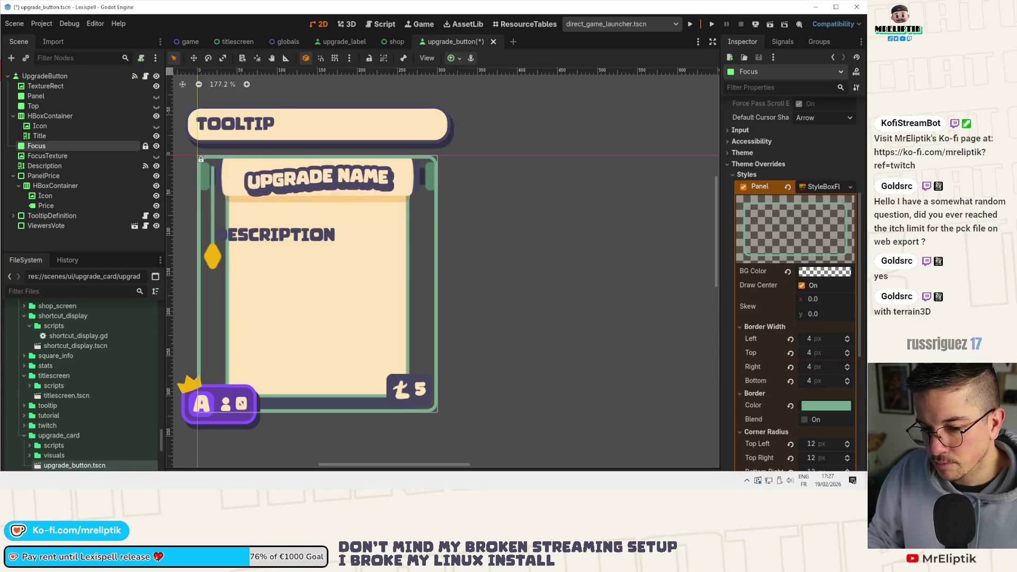
key(alt+Tab)
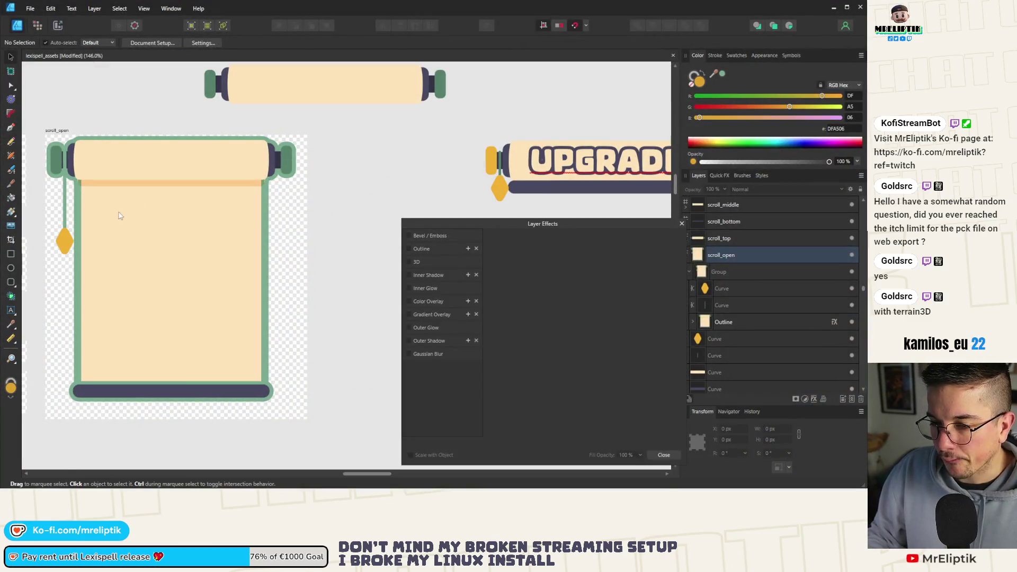
- Review the scroll_open group's layers and select the UPGRADE banner's background curve
click(78, 202)
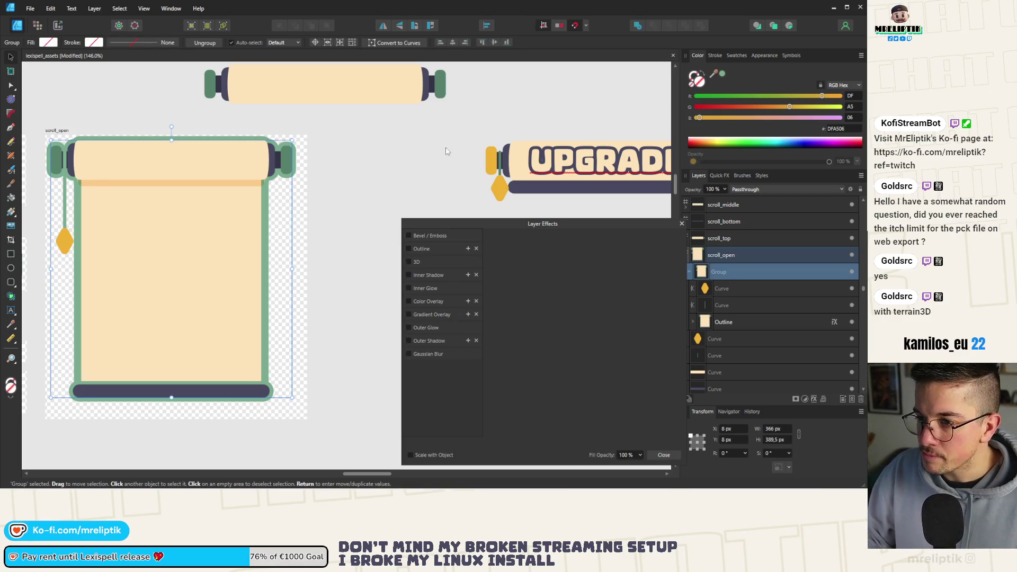
click(689, 272)
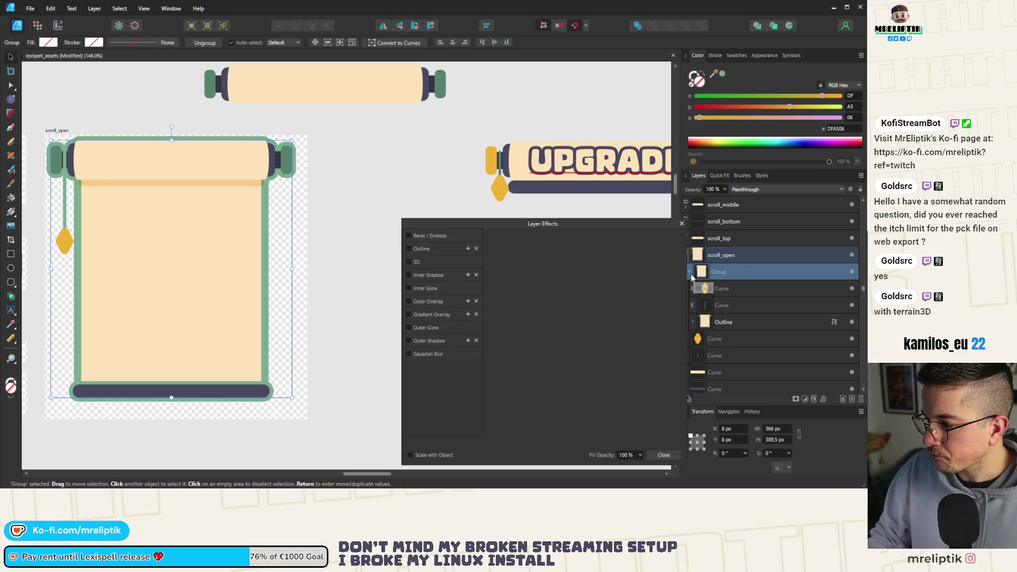
drag(701, 273, 712, 299)
scroll(728, 320, down, 5)
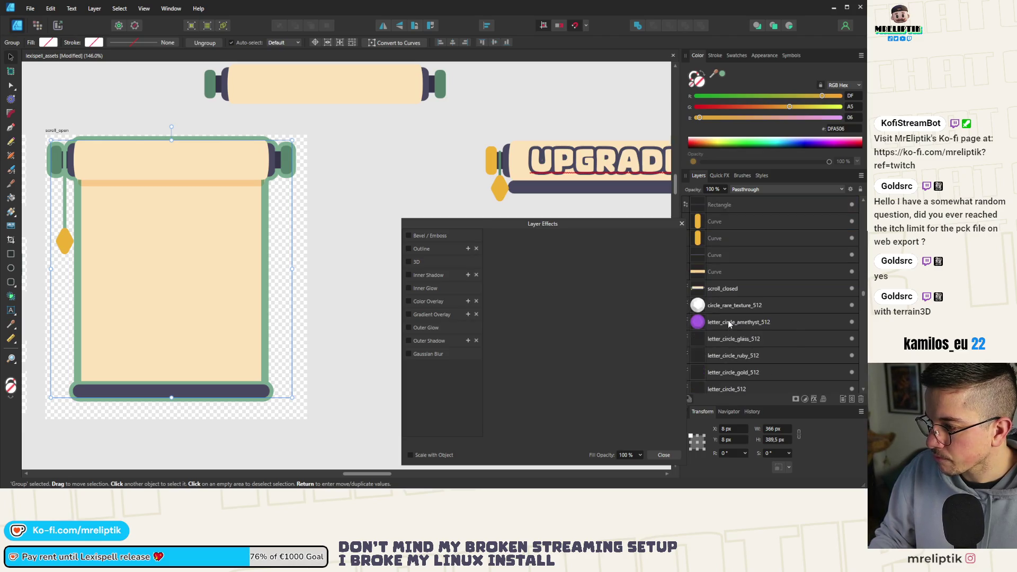
scroll(731, 316, up, 2)
click(733, 272)
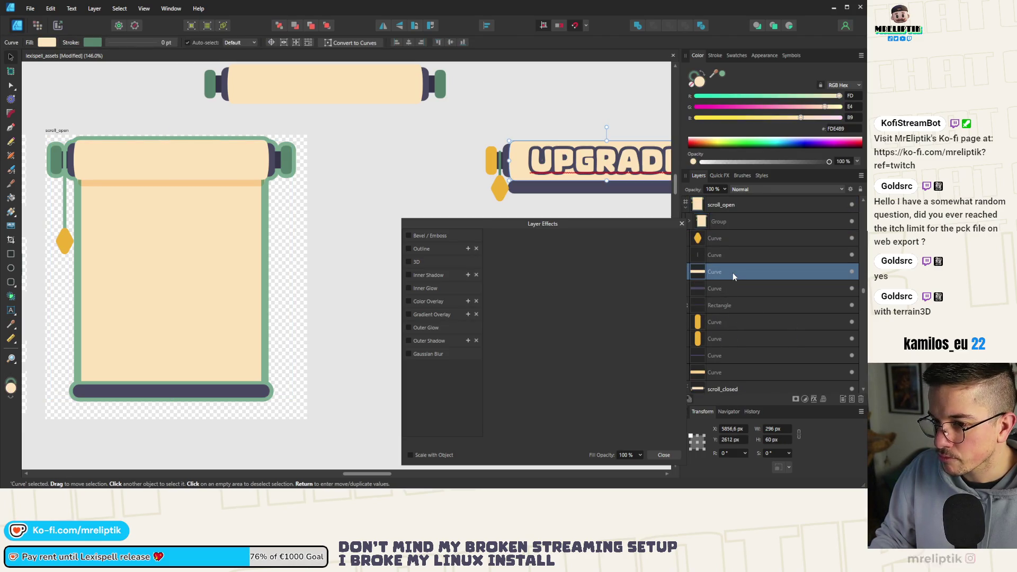
scroll(728, 309, down, 4)
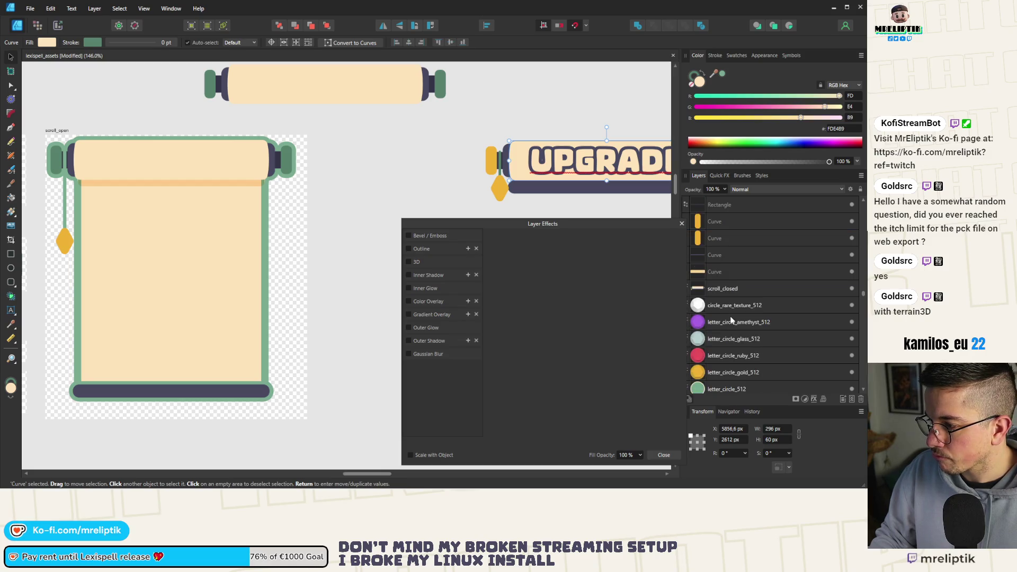
scroll(735, 311, up, 6)
scroll(732, 257, up, 3)
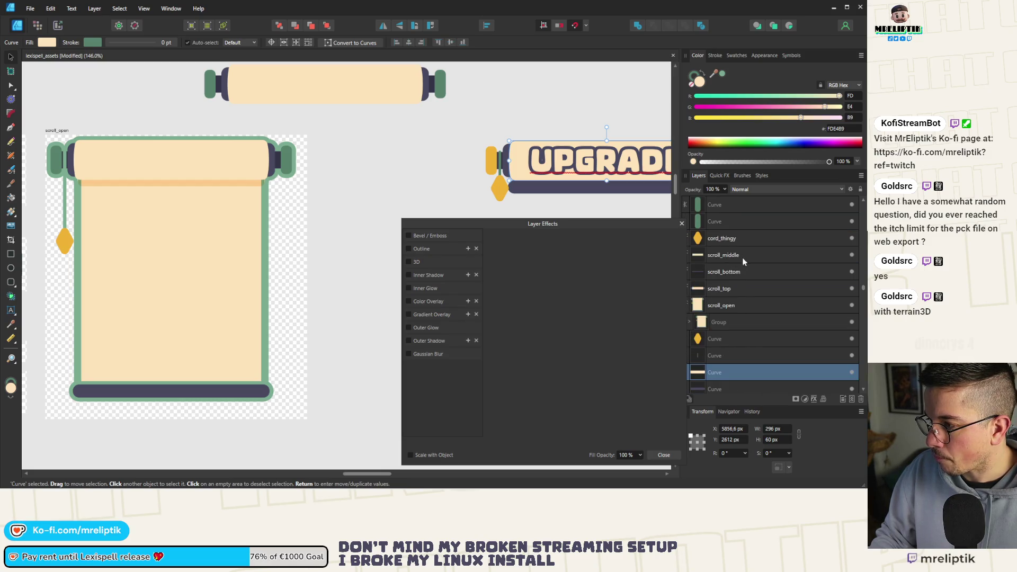
- Select the scroll body's inner rectangle and sample dark green 568368 as the colour
click(179, 223)
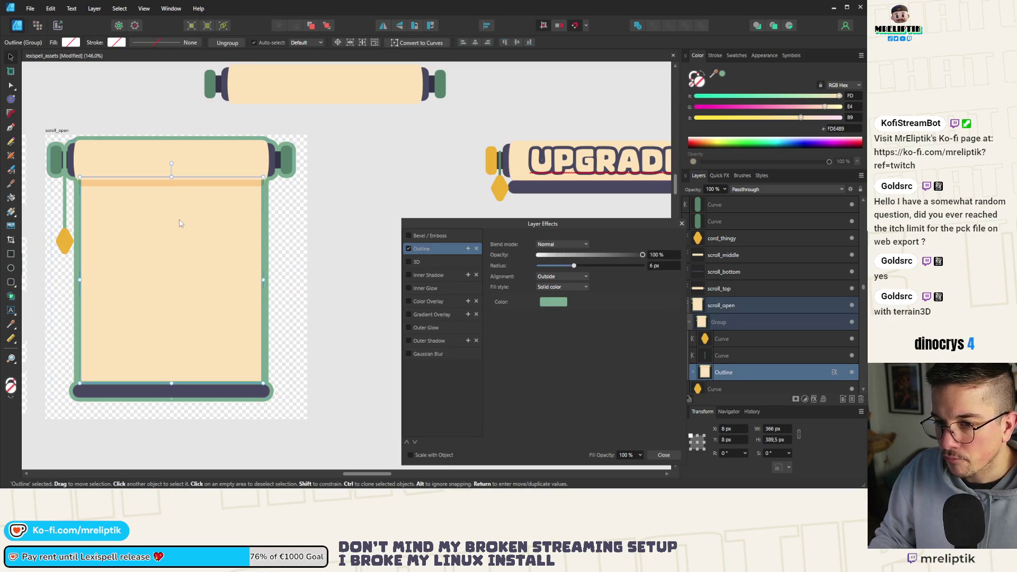
double_click(179, 222)
click(695, 76)
mouse_move(714, 74)
mouse_down()
mouse_move(443, 163)
mouse_move(261, 152)
mouse_move(280, 184)
mouse_move(286, 159)
mouse_up()
click(298, 201)
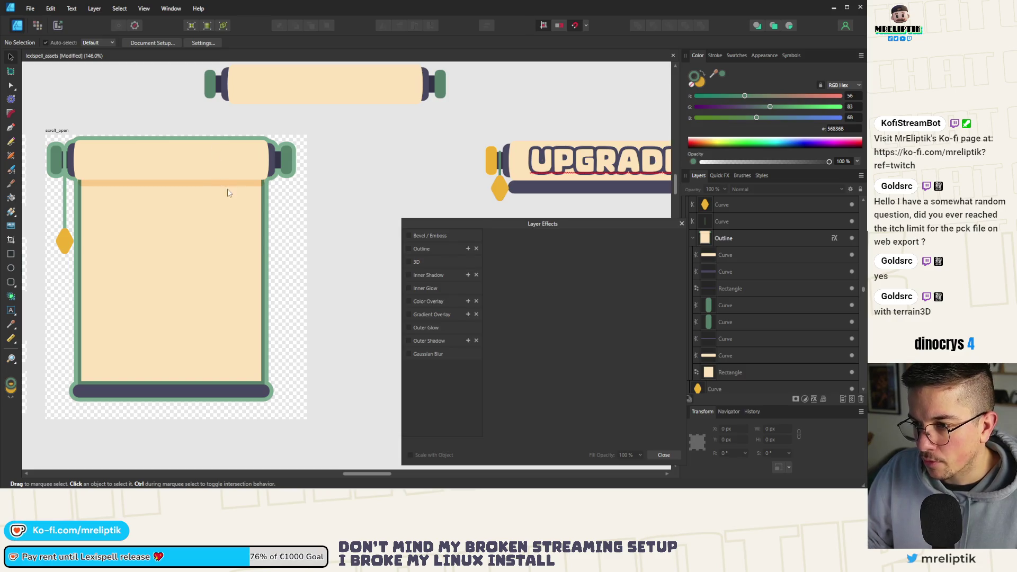
- Select the top roller shape and toggle the dark roller curve's visibility to inspect it
scroll(258, 180, up, 6)
click(318, 190)
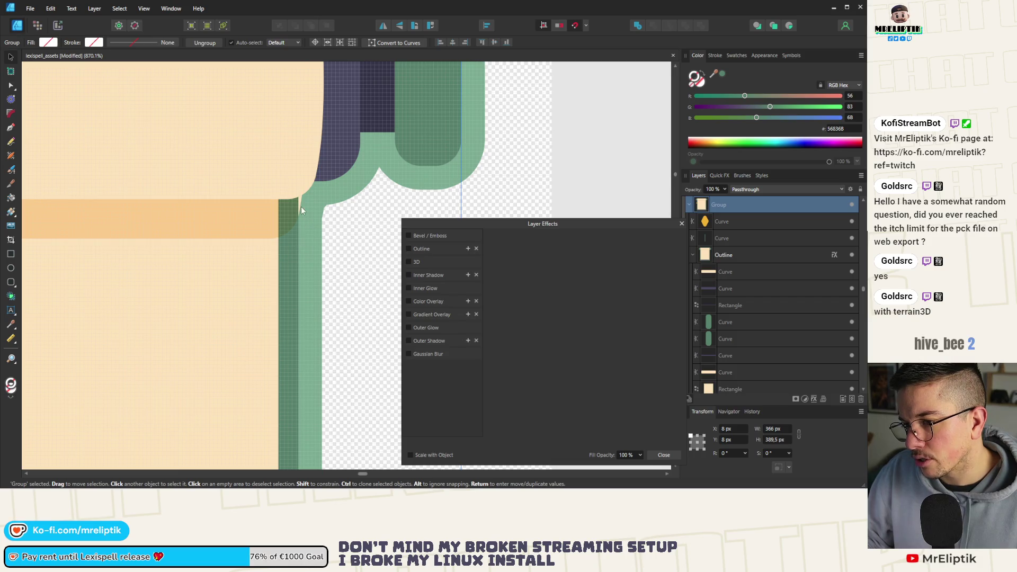
scroll(301, 210, down, 1)
scroll(271, 208, up, 2)
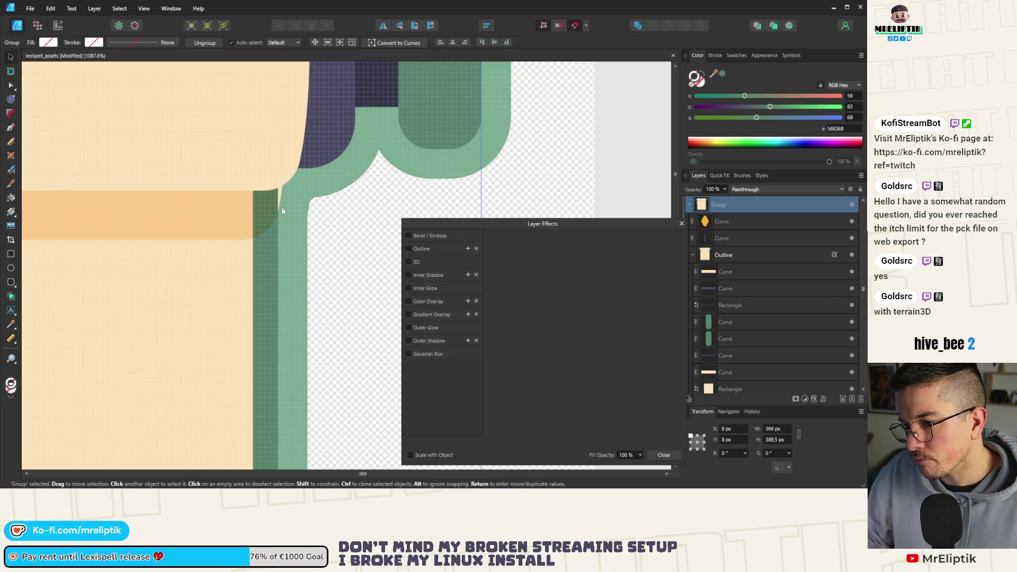
scroll(222, 217, down, 5)
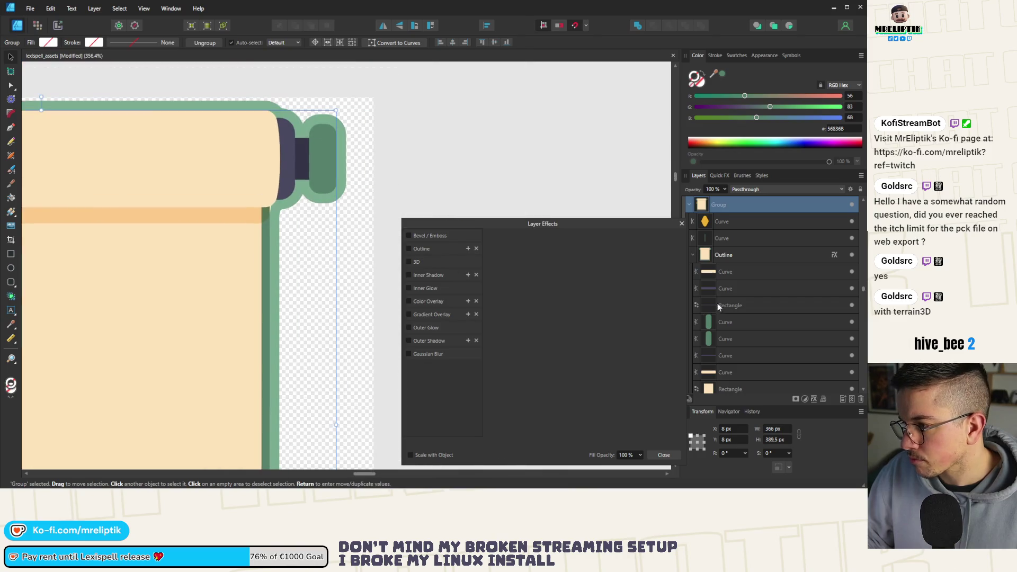
click(728, 272)
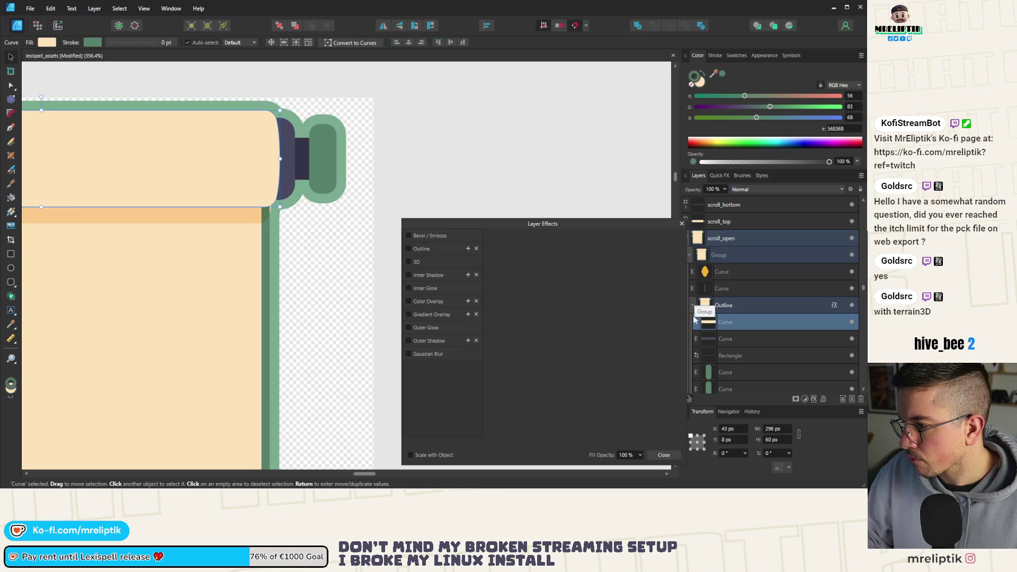
scroll(769, 337, down, 2)
click(852, 289)
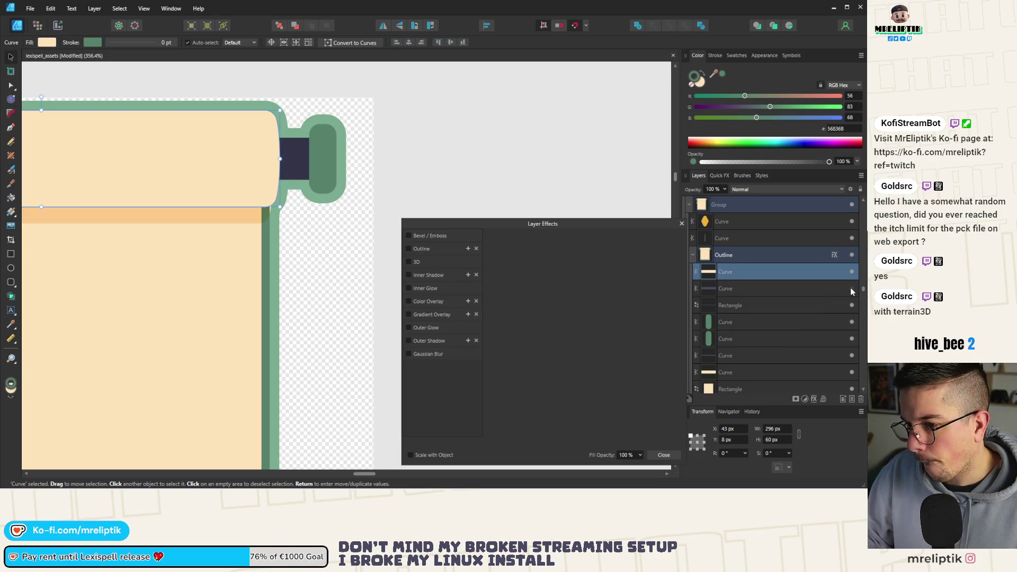
click(851, 289)
click(851, 290)
click(851, 290)
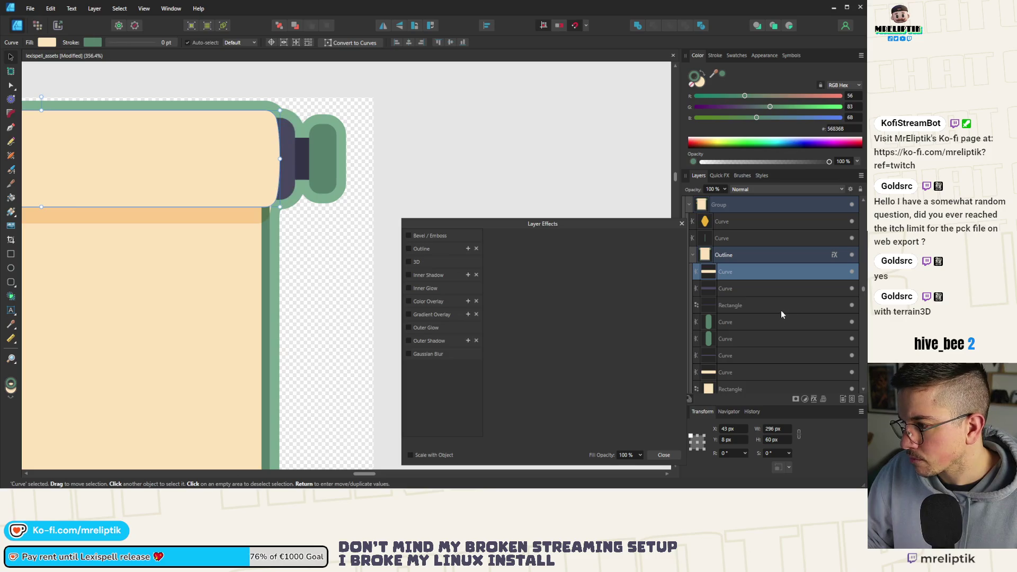
- Select the orange shadow band and toggle its visibility to check it
scroll(771, 320, down, 2)
click(847, 325)
click(851, 324)
click(852, 324)
click(851, 324)
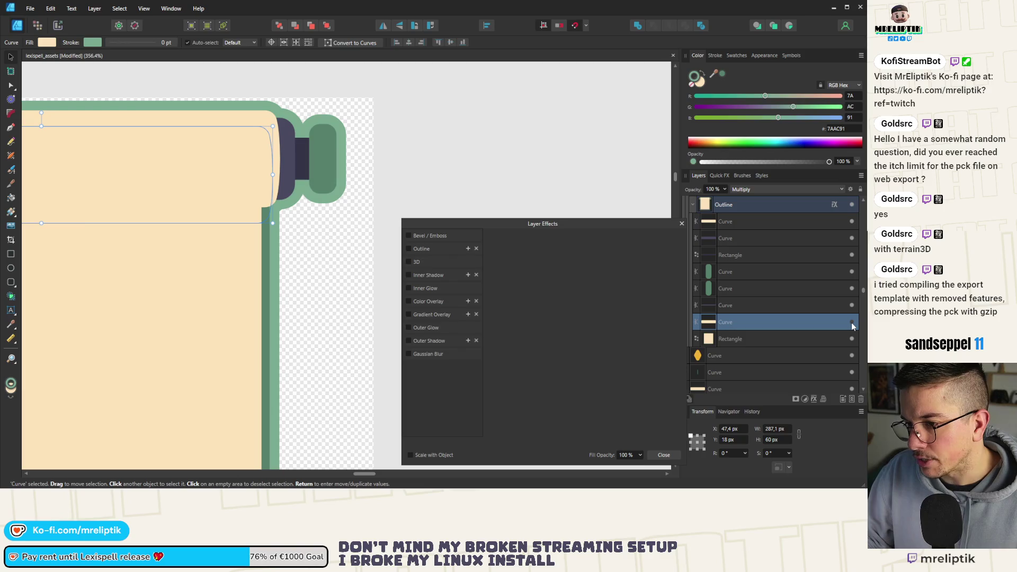
click(852, 324)
scroll(289, 166, up, 5)
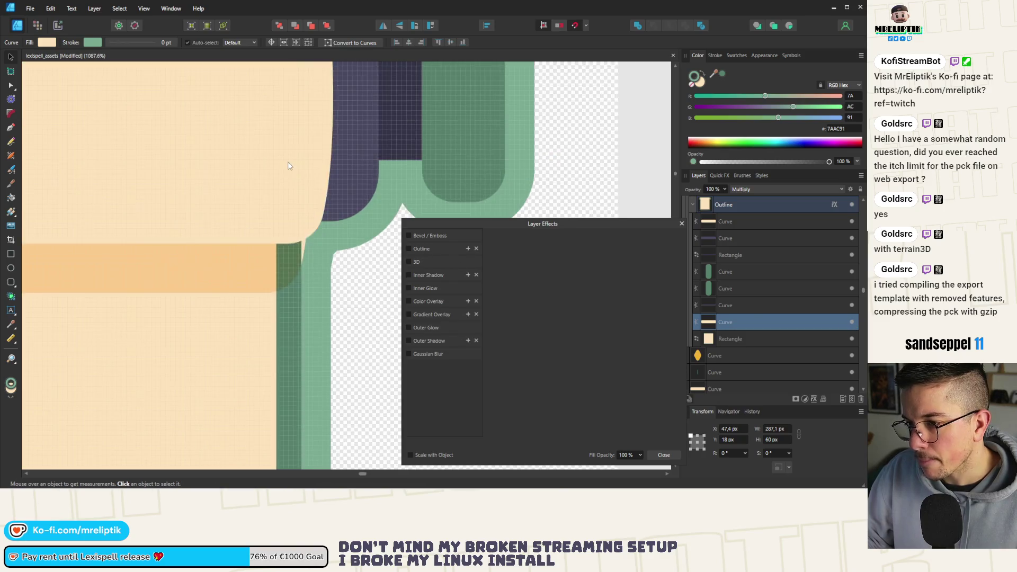
scroll(289, 166, up, 1)
- Resize the orange band to about 286 px wide inside the green border
drag(314, 141, 309, 140)
key(alt)
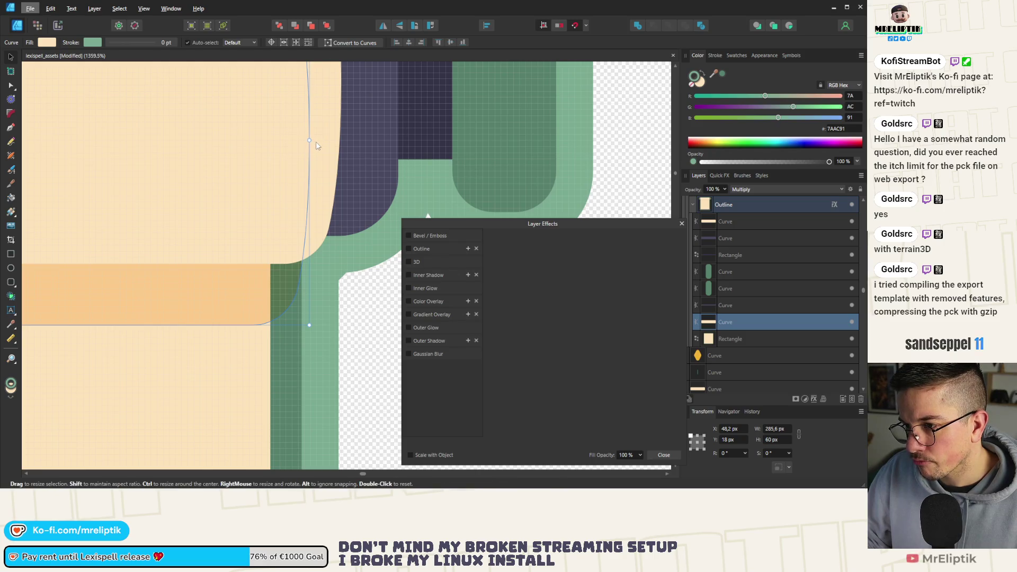
key(ctrl+z)
click(300, 151)
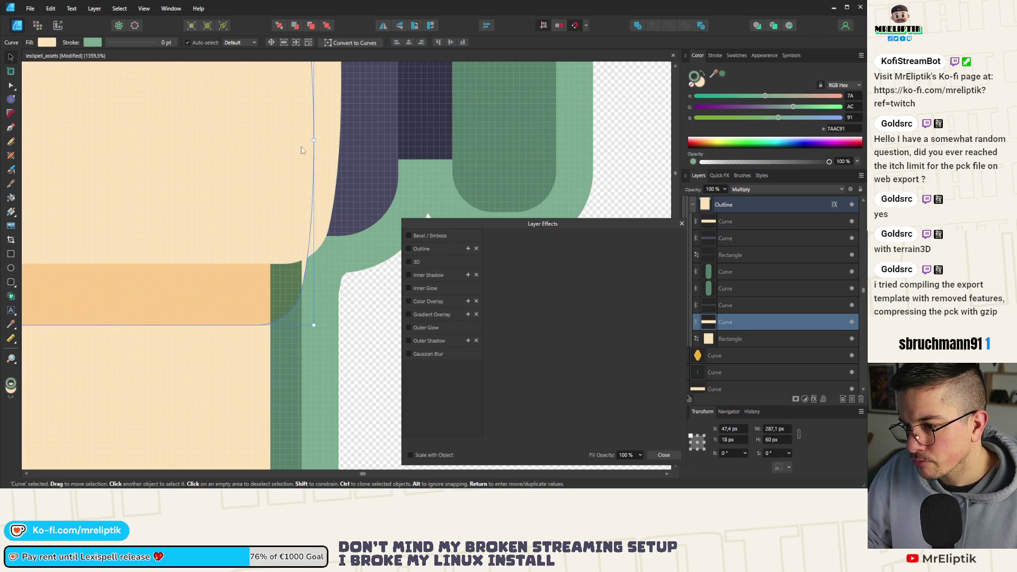
click(241, 281)
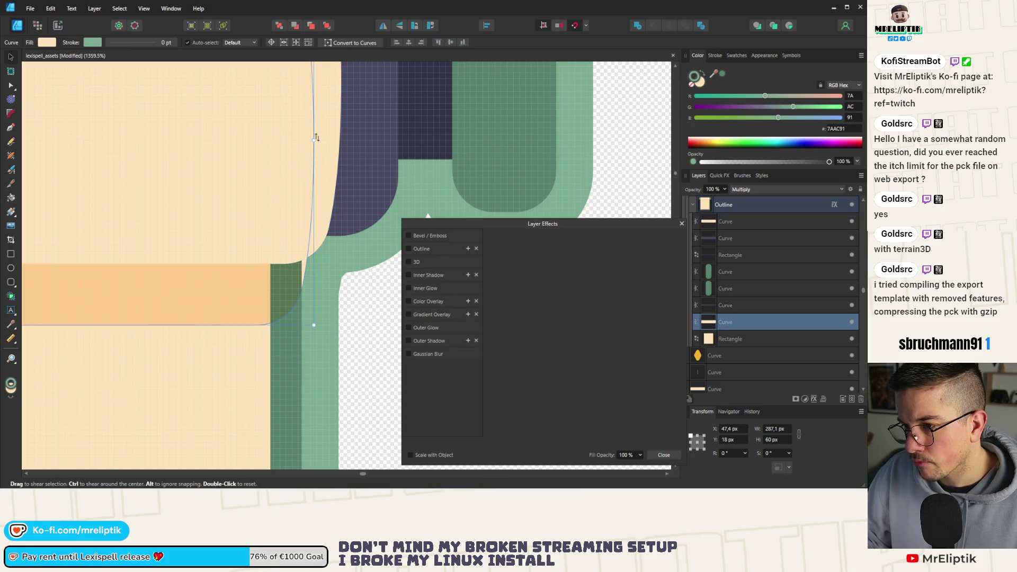
drag(306, 140, 310, 140)
scroll(223, 154, down, 1)
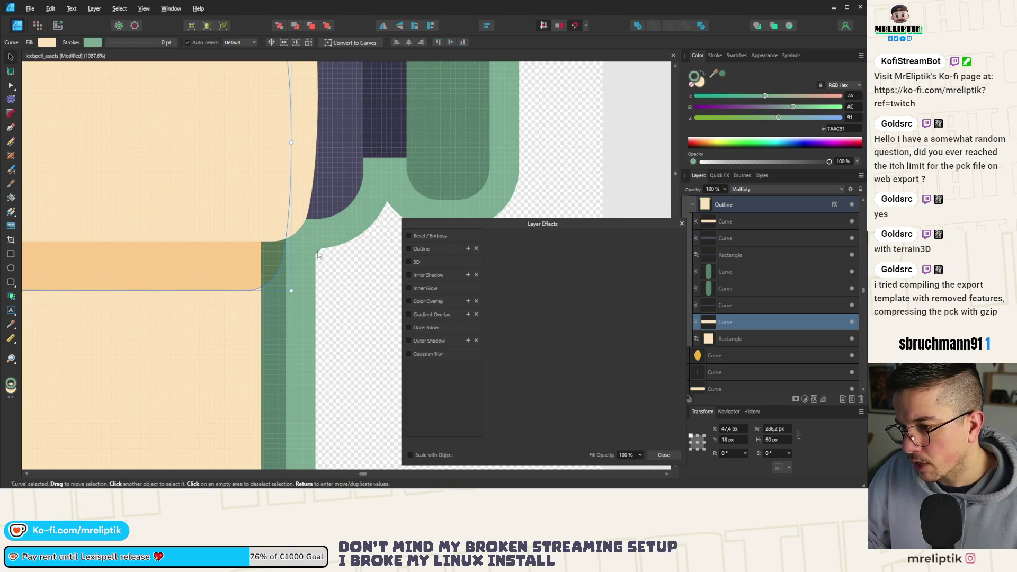
click(322, 256)
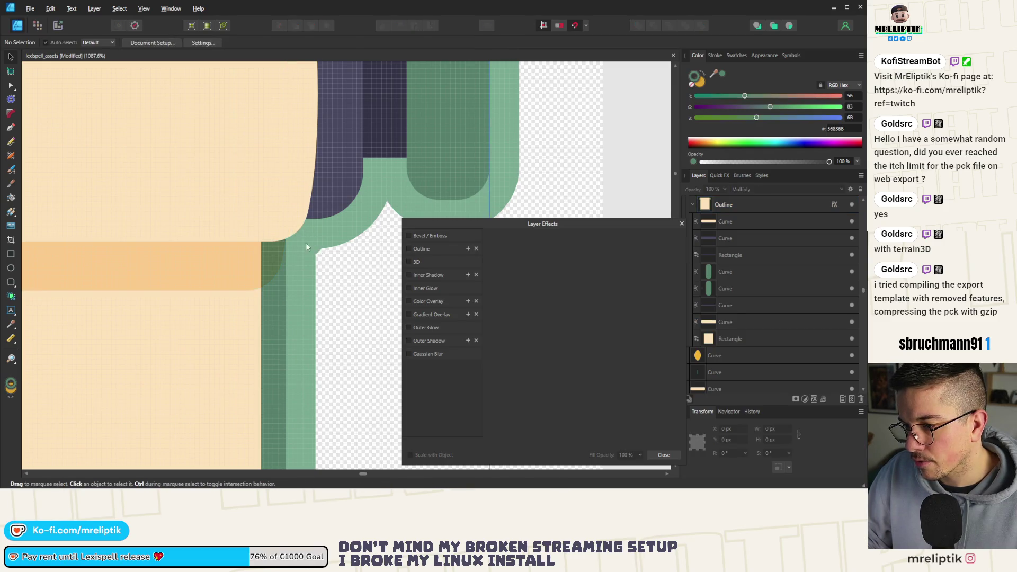
scroll(306, 243, down, 11)
click(153, 211)
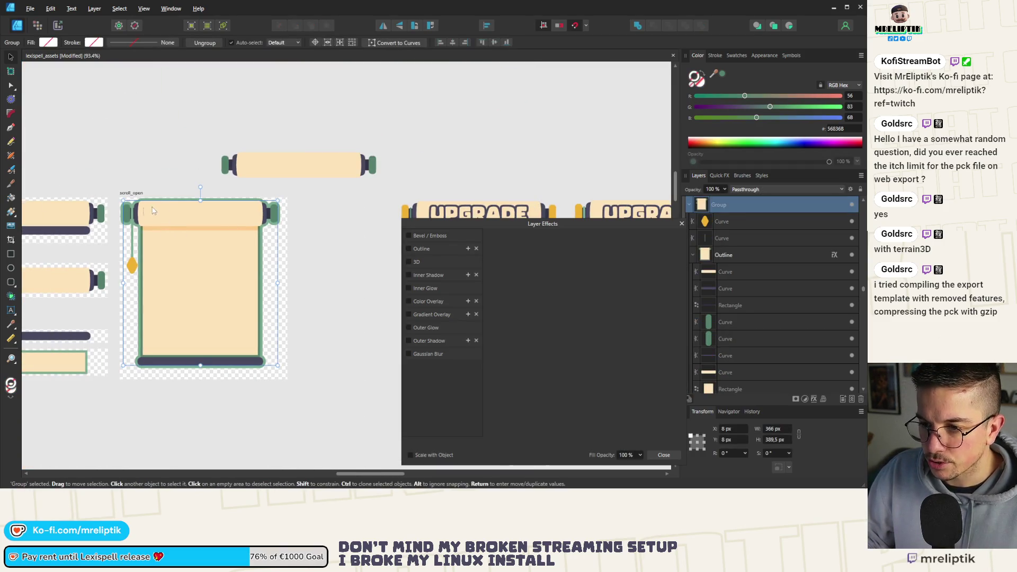
- Move the scroll group to 7 px, 7 px using a drag and arrow-key nudges
scroll(153, 211, up, 4)
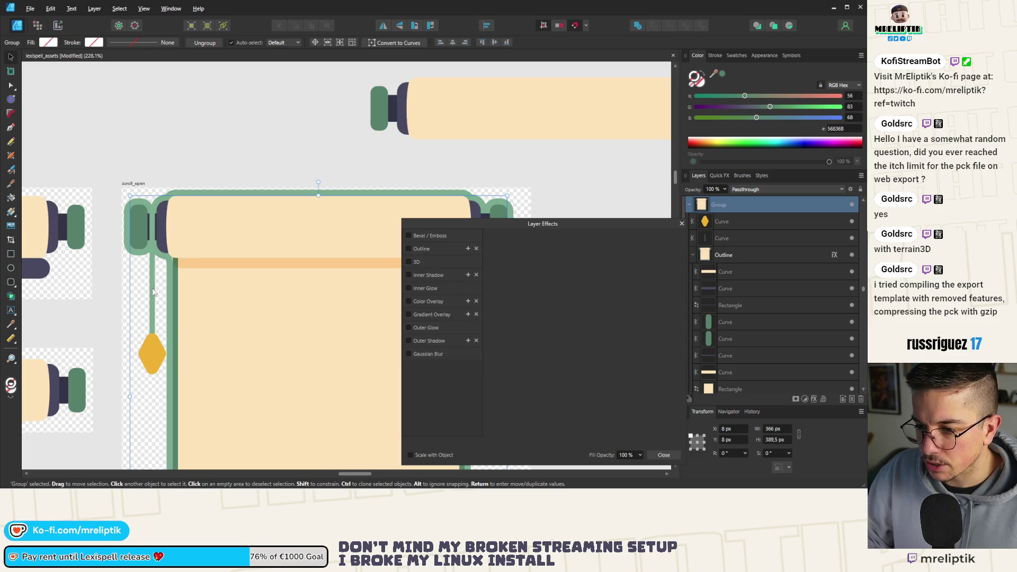
scroll(181, 210, up, 3)
drag(206, 248, 206, 250)
key(Right)
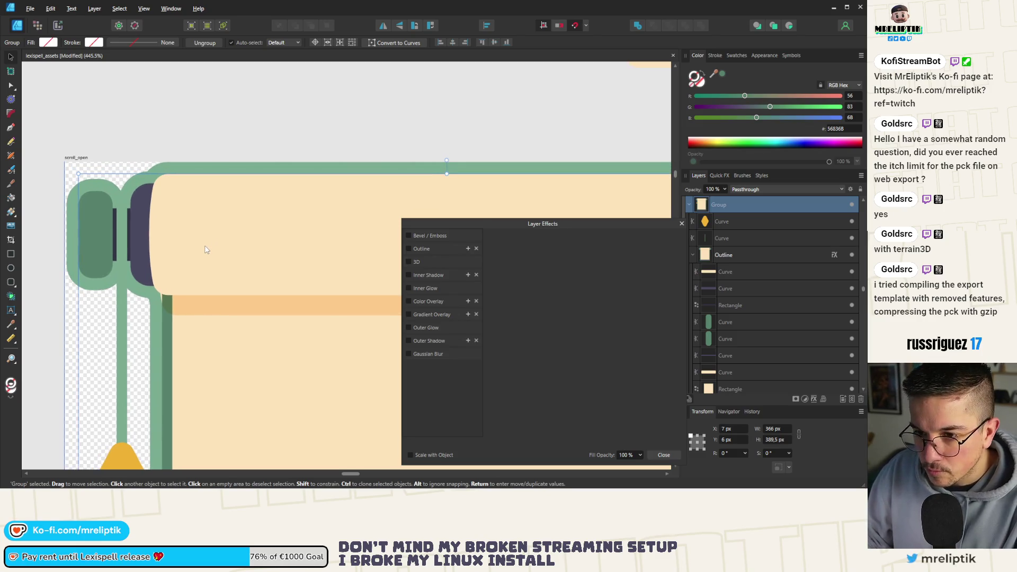
key(Down)
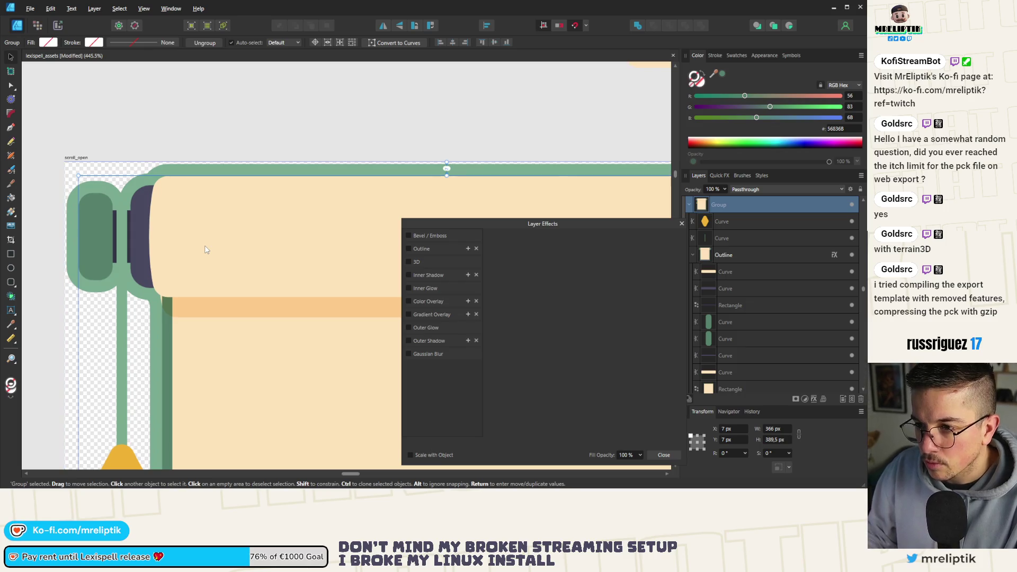
scroll(185, 229, down, 5)
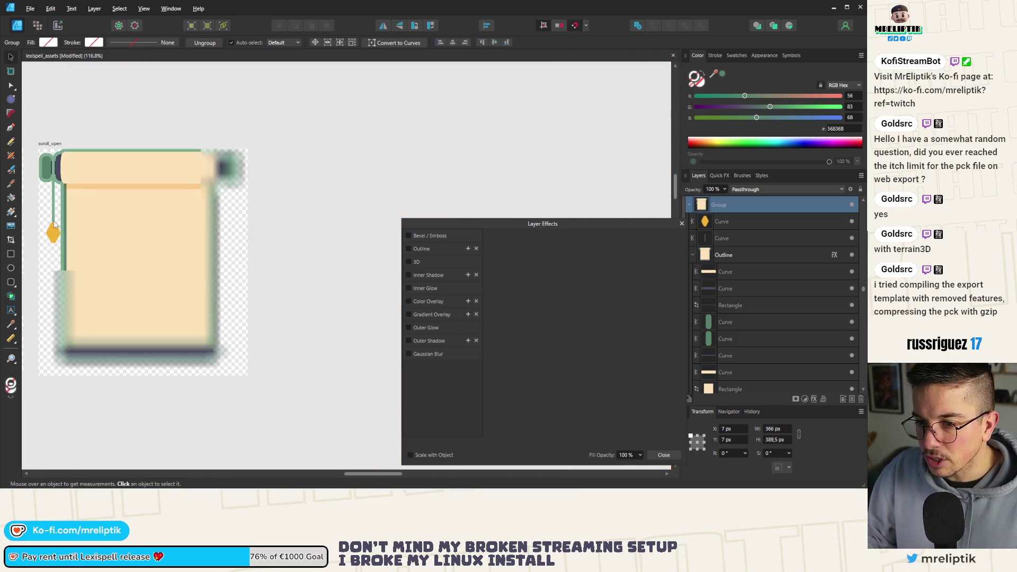
- Select the scroll_open artboard and close the Layer Effects dialog
click(53, 144)
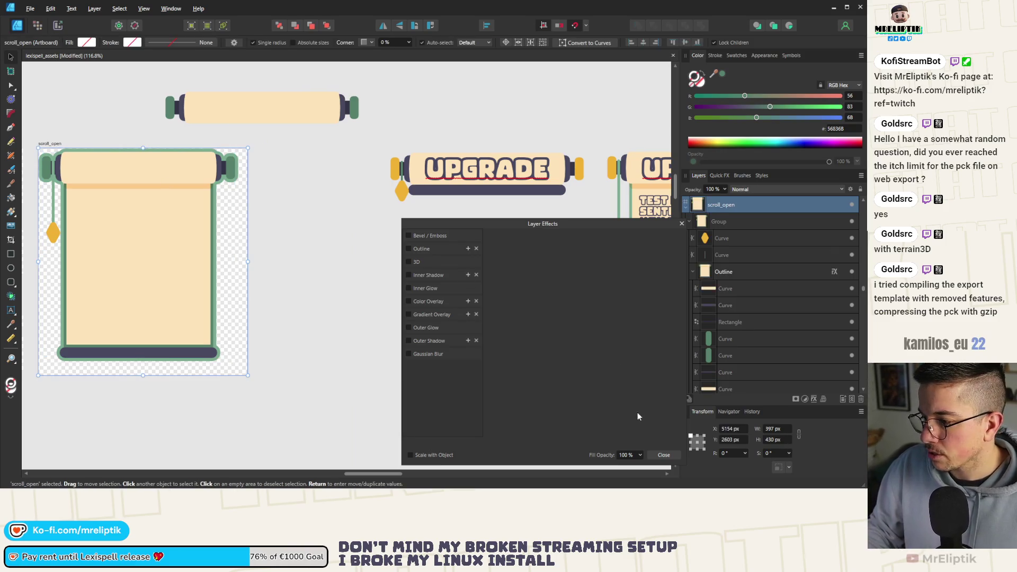
click(660, 455)
scroll(104, 164, up, 4)
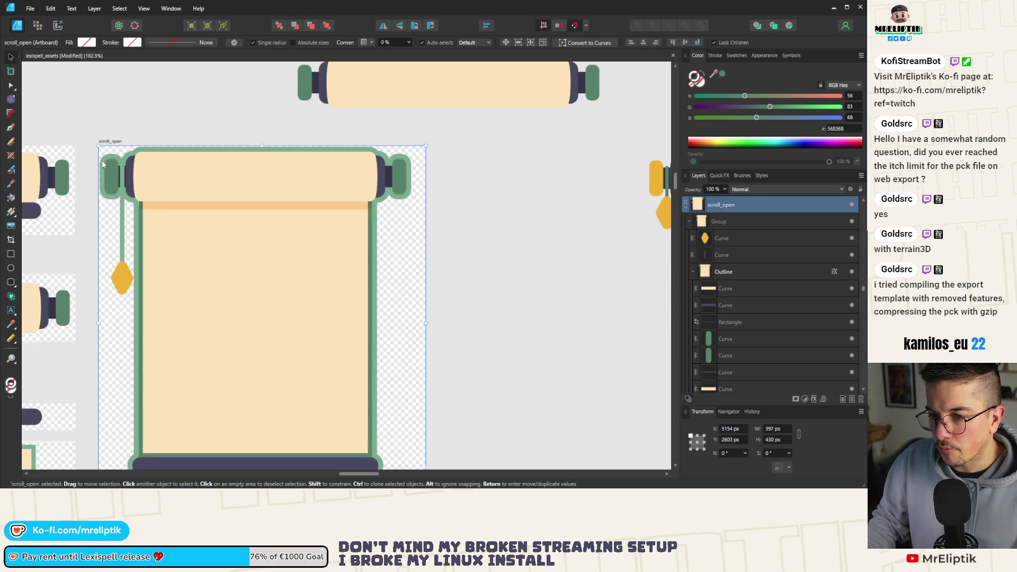
- Narrow the scroll_open artboard to 380 px wide
drag(425, 323, 414, 322)
scroll(408, 177, up, 12)
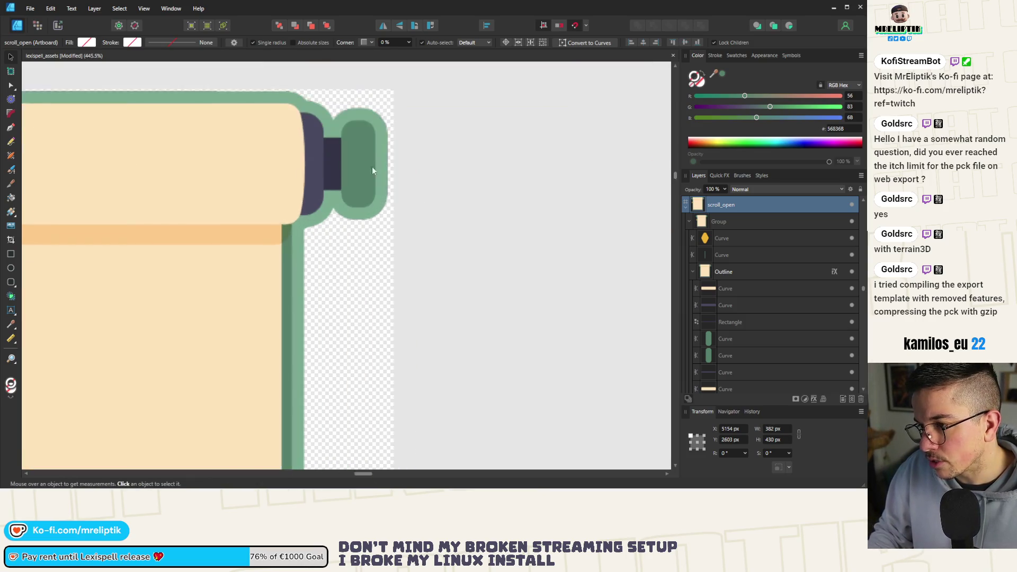
scroll(367, 168, down, 8)
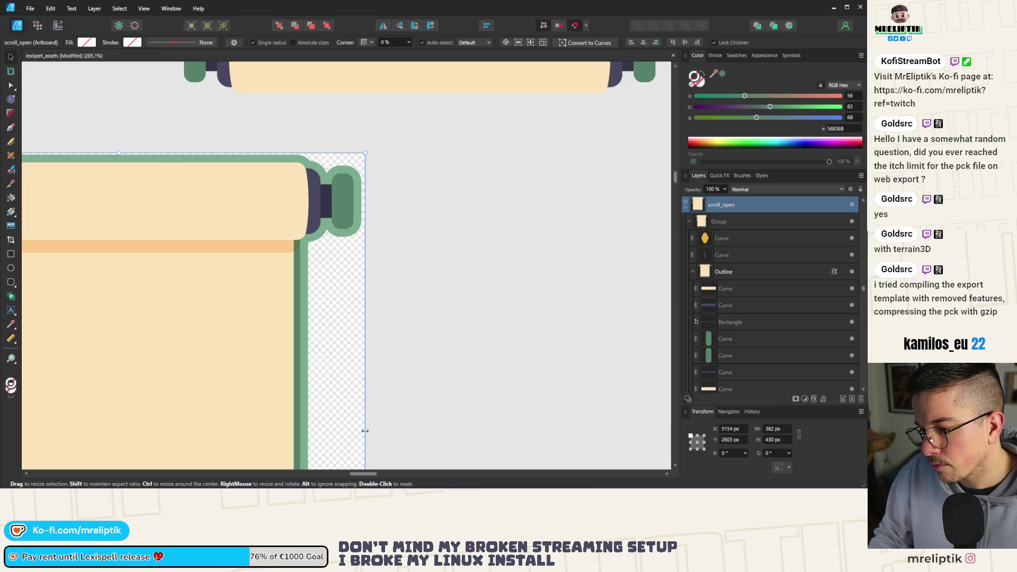
drag(365, 430, 365, 431)
scroll(377, 378, down, 1)
scroll(377, 378, up, 4)
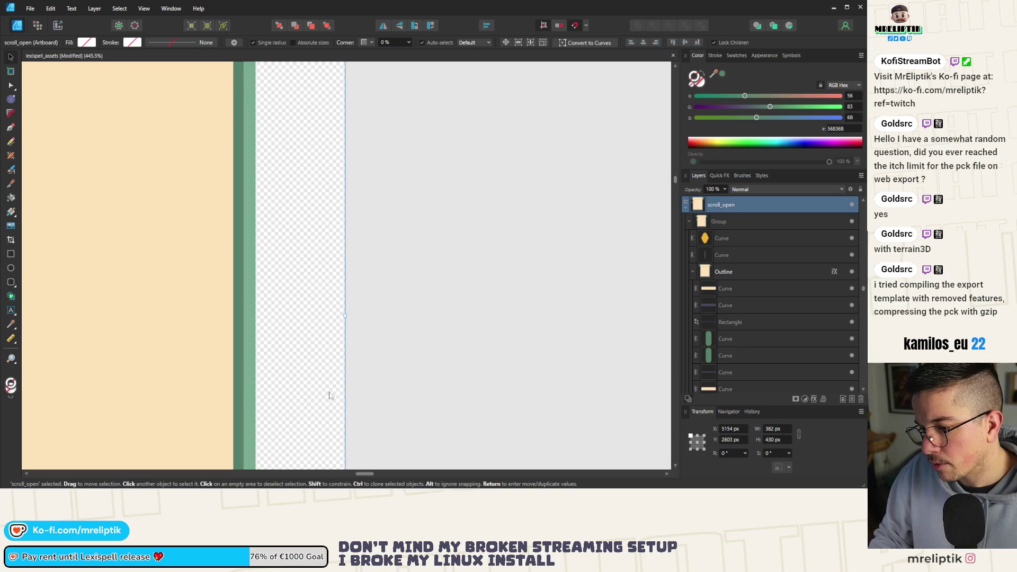
scroll(271, 316, down, 1)
click(775, 429)
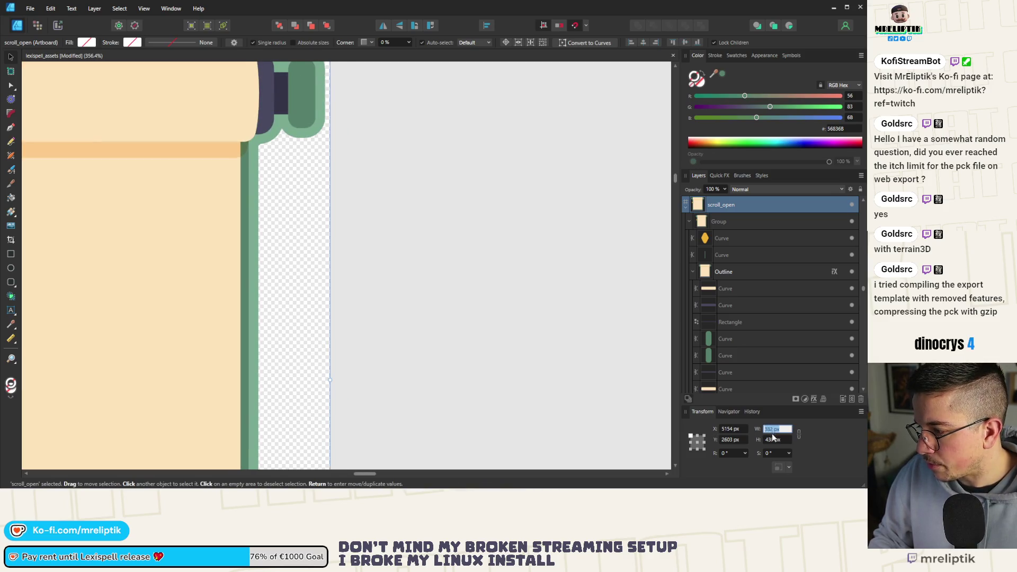
text(0)
key(Return)
- Reposition the scroll artwork group 7 px from the artboard's top edge
key(ctrl+0)
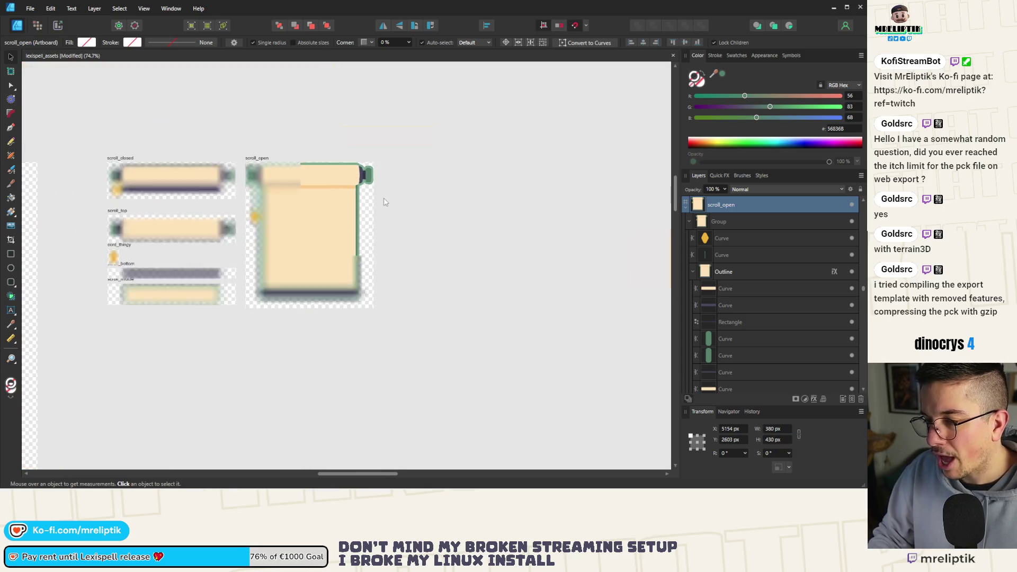
click(334, 212)
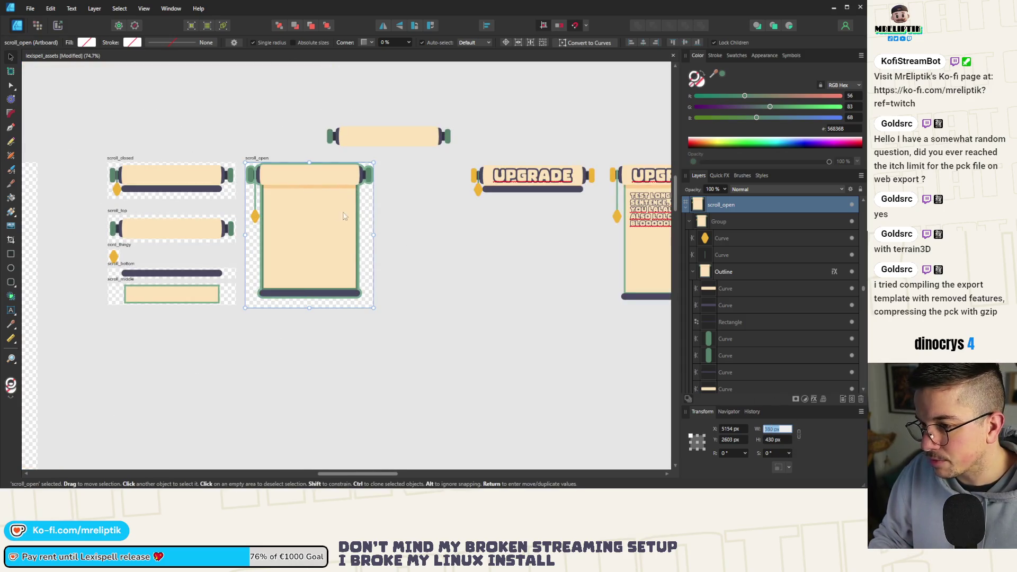
scroll(334, 211, up, 4)
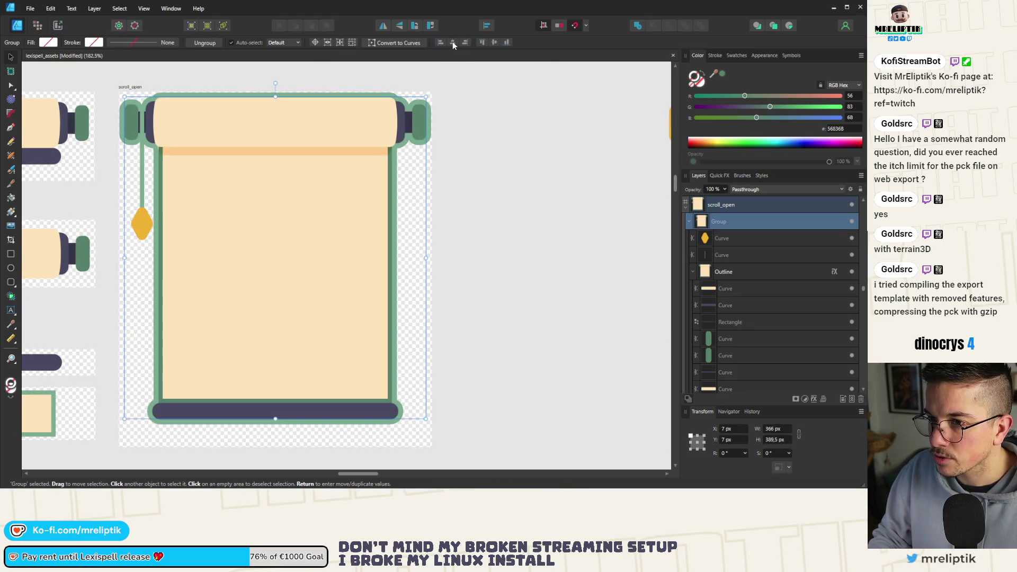
key(ctrl+z)
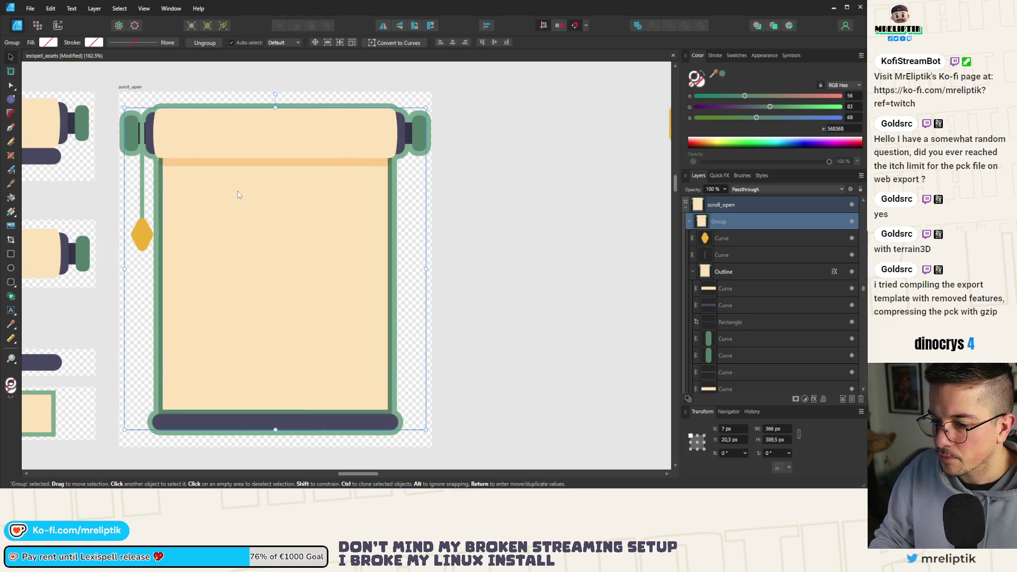
scroll(217, 161, up, 5)
drag(250, 177, 253, 153)
scroll(252, 153, down, 5)
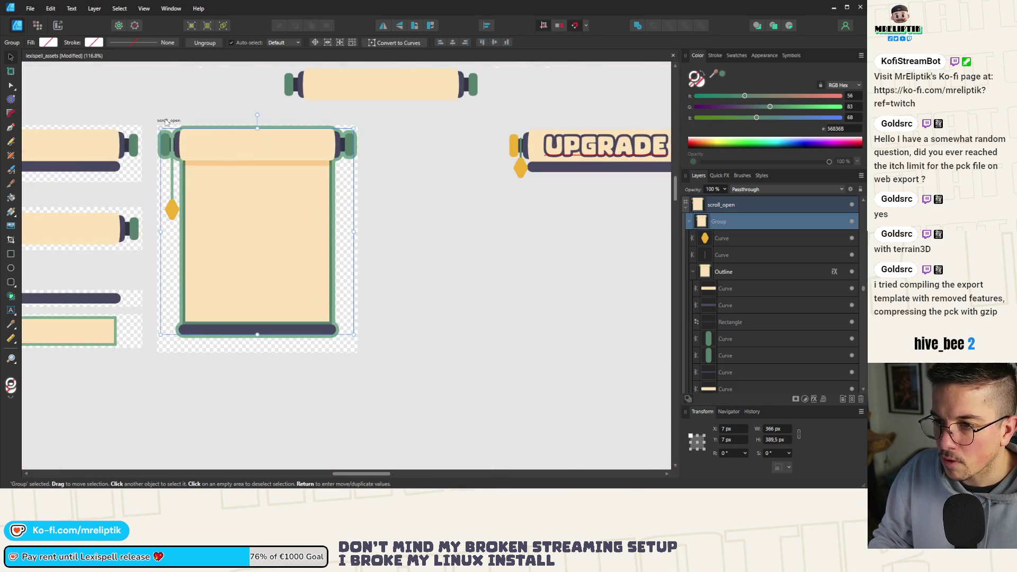
- Shorten the scroll_open artboard's height and align the scroll group to its vertical middle
click(255, 345)
drag(255, 349, 250, 337)
scroll(258, 341, up, 8)
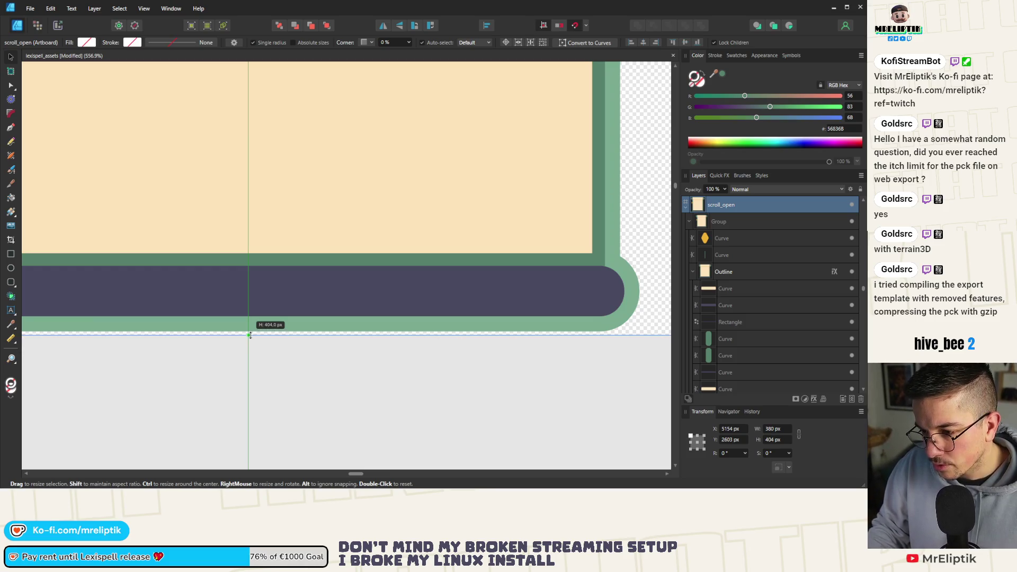
scroll(250, 334, down, 8)
click(250, 220)
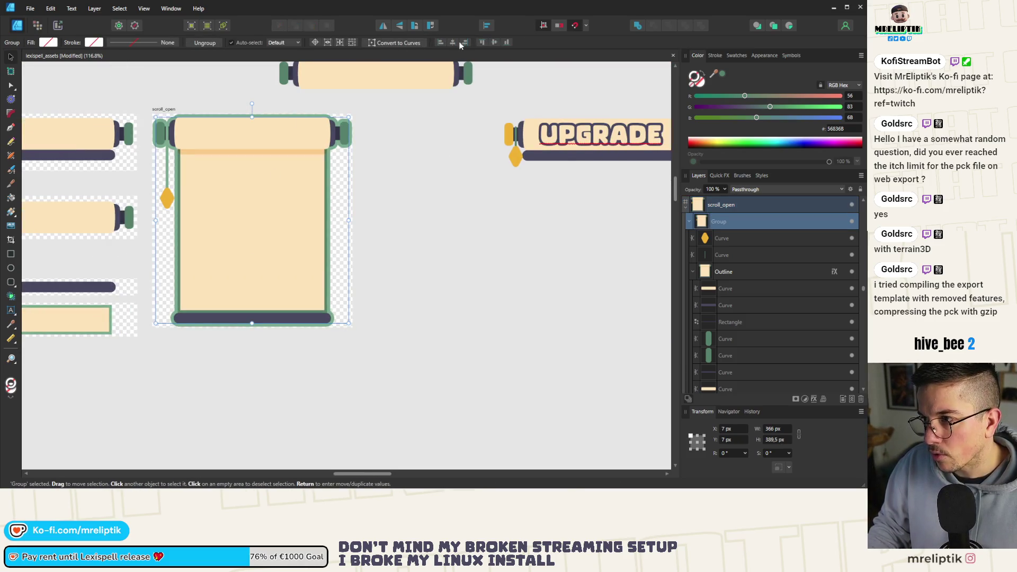
click(495, 41)
key(Escape)
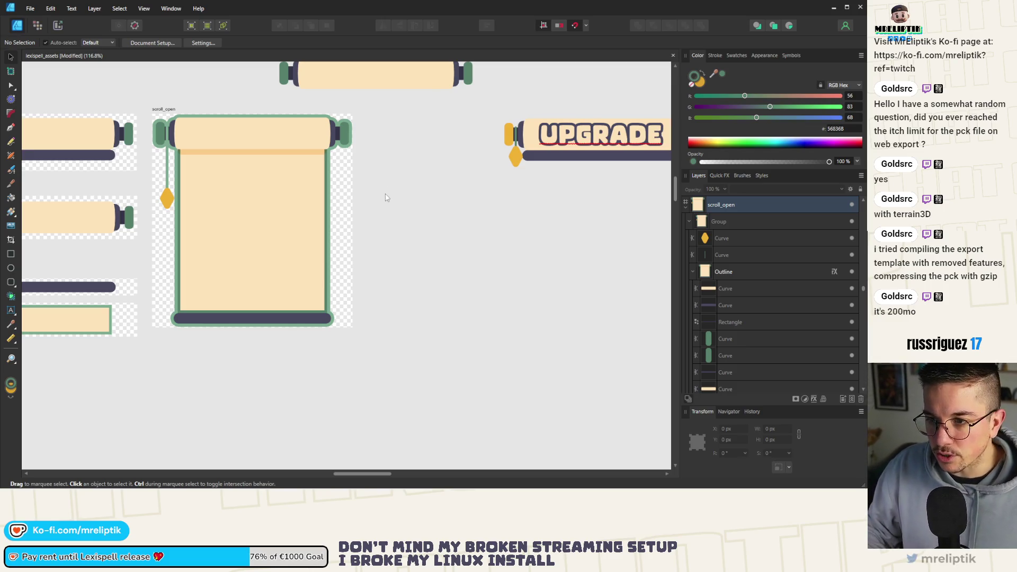
scroll(170, 122, down, 3)
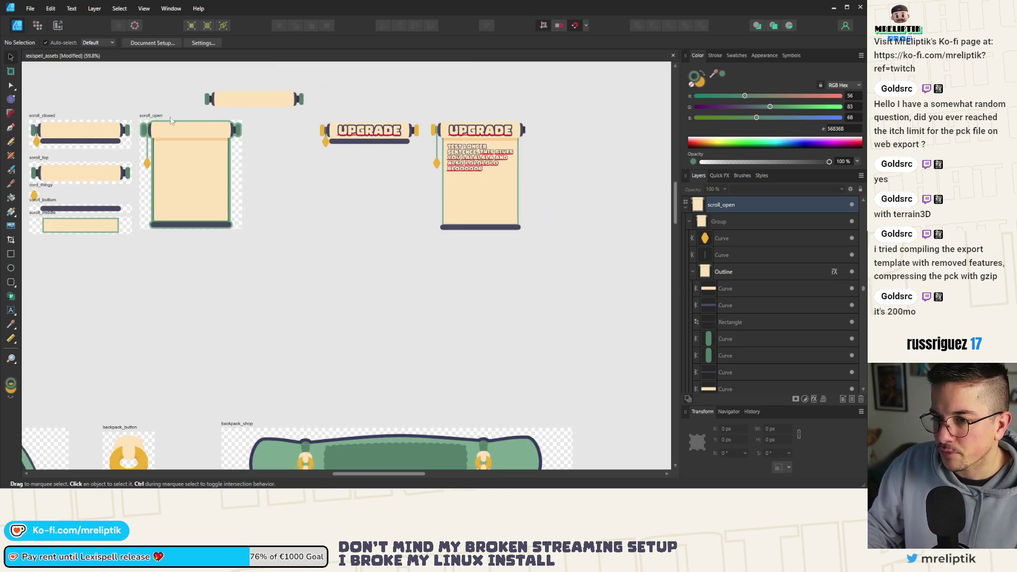
- Marquee-select both UPGRADE scrolls and shift them further right
mouse_move(144, 119)
mouse_down()
mouse_move(265, 121)
mouse_move(144, 120)
mouse_up()
drag(427, 106, 306, 176)
drag(593, 100, 285, 270)
drag(384, 143, 489, 144)
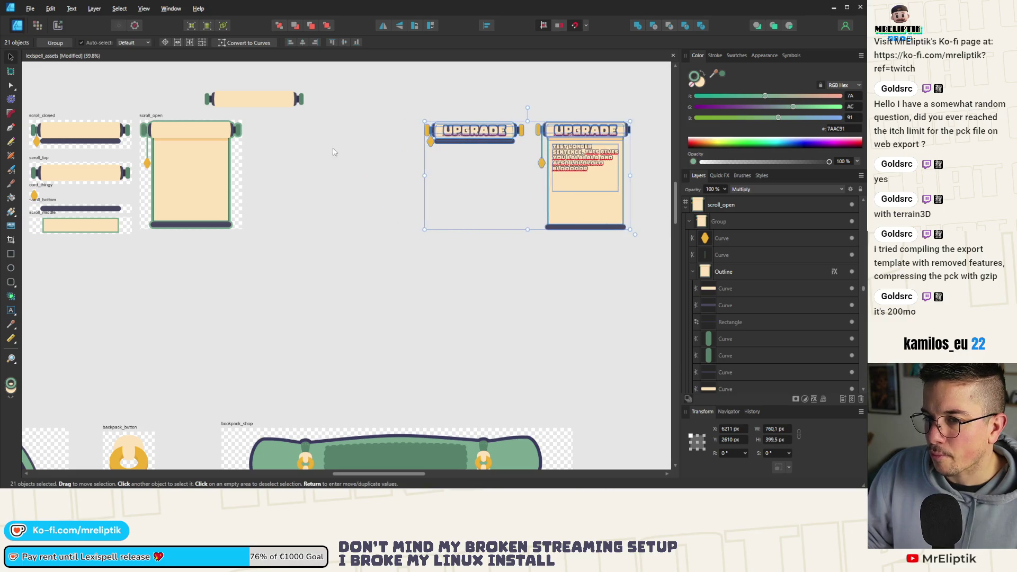
click(334, 154)
mouse_move(265, 118)
mouse_down()
mouse_move(117, 270)
mouse_move(146, 267)
mouse_up()
- Place a duplicate of scroll_open beside the original at X 5553 px
drag(231, 124, 262, 126)
click(739, 433)
text(5553)
key(Return)
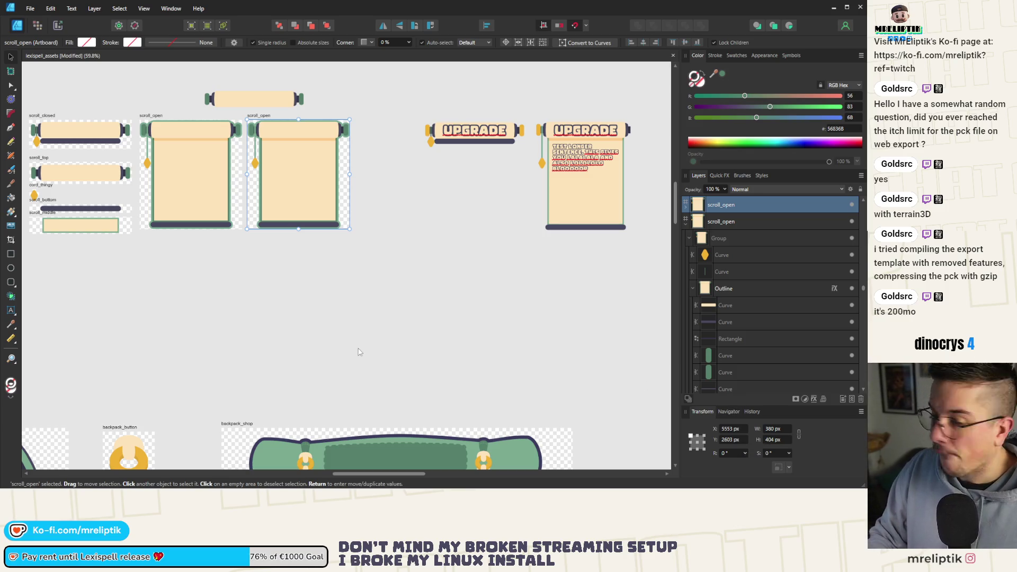
scroll(350, 318, up, 5)
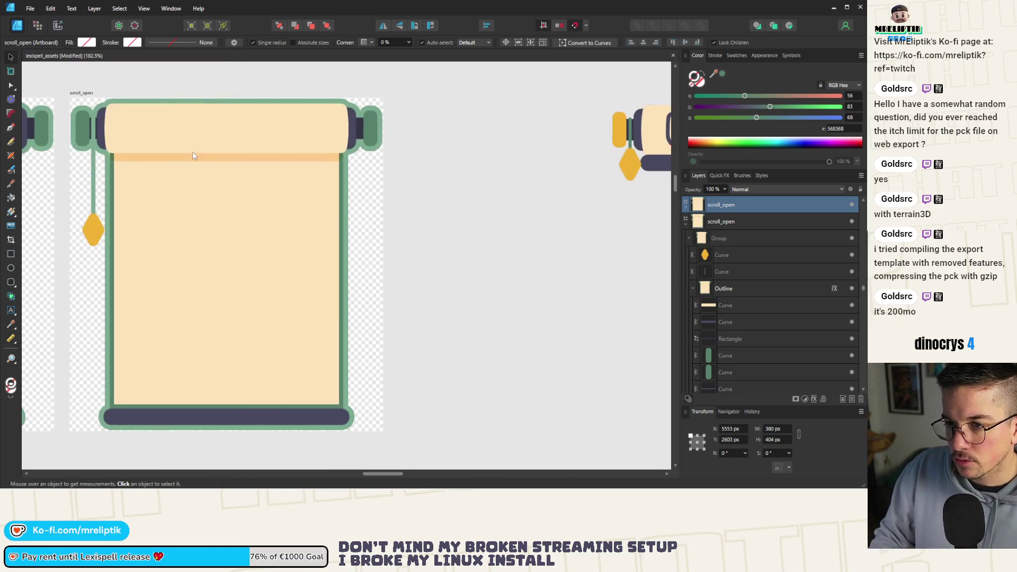
scroll(159, 132, up, 1)
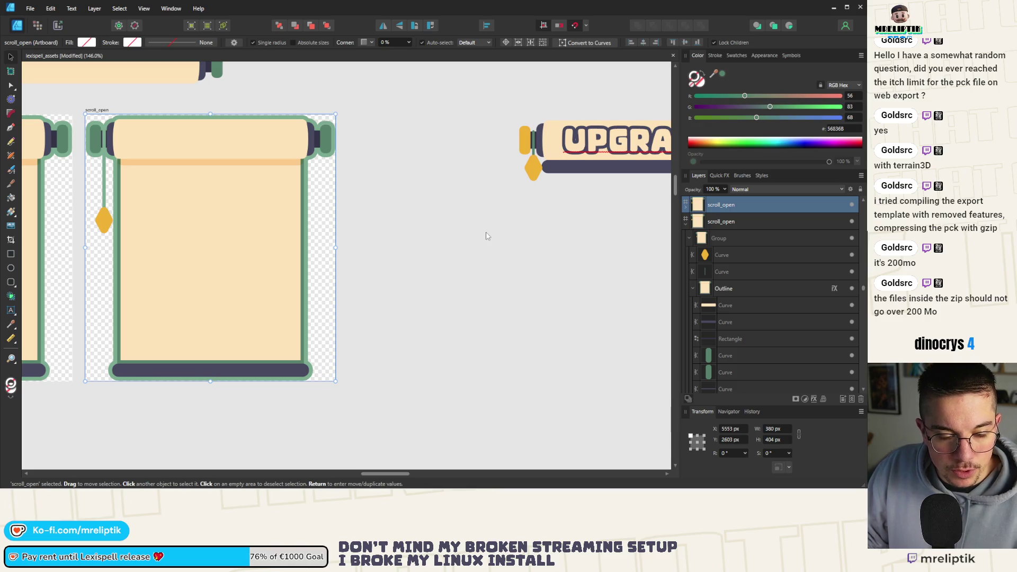
scroll(453, 227, down, 2)
click(119, 203)
scroll(67, 185, up, 2)
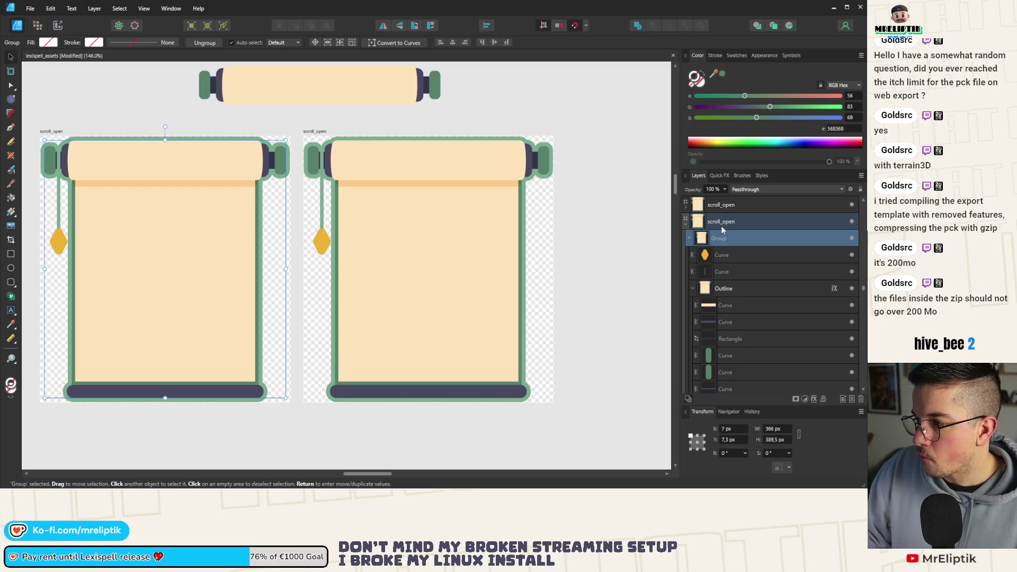
- Turn off the Outline effect on the copied scroll's Outline group
click(736, 289)
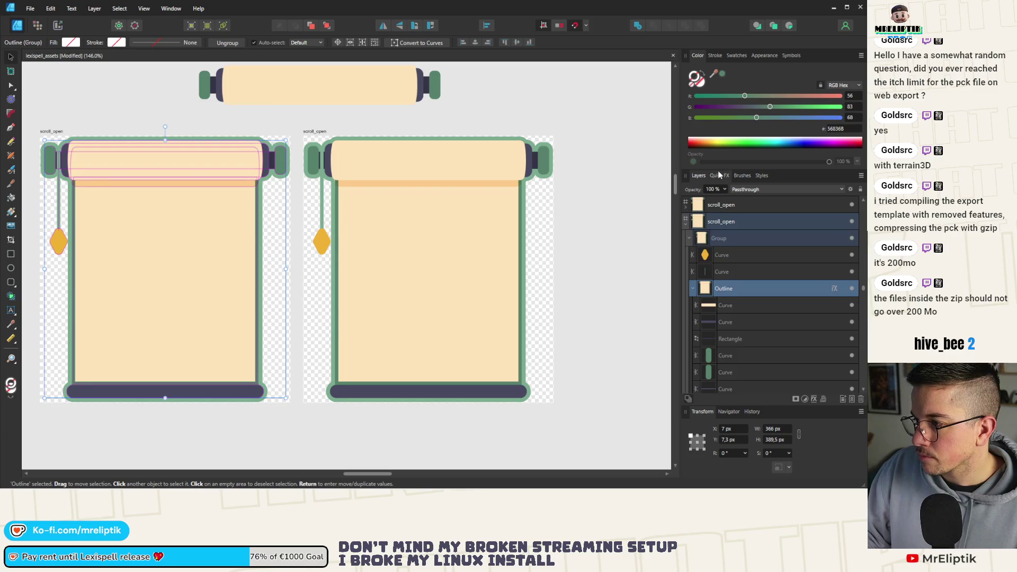
click(719, 176)
click(698, 223)
scroll(302, 204, down, 4)
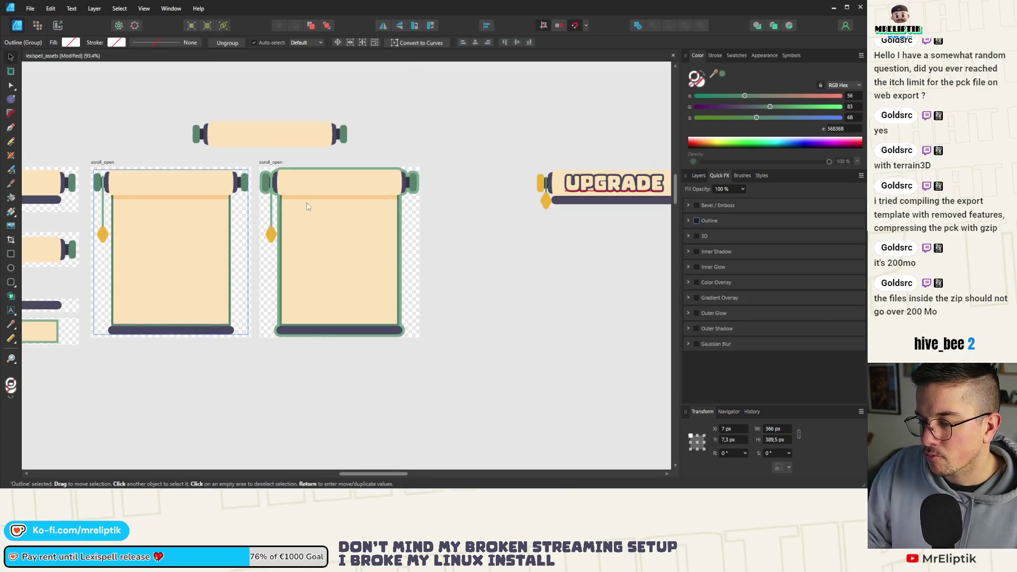
scroll(299, 199, up, 3)
scroll(299, 199, up, 2)
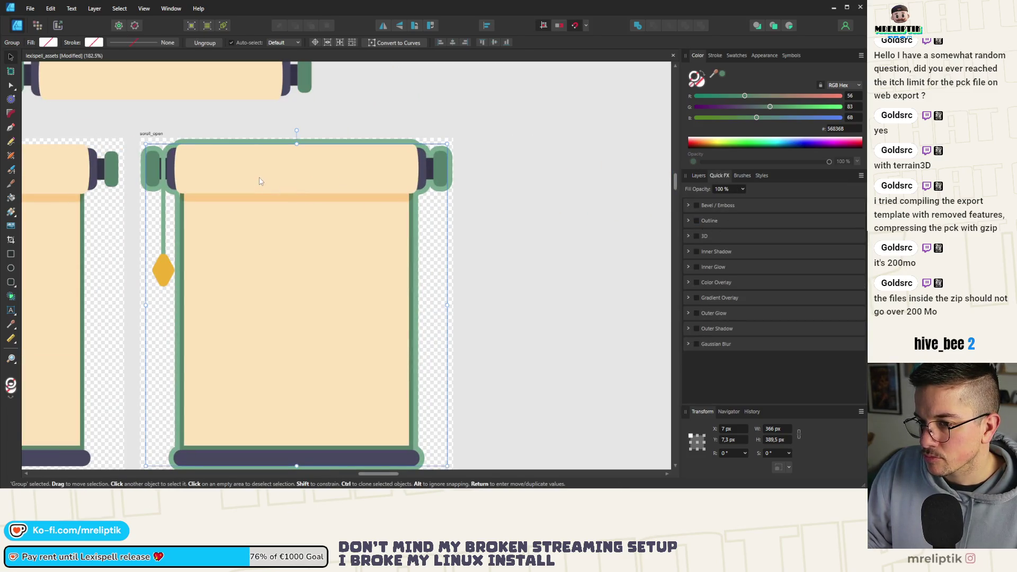
double_click(259, 181)
click(698, 176)
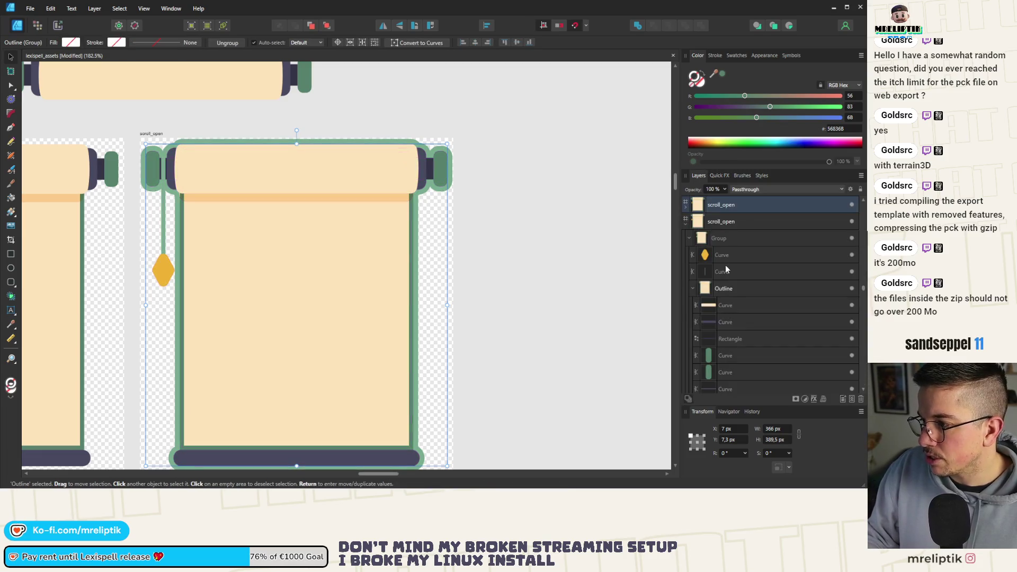
- Delete the diamond tassel and its string line from the copied scroll
click(726, 237)
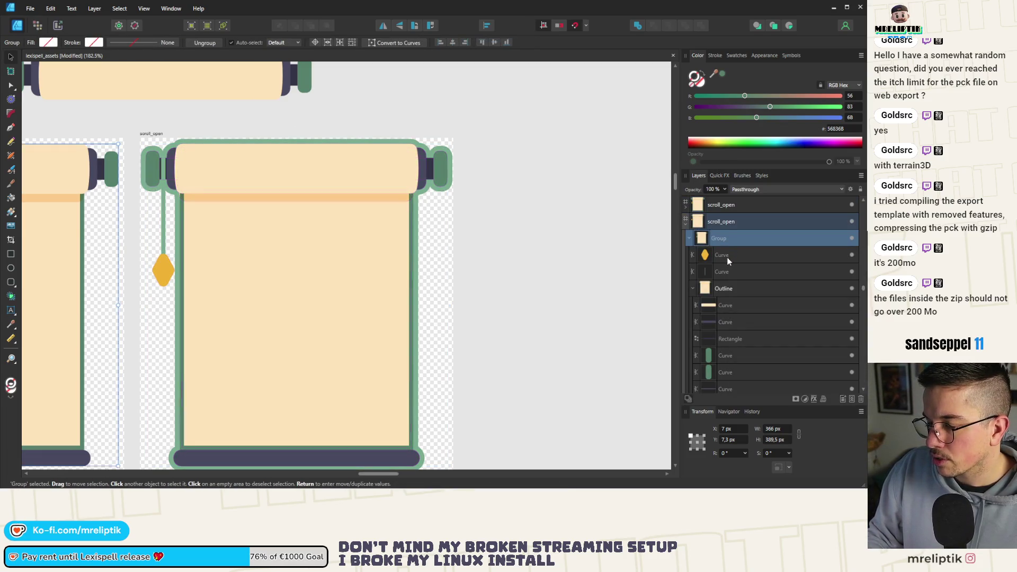
click(734, 256)
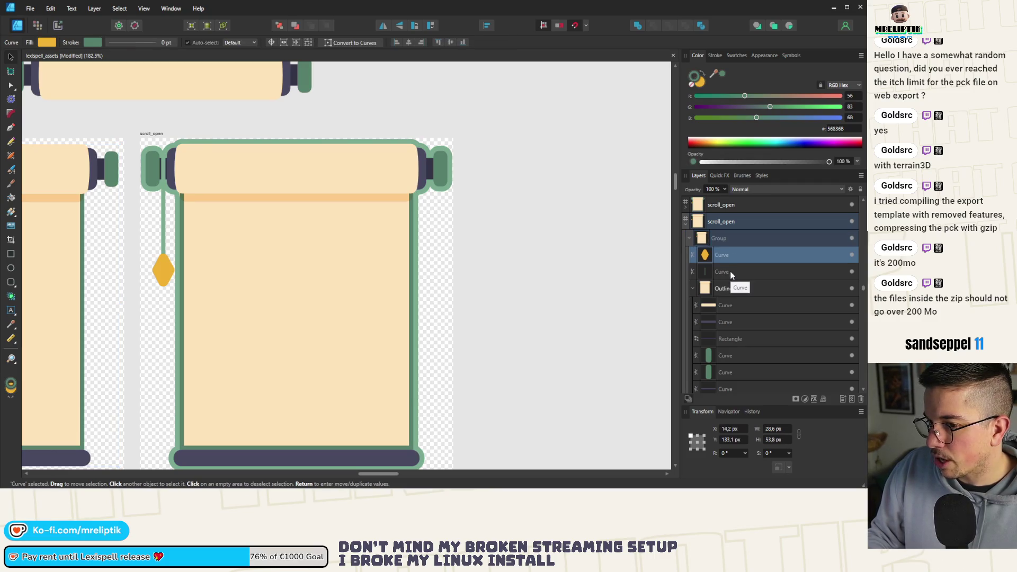
shift+click(163, 227)
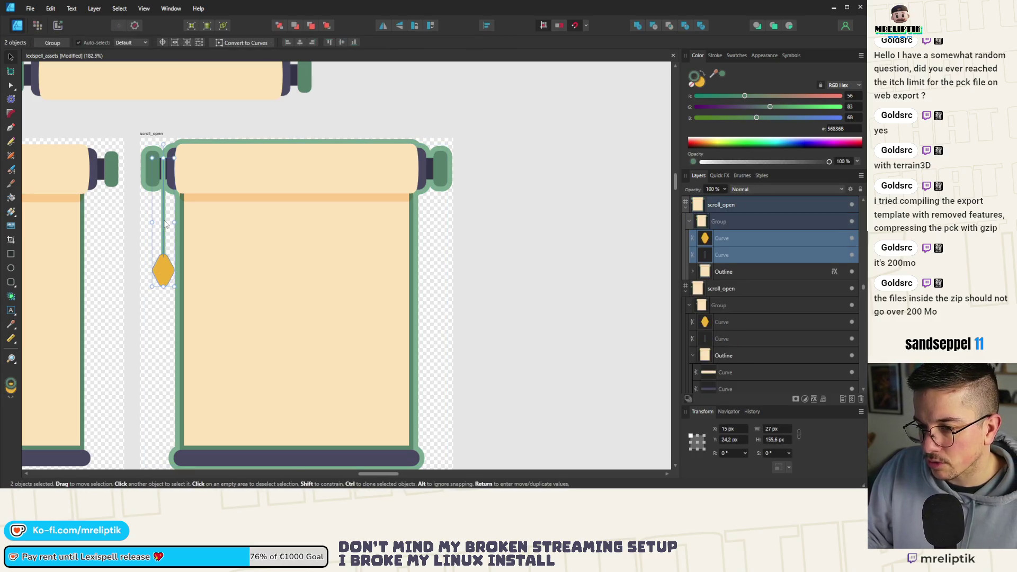
key(Delete)
- Rename the copied artboard to scroll_open_outline
click(155, 134)
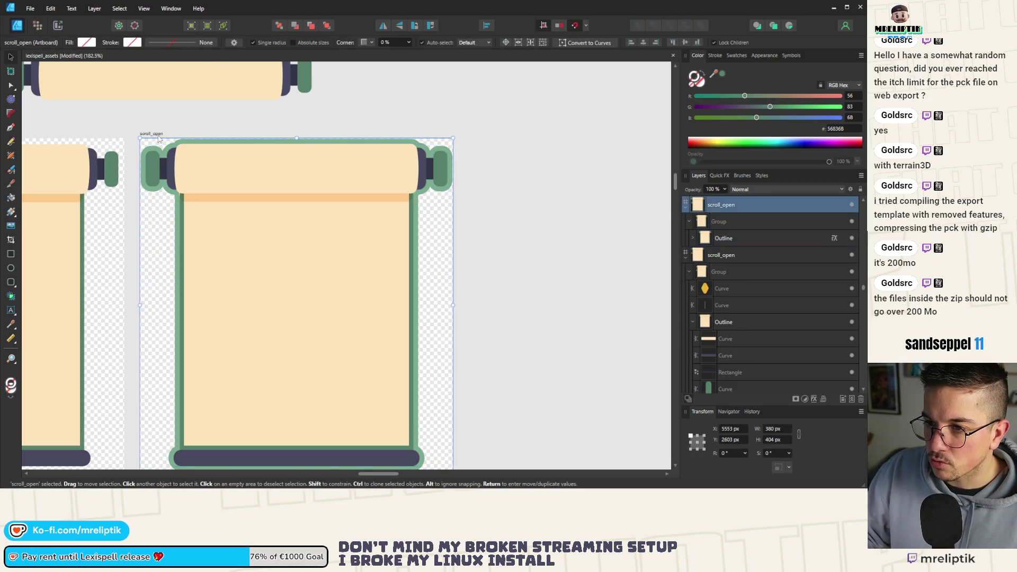
double_click(155, 134)
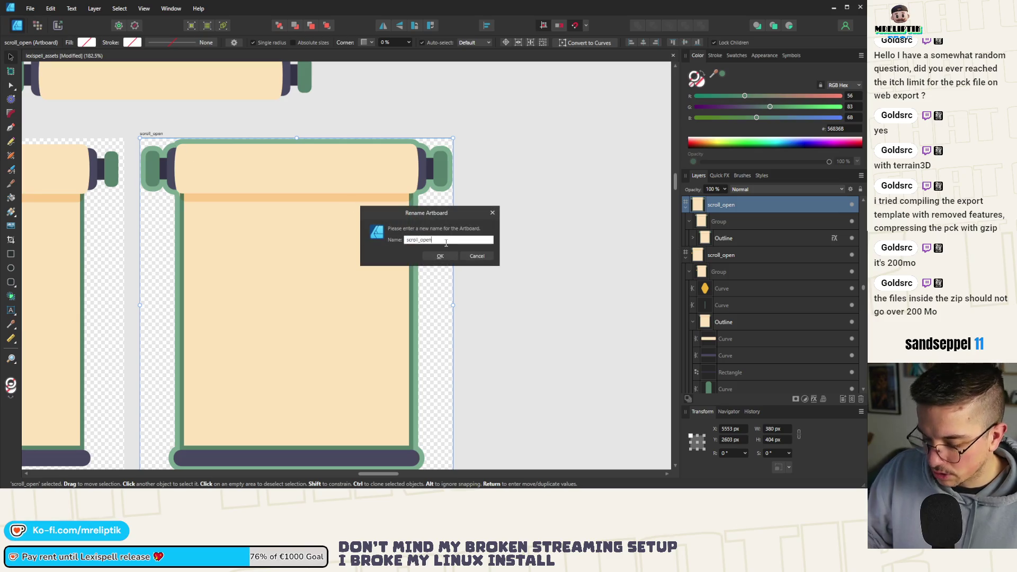
text(line)
key(Return)
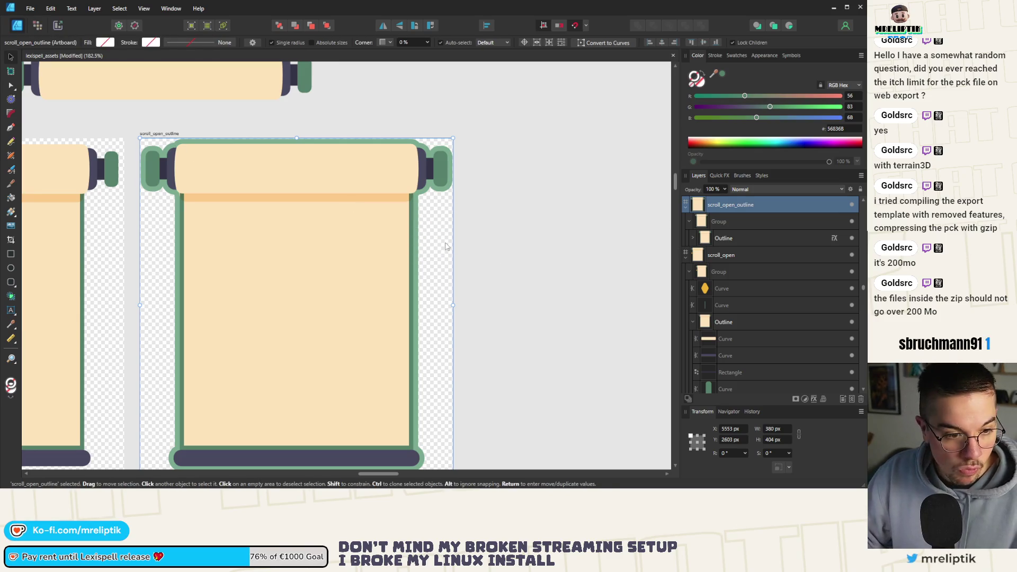
scroll(364, 263, down, 3)
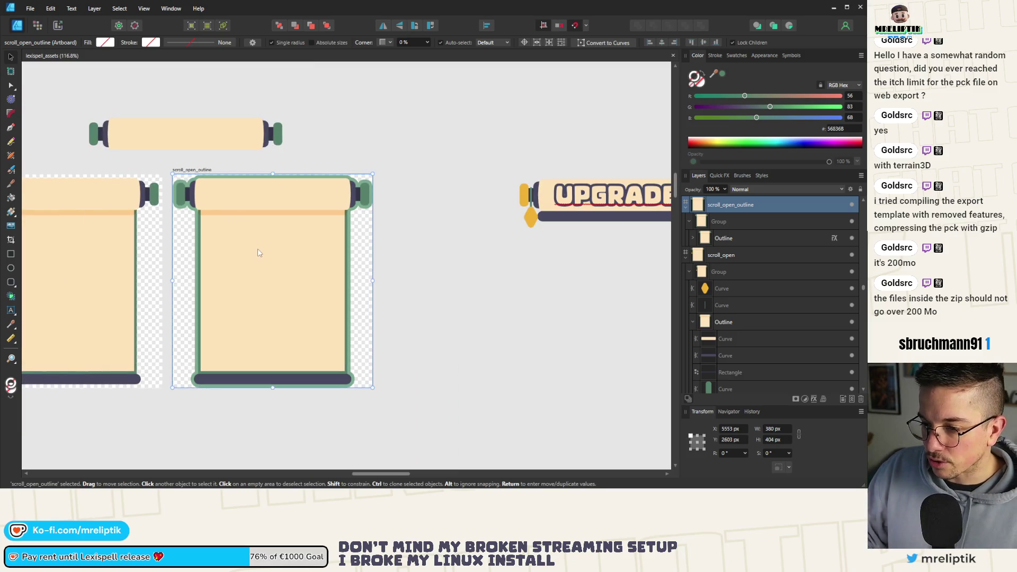
- Try merging the parchment rectangle with the dark bottom bar, then undo it
double_click(259, 272)
scroll(255, 331, up, 4)
double_click(265, 288)
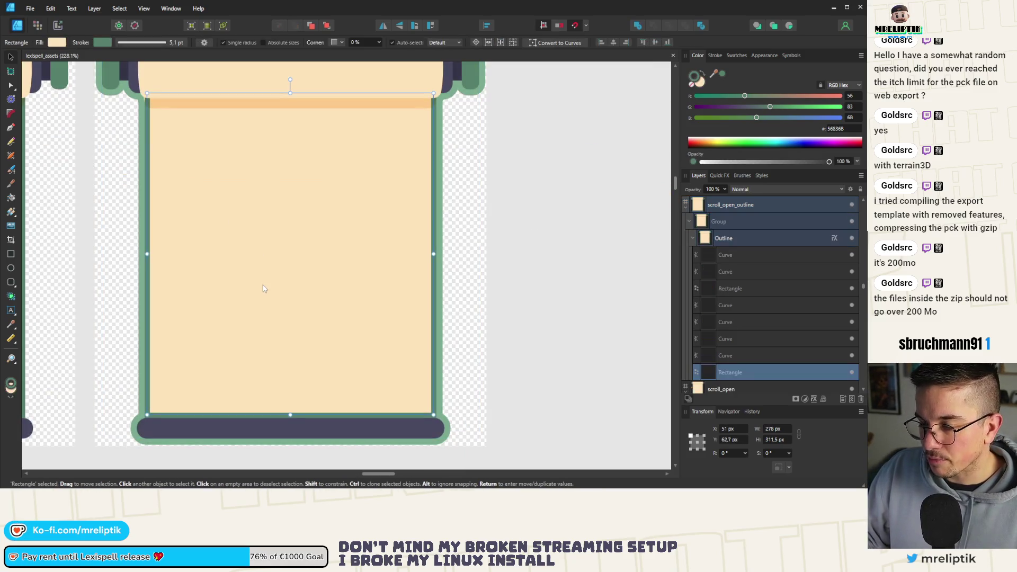
shift+click(272, 418)
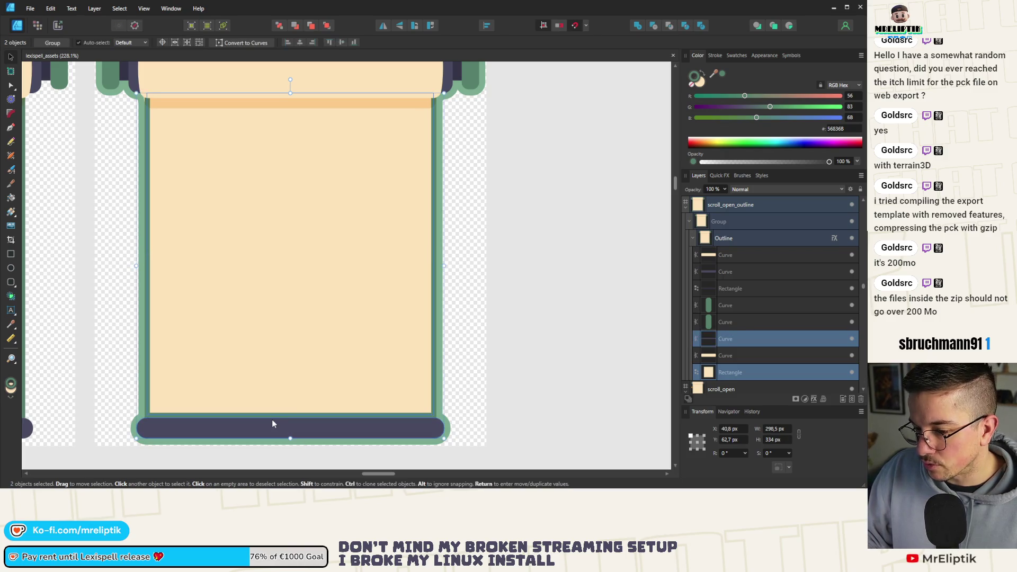
click(638, 25)
click(639, 26)
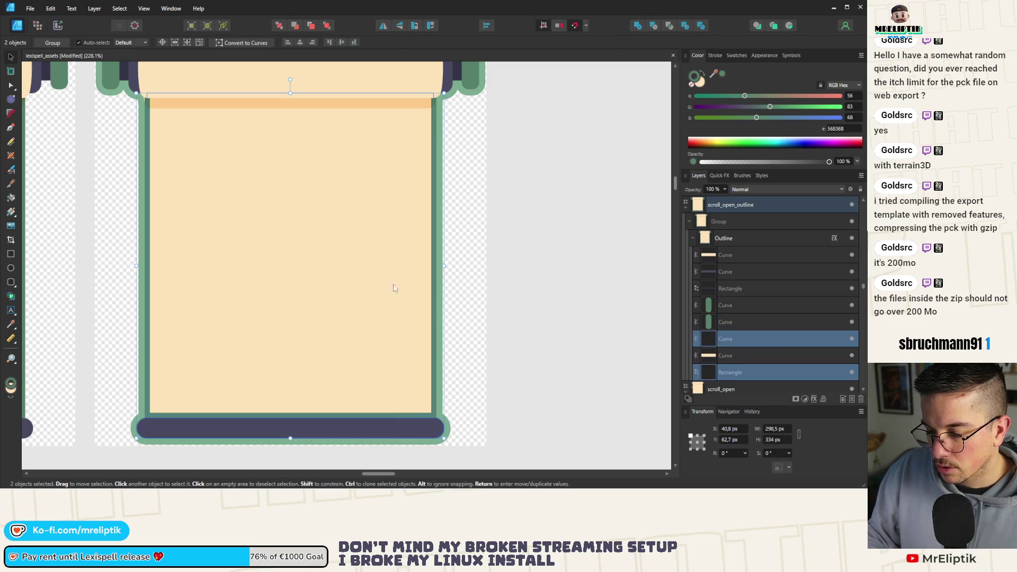
- Expand the rectangle's stroke into a filled shape and merge it with the bottom bar
click(212, 351)
right_click(230, 231)
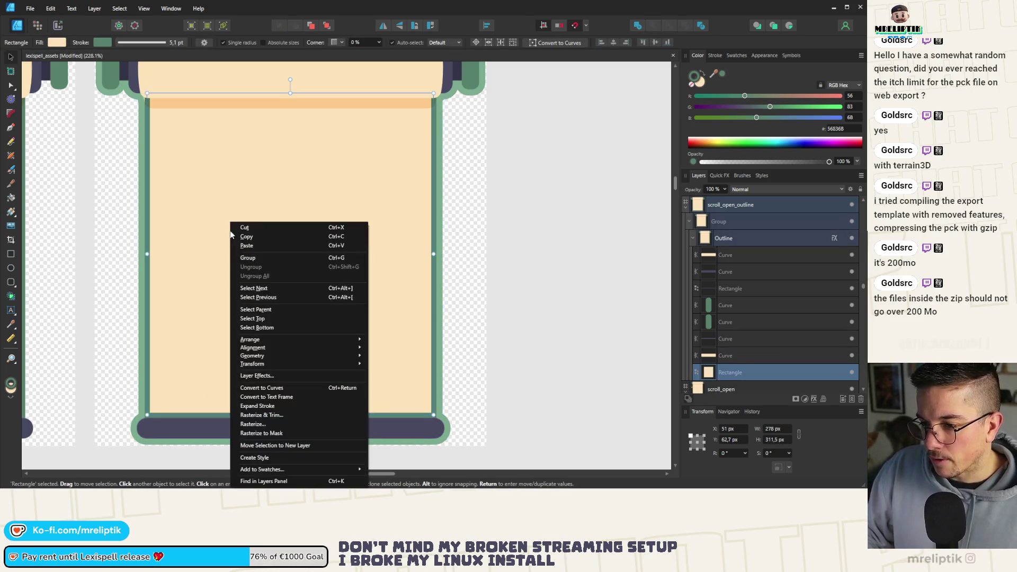
click(273, 407)
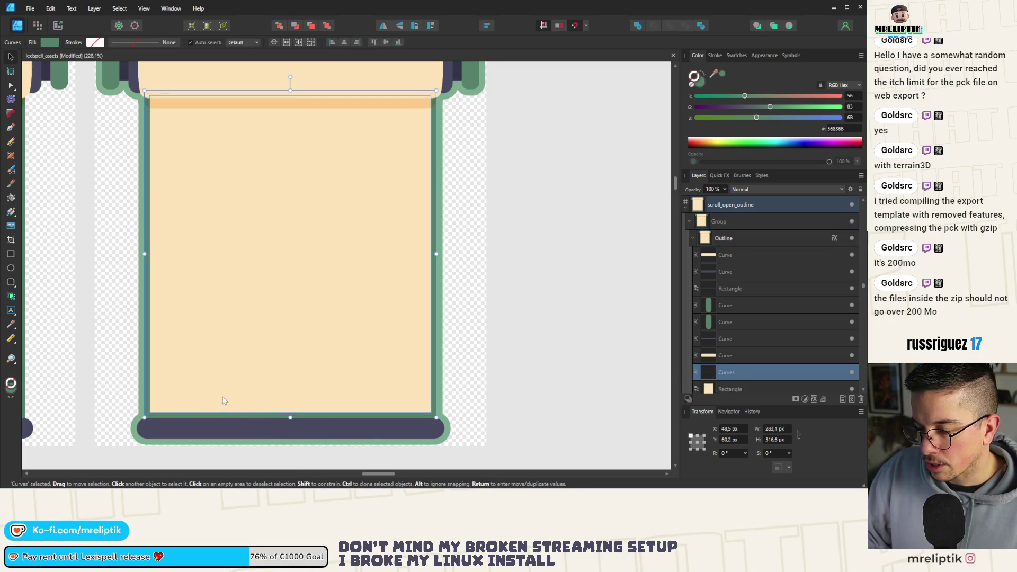
shift+click(195, 422)
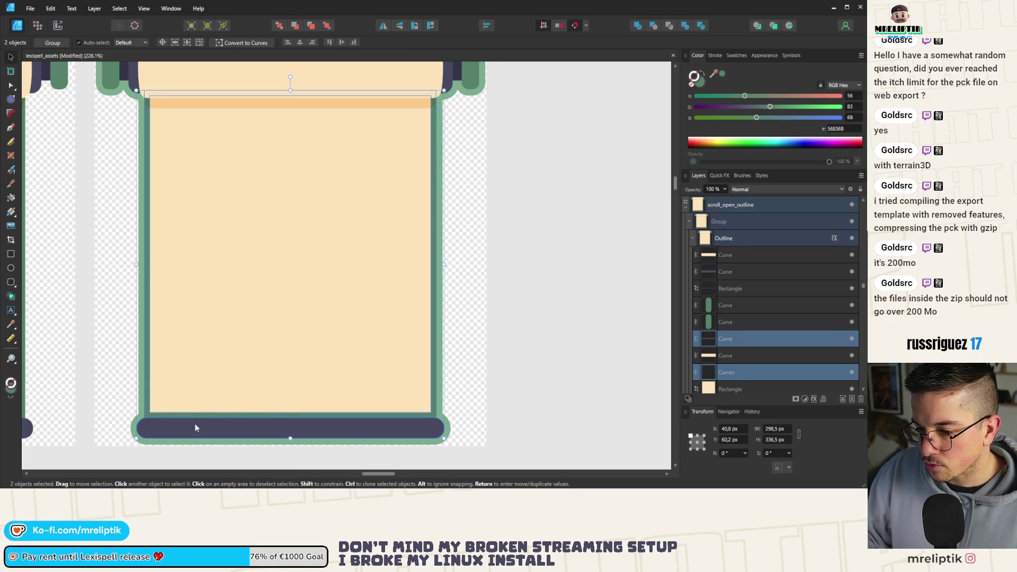
click(638, 26)
- Merge the orange bar under the top roller with the rectangle
scroll(250, 160, up, 3)
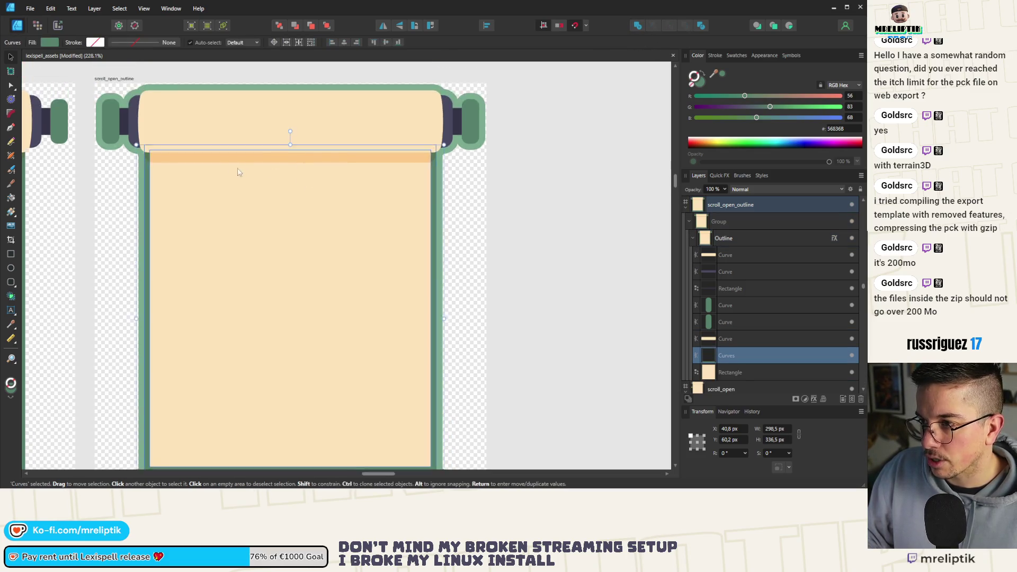
scroll(250, 160, down, 2)
scroll(246, 167, up, 2)
click(245, 169)
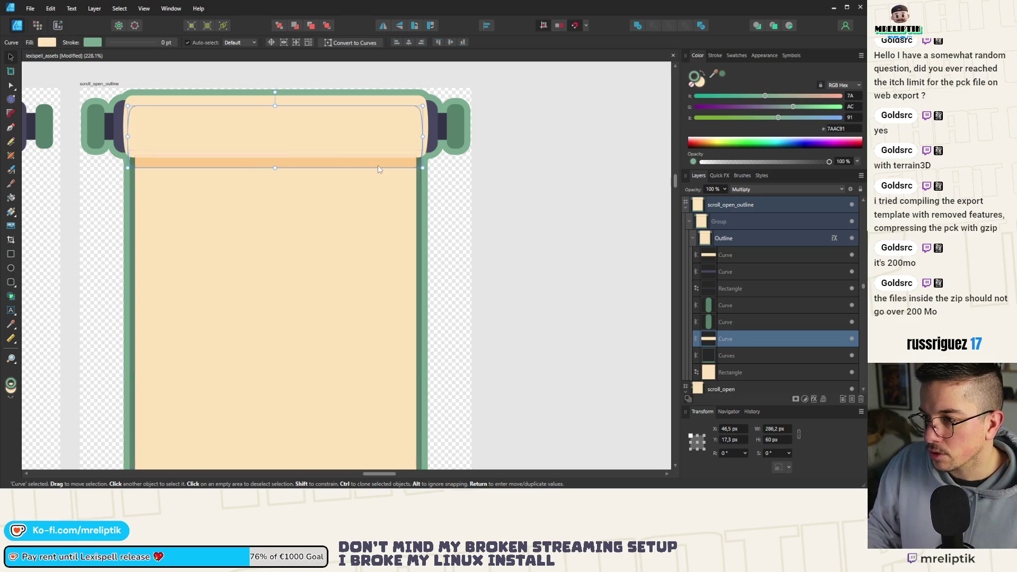
scroll(378, 169, up, 2)
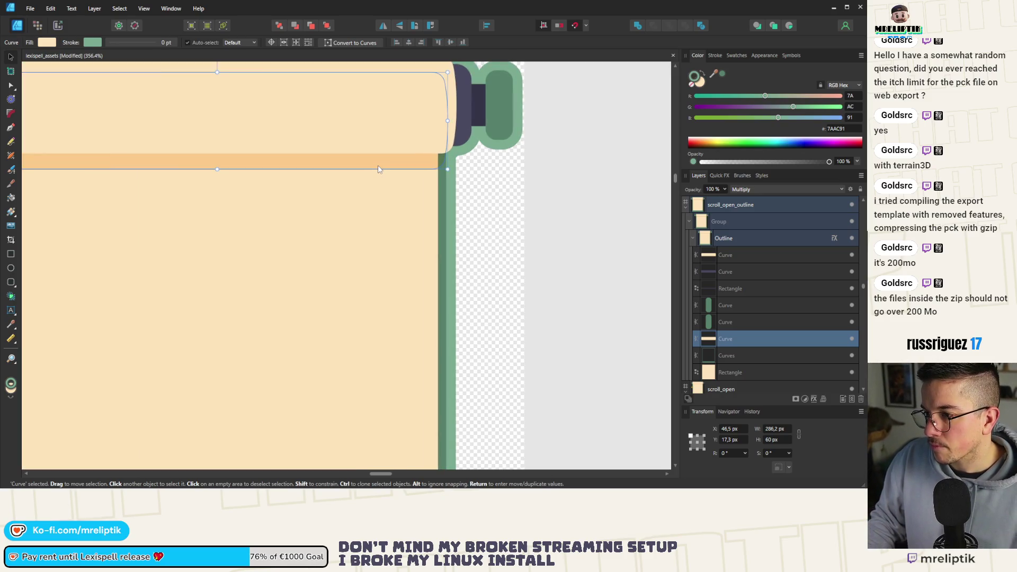
shift+click(353, 192)
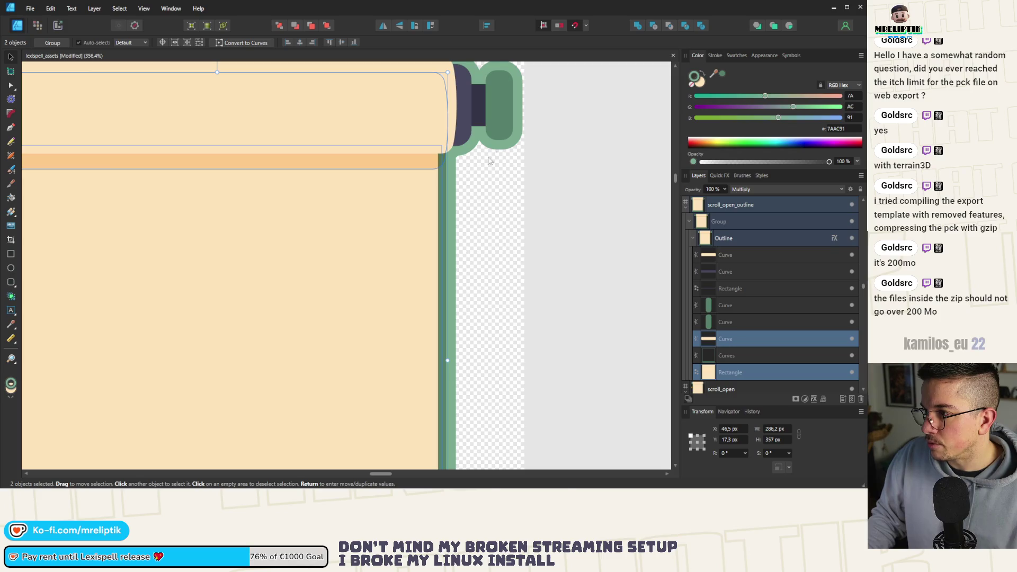
click(371, 212)
shift+click(344, 161)
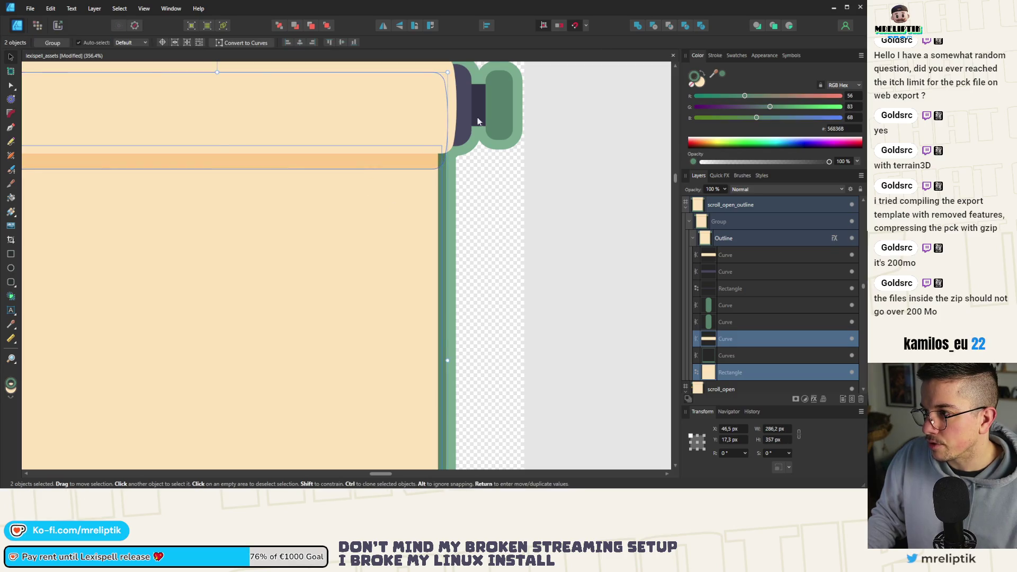
click(638, 25)
- Merge the bar, navy cap, green end caps and rectangle into one shape
scroll(398, 127, down, 2)
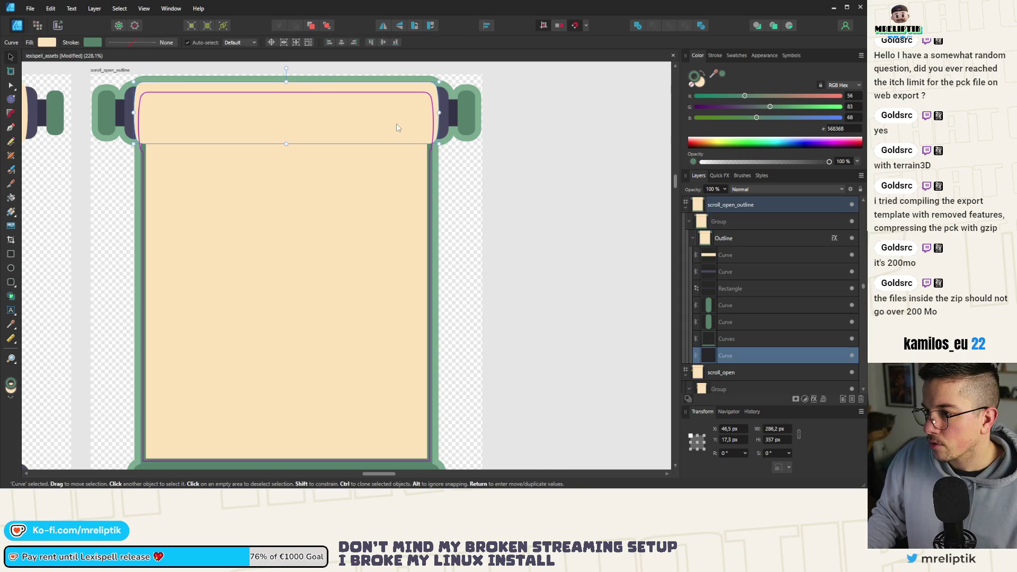
click(398, 127)
shift+click(444, 106)
shift+click(456, 109)
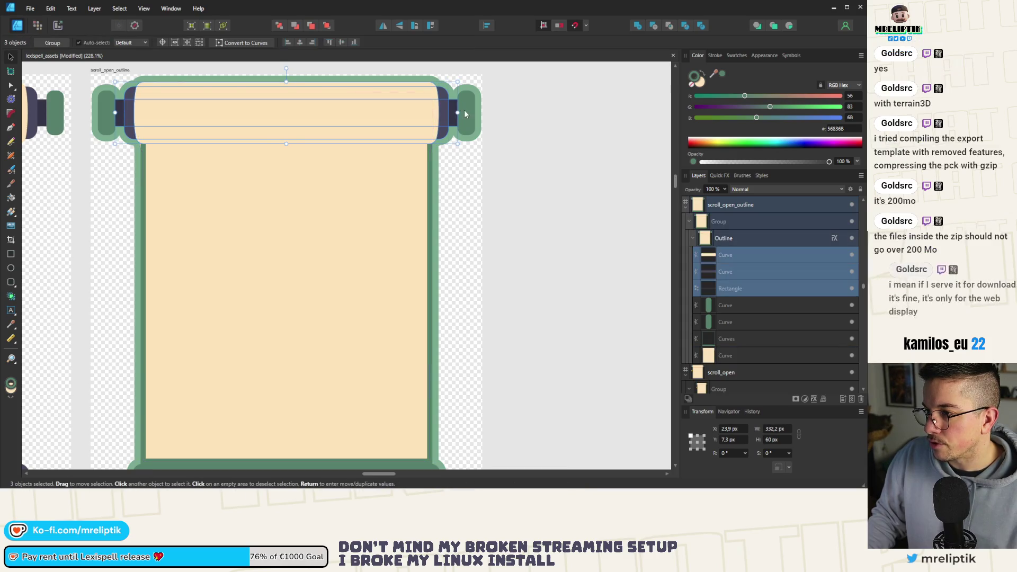
shift+click(464, 110)
shift+click(123, 116)
shift+click(104, 113)
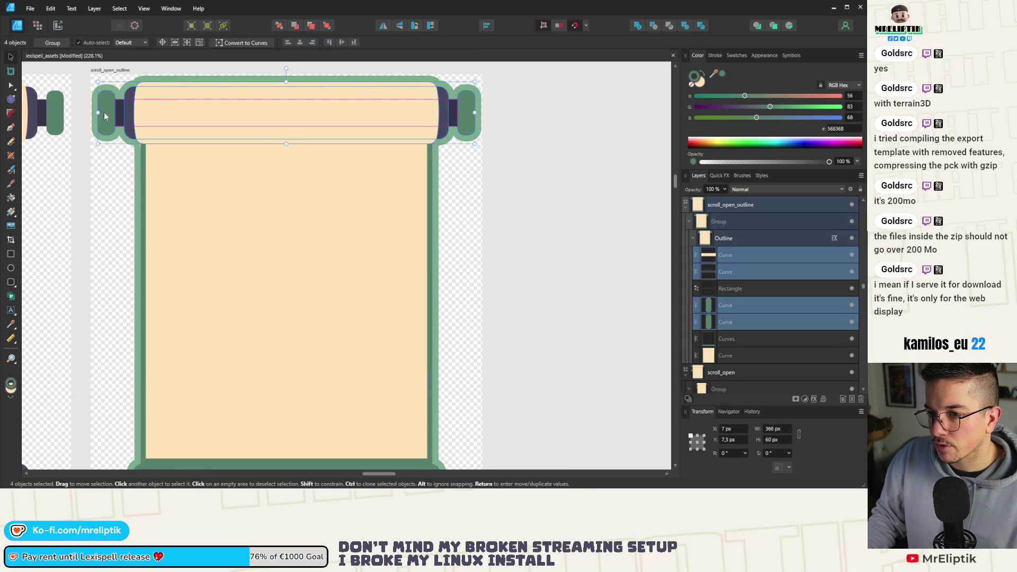
shift+click(118, 109)
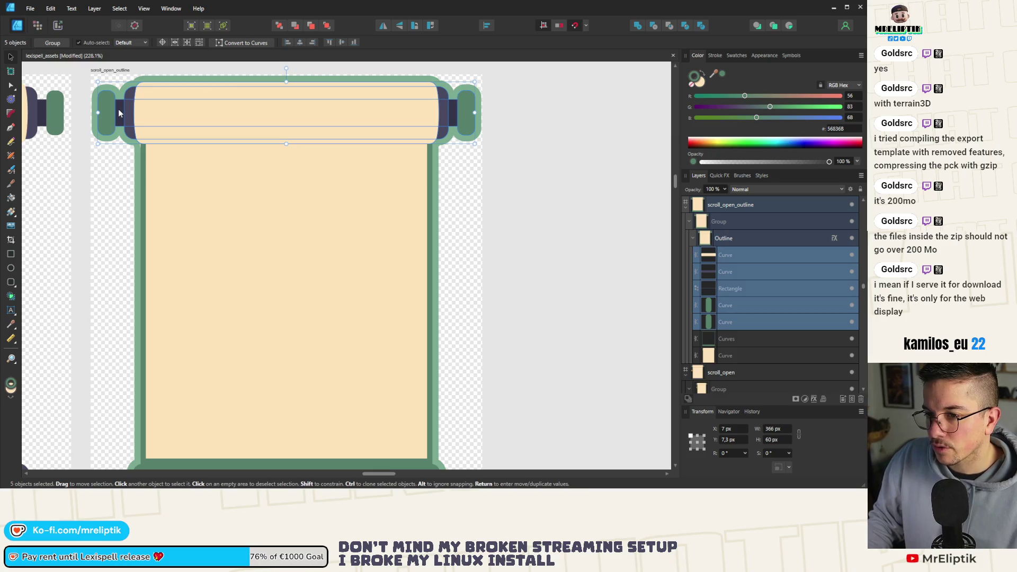
click(638, 28)
scroll(303, 111, down, 3)
shift+click(285, 159)
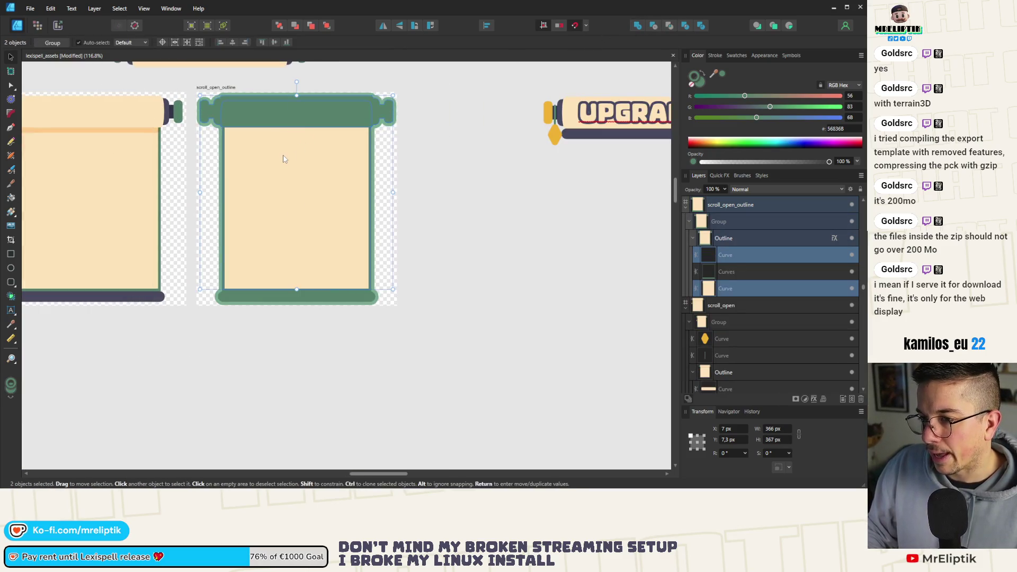
- Combine the three curves in the outline group into one curve and drag it out
click(511, 172)
click(304, 208)
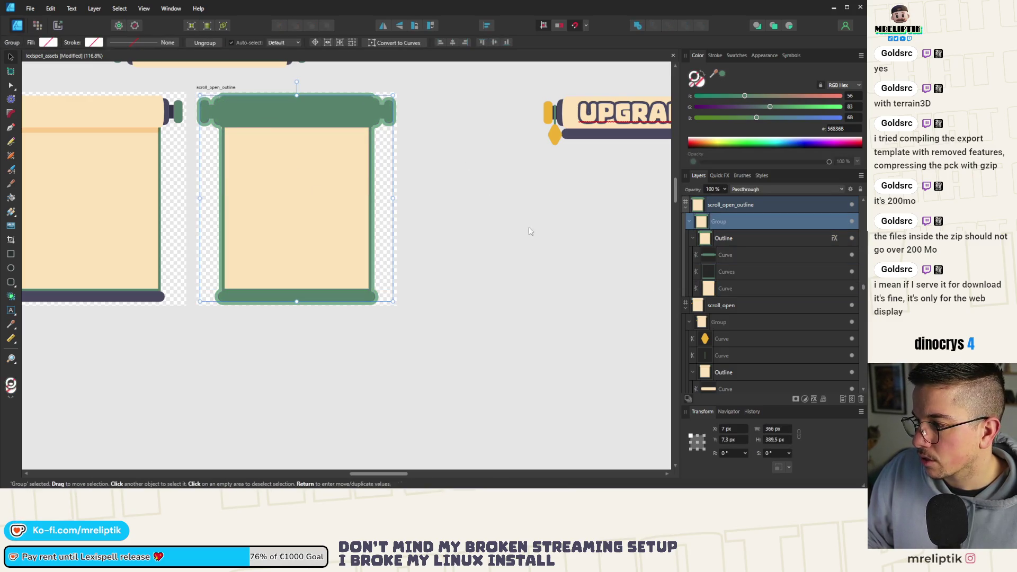
click(729, 253)
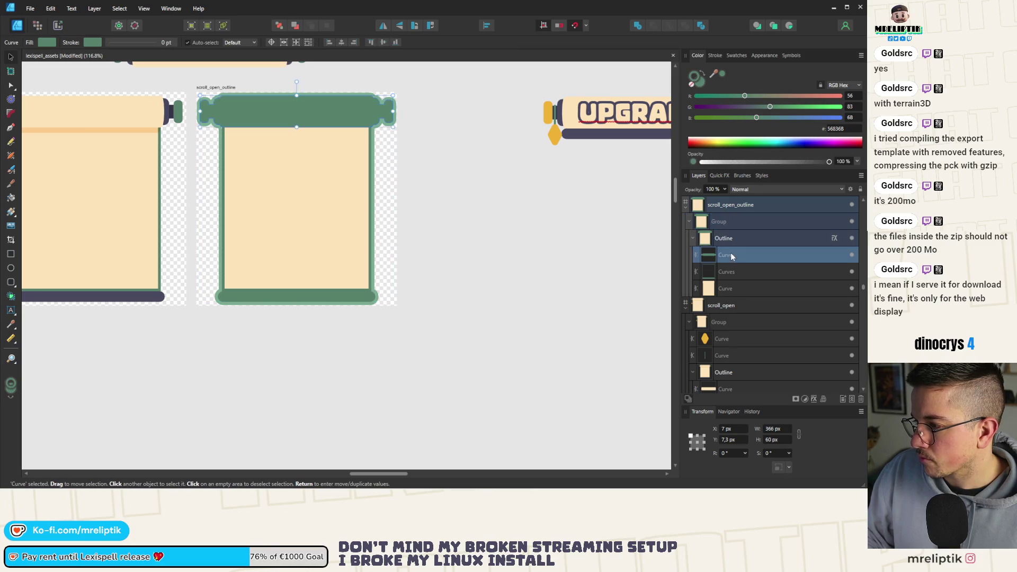
shift+click(733, 288)
click(640, 27)
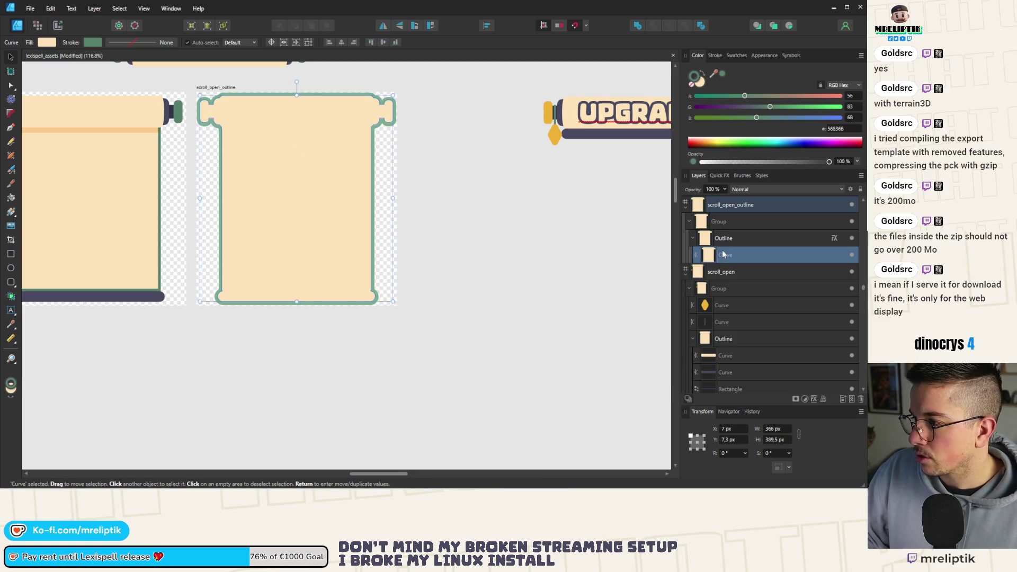
mouse_move(731, 256)
mouse_down()
mouse_move(736, 209)
mouse_move(755, 264)
mouse_up()
- Set the merged curve's stroke width to 6 pt
click(715, 55)
click(853, 83)
text(6)
key(Return)
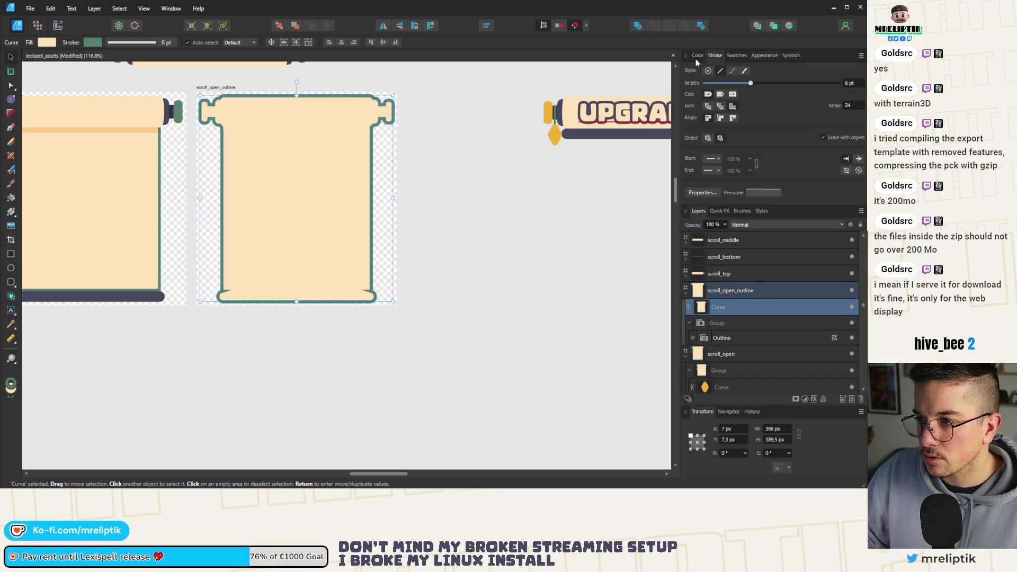
key(a)
scroll(233, 288, down, 2)
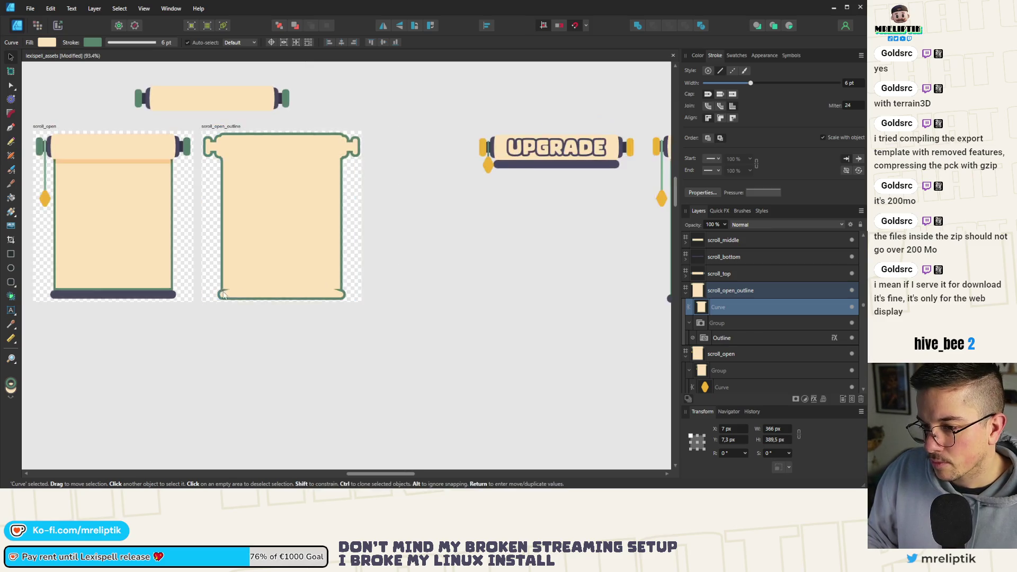
scroll(233, 288, up, 5)
scroll(215, 291, up, 5)
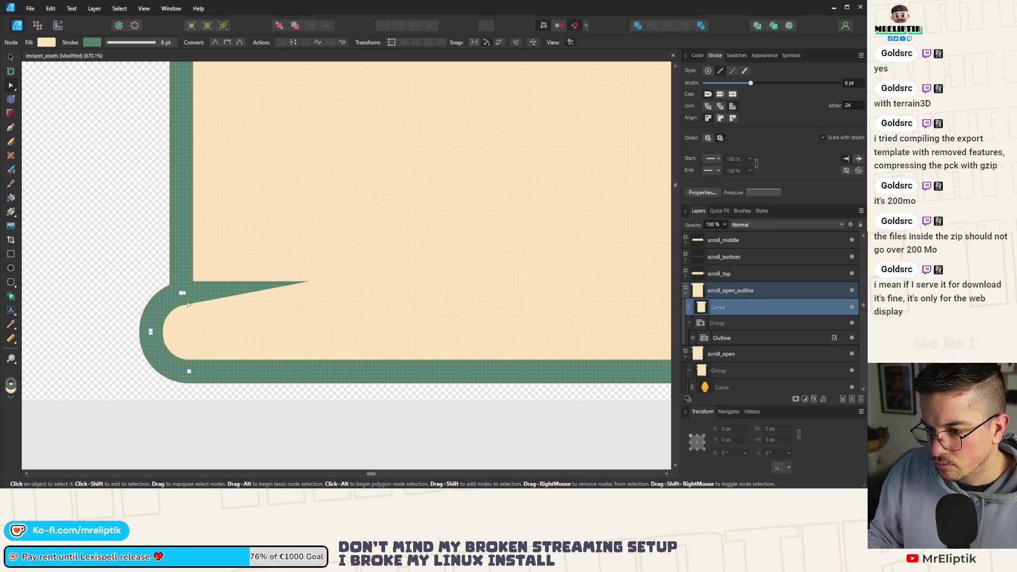
- Undo the stroke change and reshape the nodes at the top-right corner notch
key(ctrl+z)
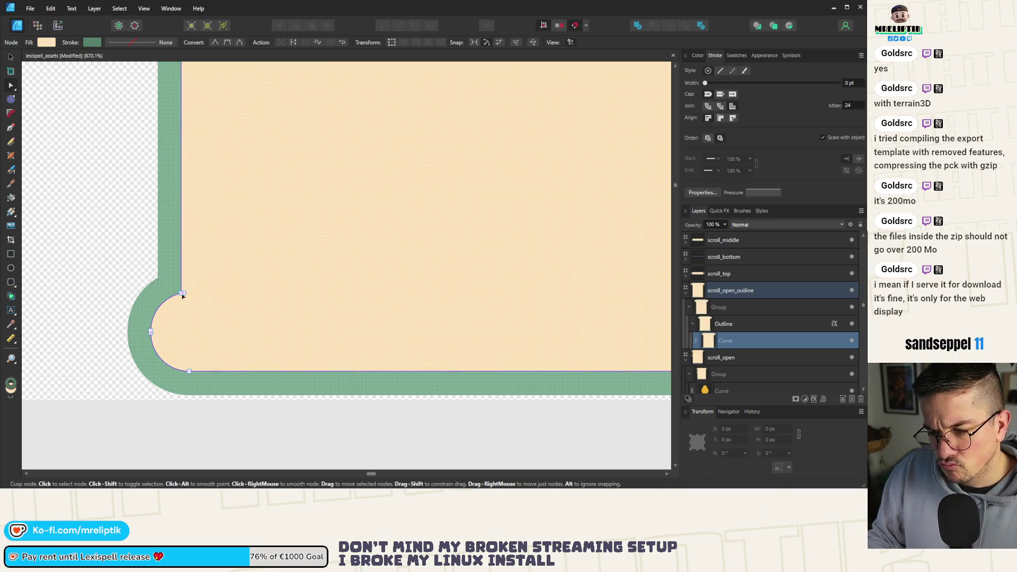
scroll(182, 300, up, 7)
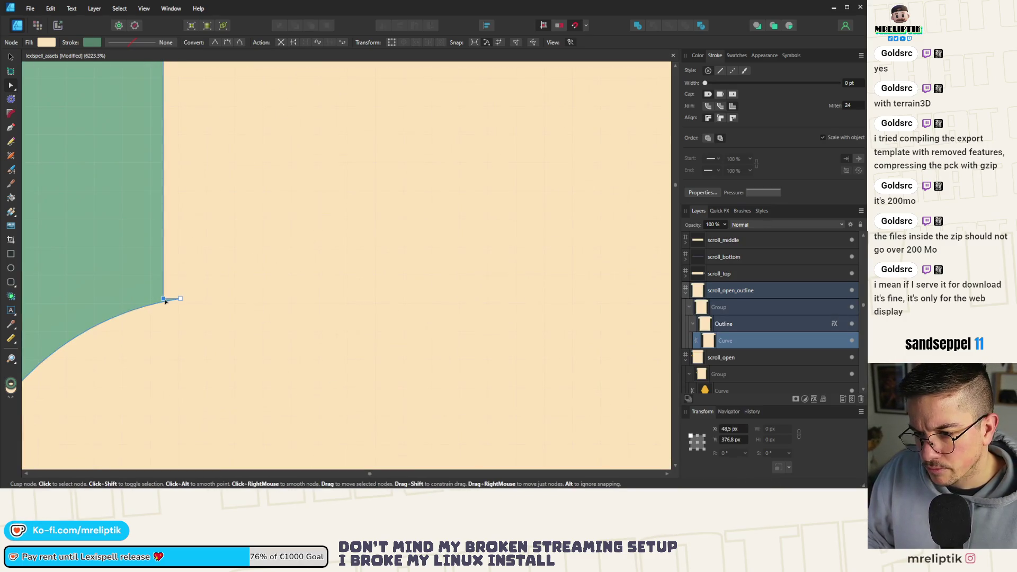
scroll(180, 300, up, 2)
drag(188, 298, 162, 298)
scroll(163, 298, down, 14)
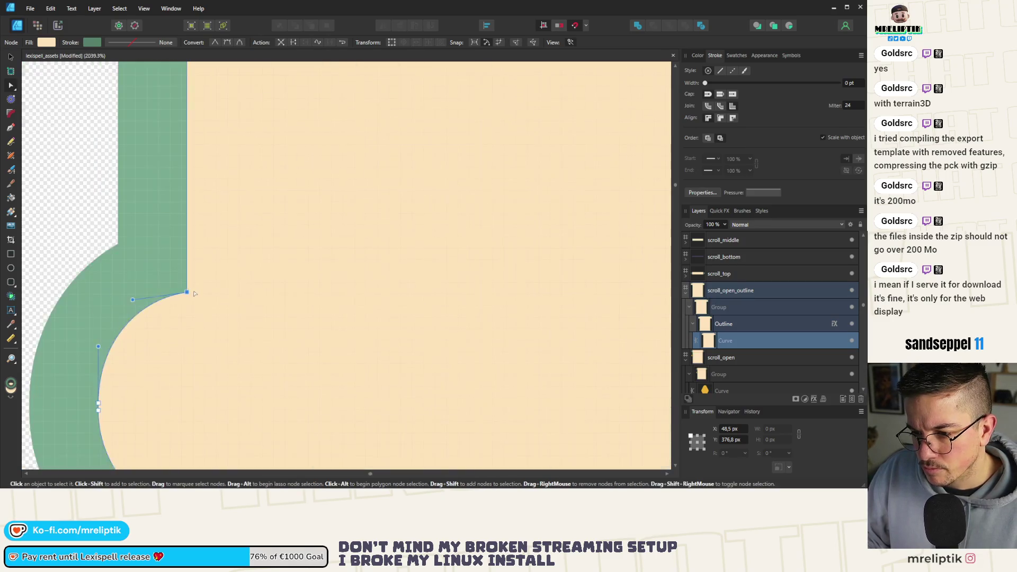
scroll(122, 305, down, 4)
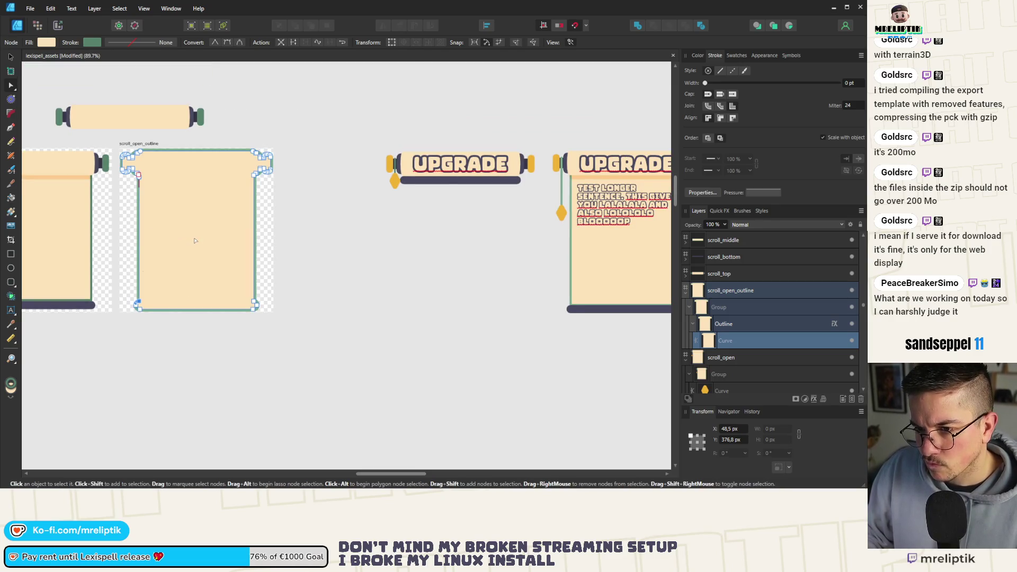
scroll(256, 170, up, 13)
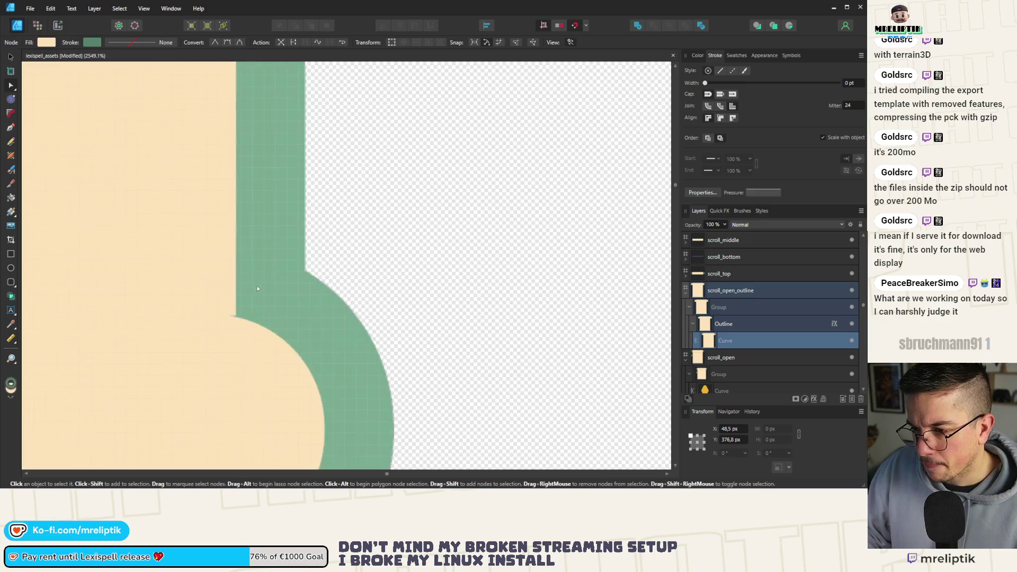
scroll(230, 317, up, 3)
drag(242, 314, 334, 330)
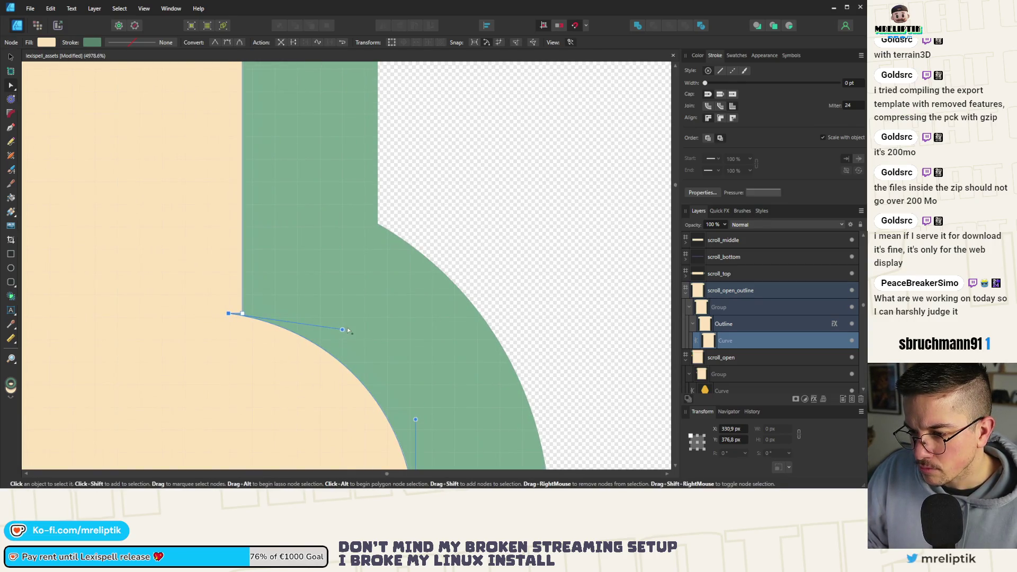
drag(228, 314, 243, 314)
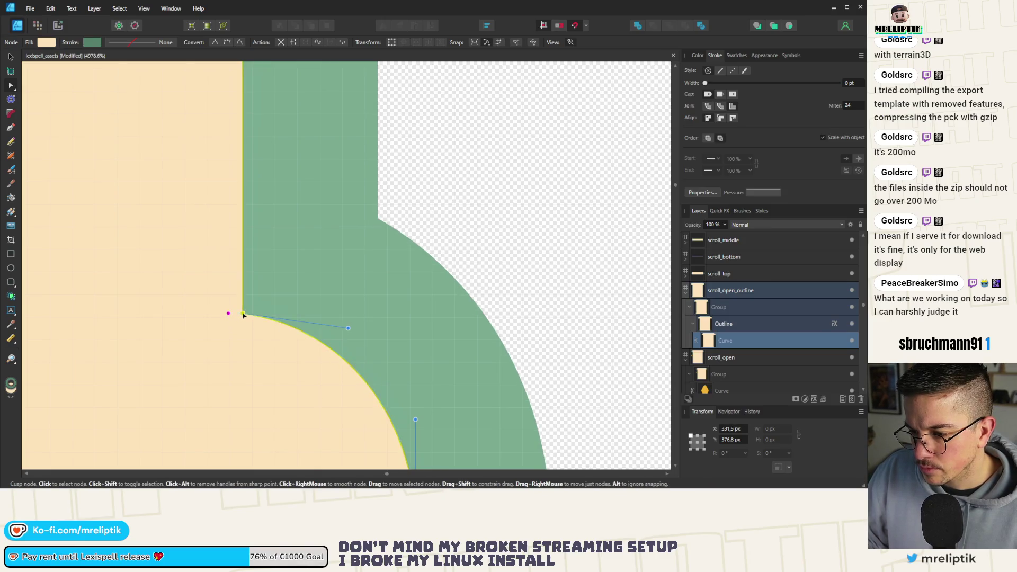
scroll(337, 269, down, 10)
scroll(337, 268, down, 5)
scroll(130, 143, up, 3)
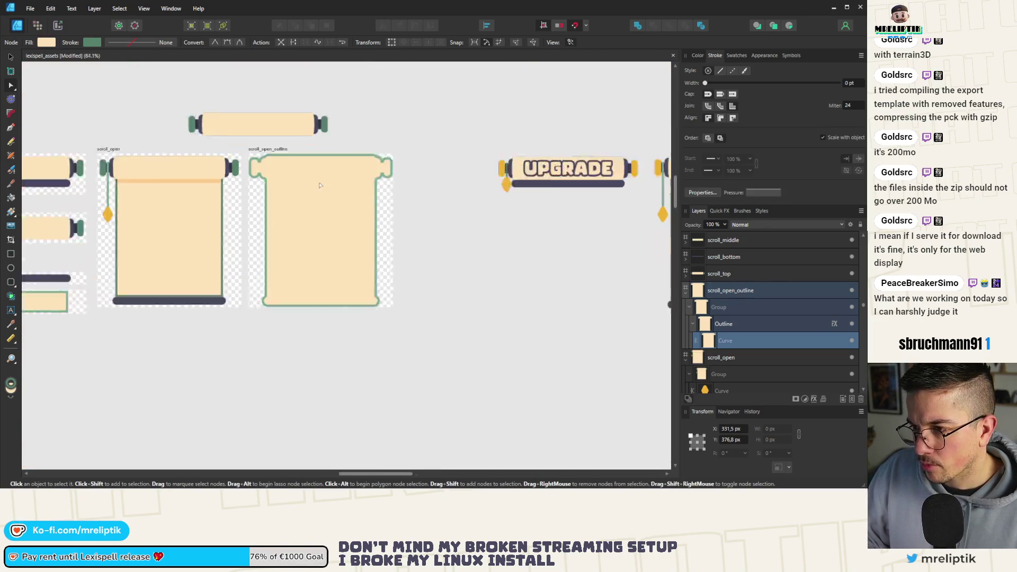
click(164, 113)
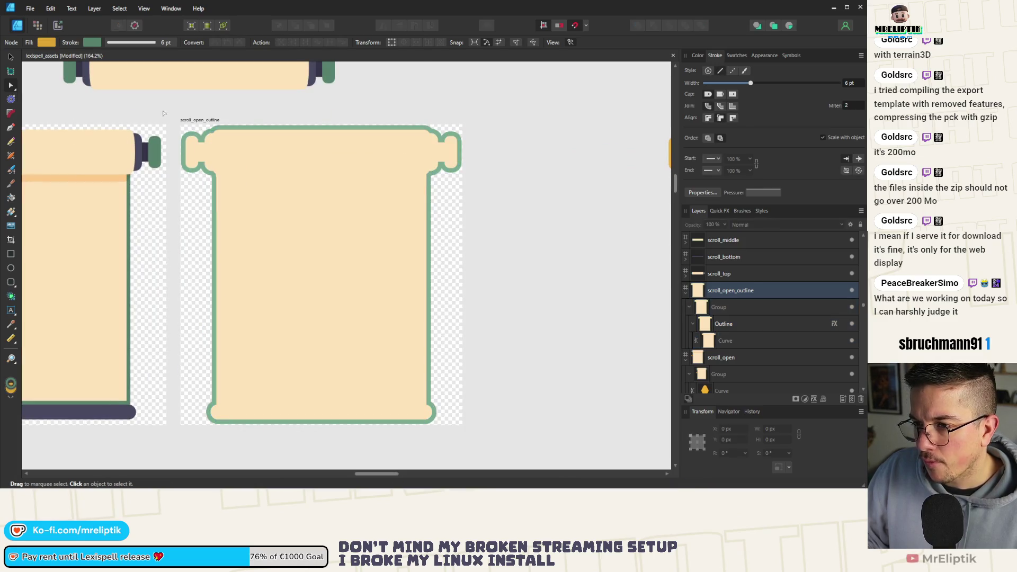
- Move the merged curve out of the Outline group and delete the leftover group
click(9, 56)
click(227, 154)
scroll(199, 182, up, 4)
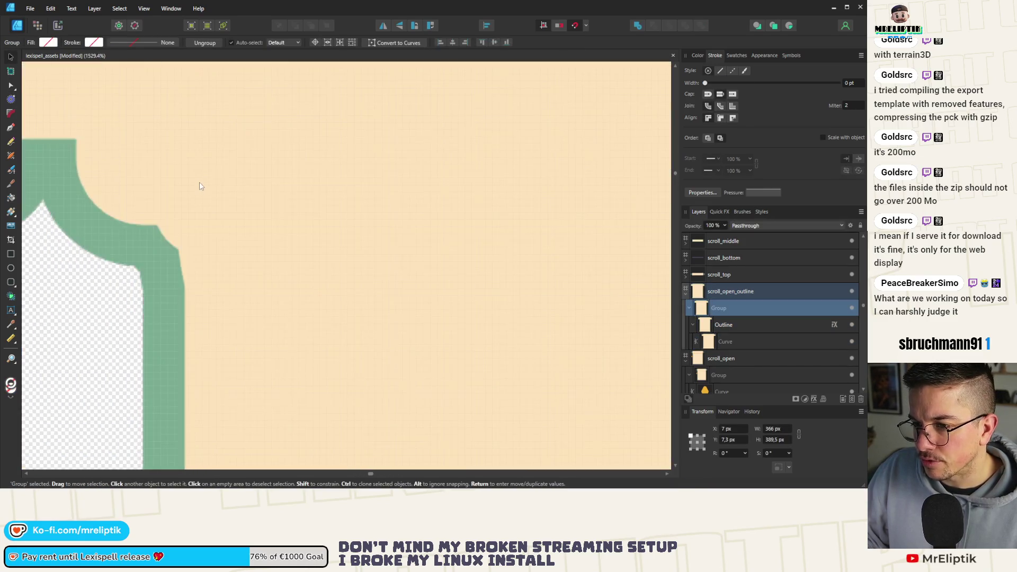
scroll(126, 191, down, 4)
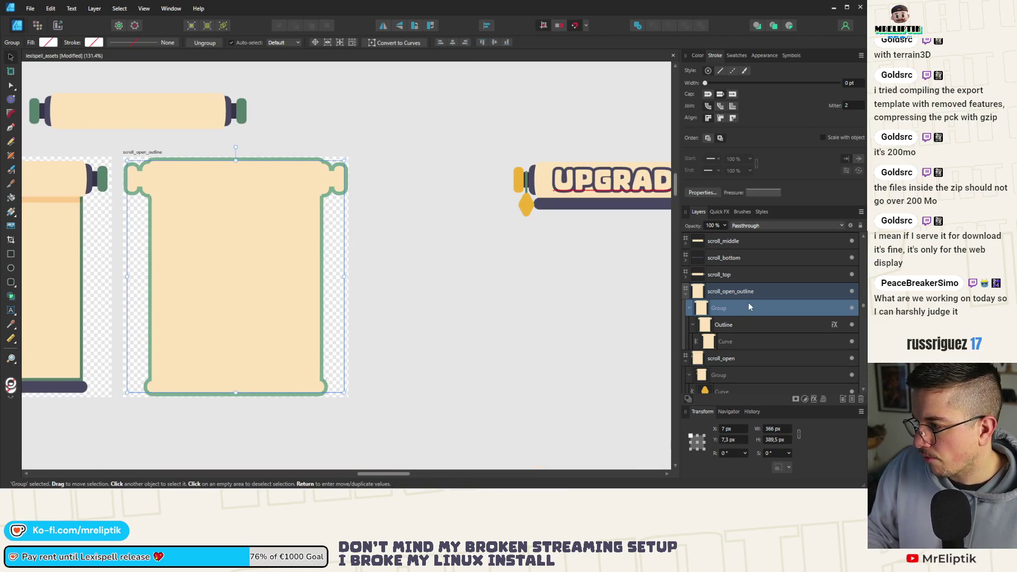
drag(730, 344, 742, 301)
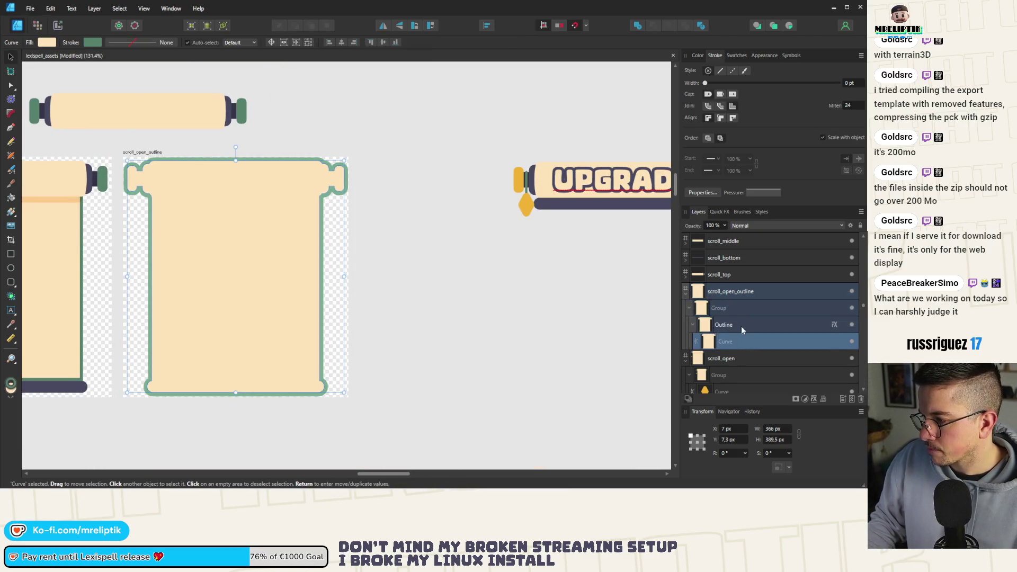
click(727, 329)
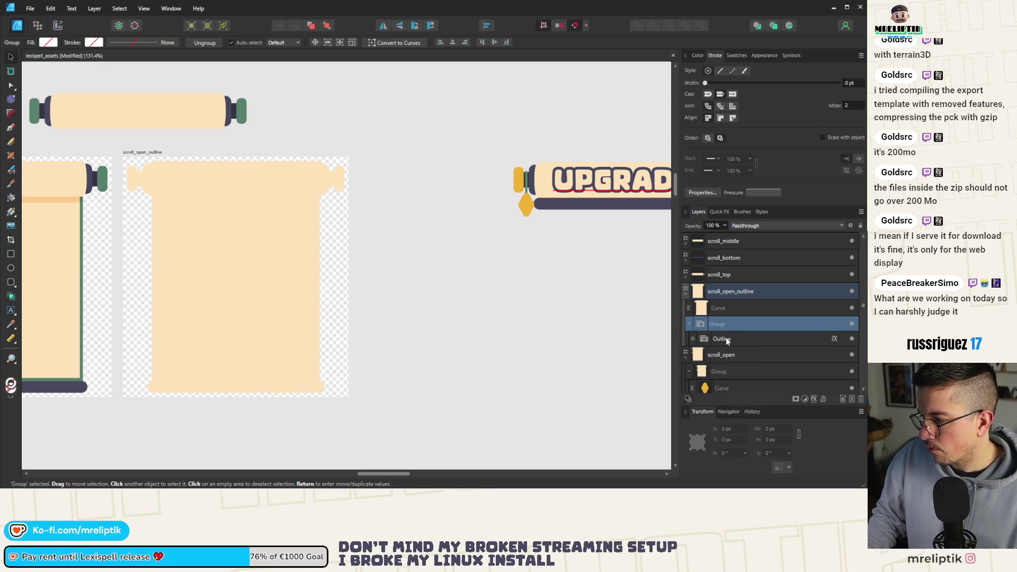
key(Delete)
- Give the outline curve a 6 pt stroke width
click(849, 83)
text(6)
key(Return)
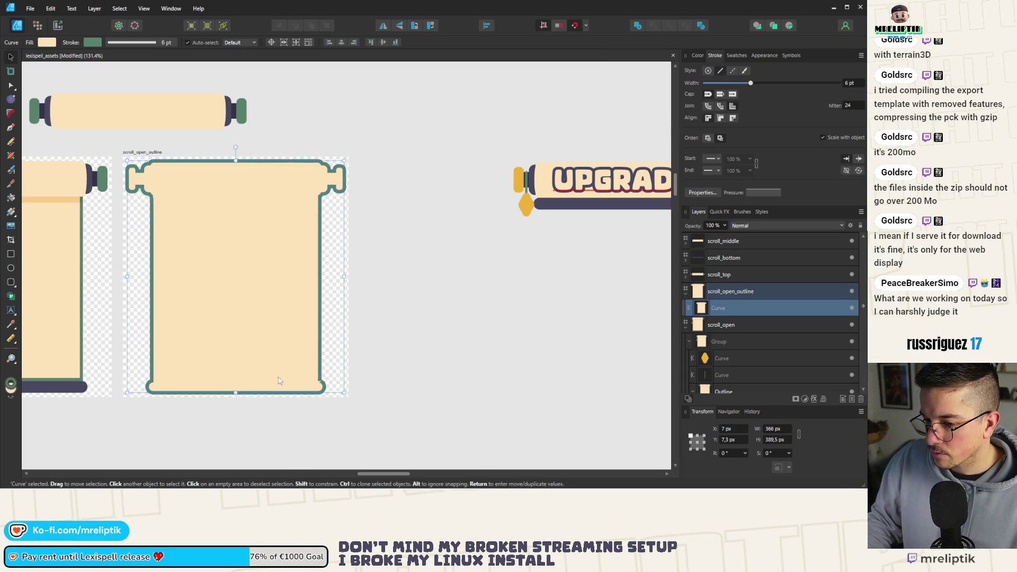
scroll(316, 379, up, 10)
- Smooth the bottom-right corner notch by nudging its node upward
key(a)
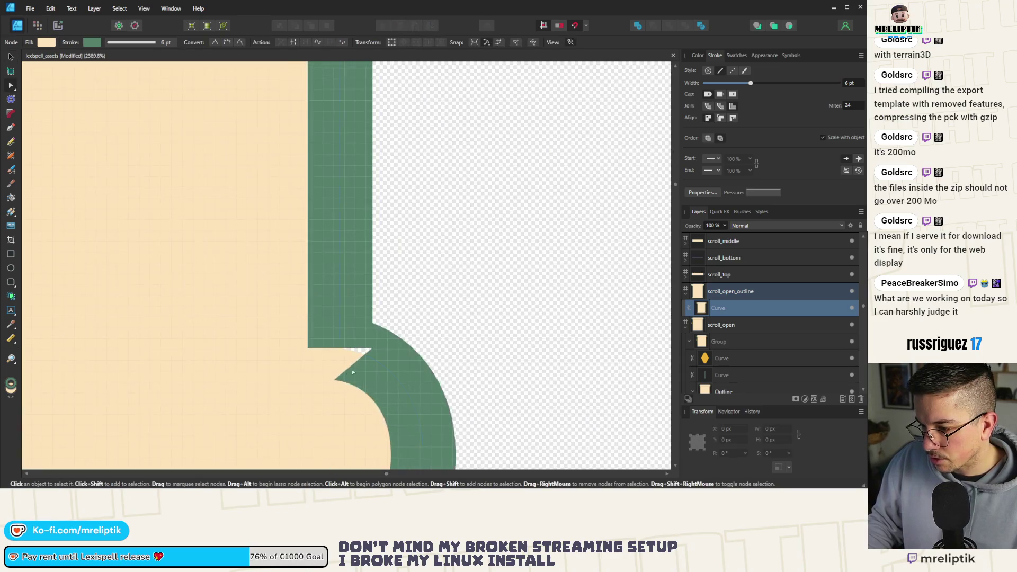
click(342, 350)
mouse_move(341, 349)
mouse_down()
mouse_move(324, 371)
mouse_move(227, 314)
mouse_move(340, 347)
mouse_move(326, 362)
mouse_move(340, 331)
mouse_move(245, 295)
mouse_move(339, 339)
mouse_up()
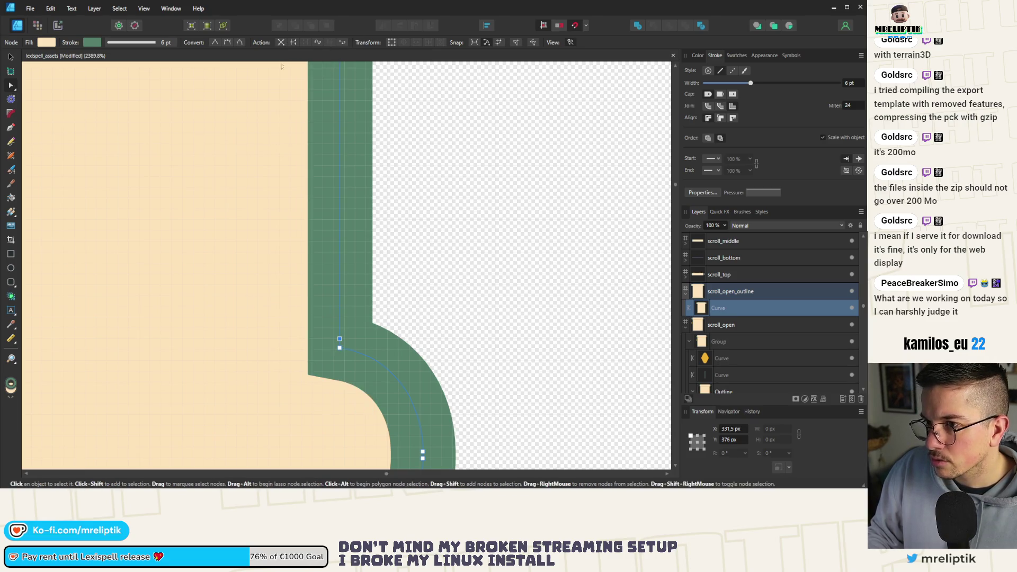
scroll(350, 238, down, 10)
scroll(352, 245, down, 3)
scroll(224, 249, up, 4)
scroll(341, 249, down, 1)
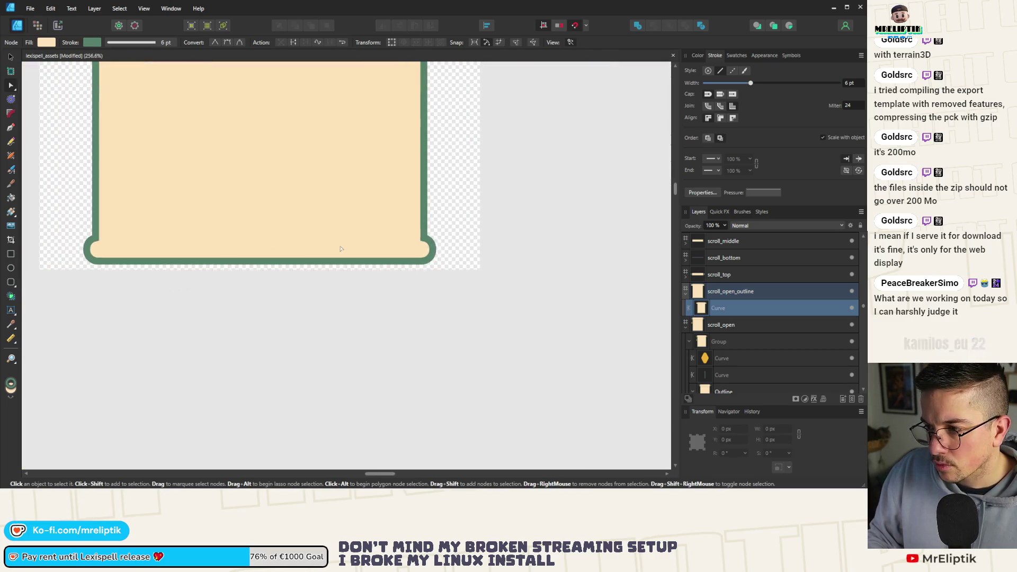
click(466, 209)
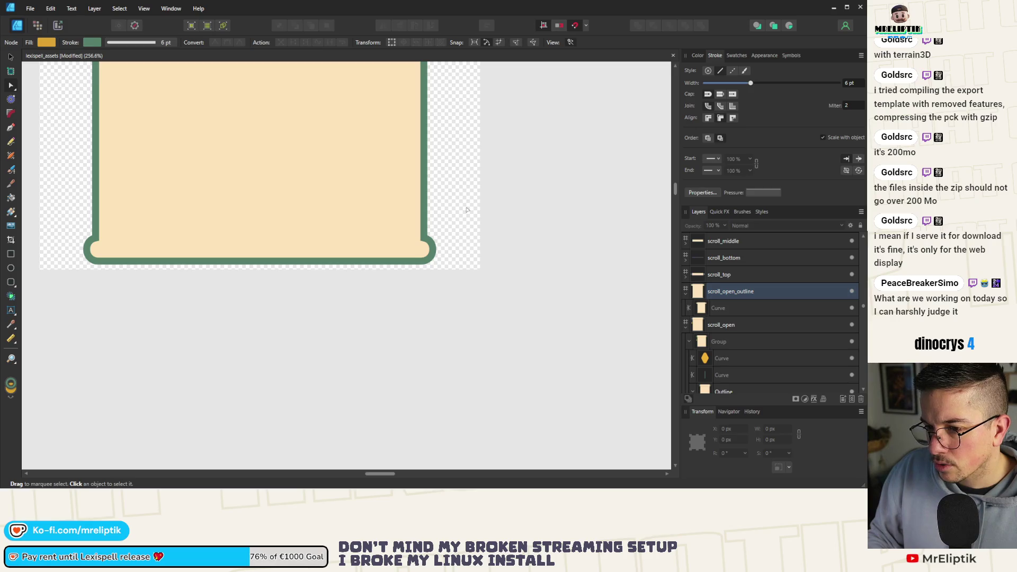
scroll(105, 239, up, 1)
scroll(181, 227, up, 1)
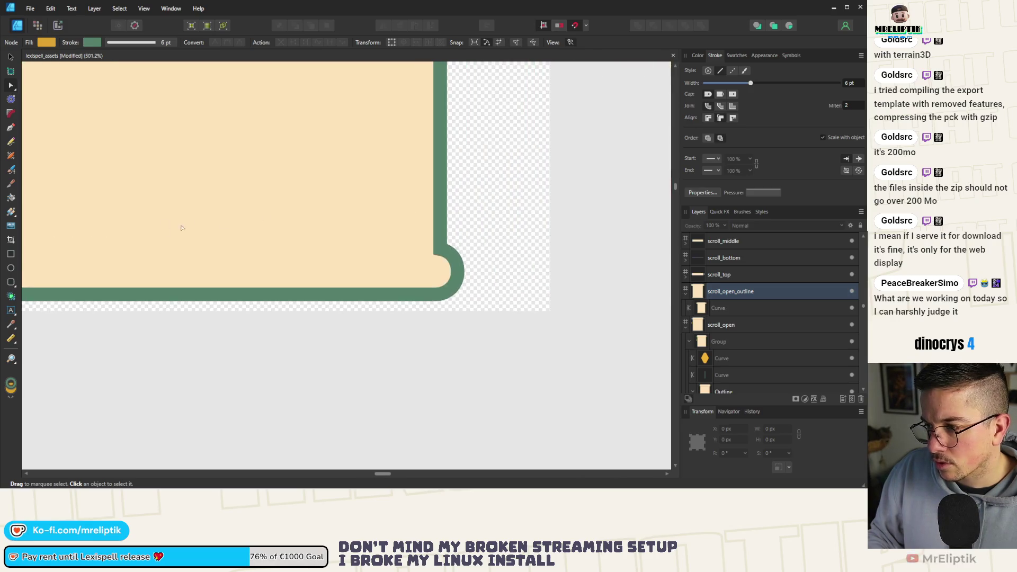
scroll(326, 227, down, 5)
click(346, 191)
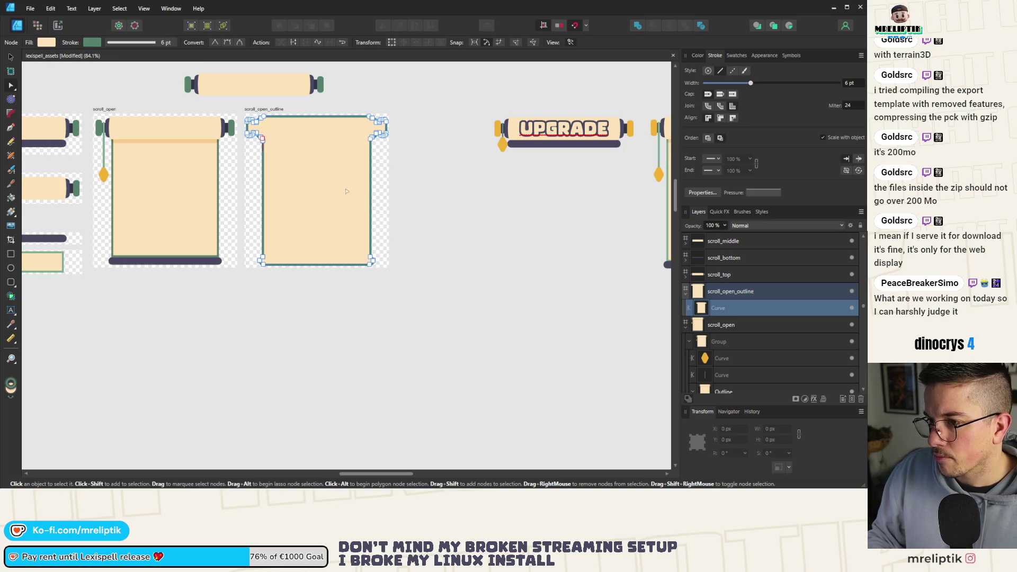
click(698, 55)
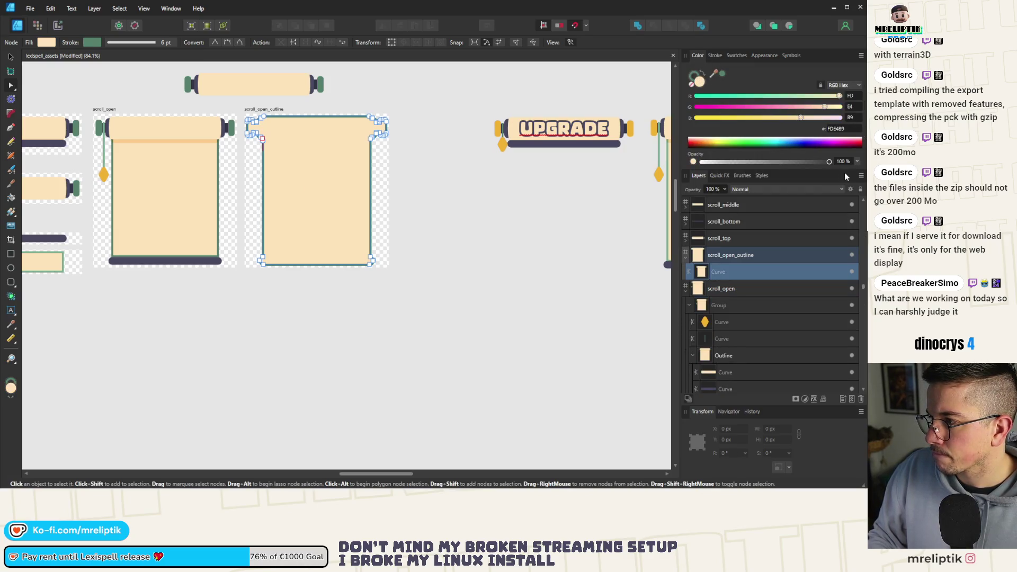
- Make the scroll_open_outline fill fully transparent and save the document
drag(829, 161, 594, 181)
click(386, 212)
key(ctrl+s)
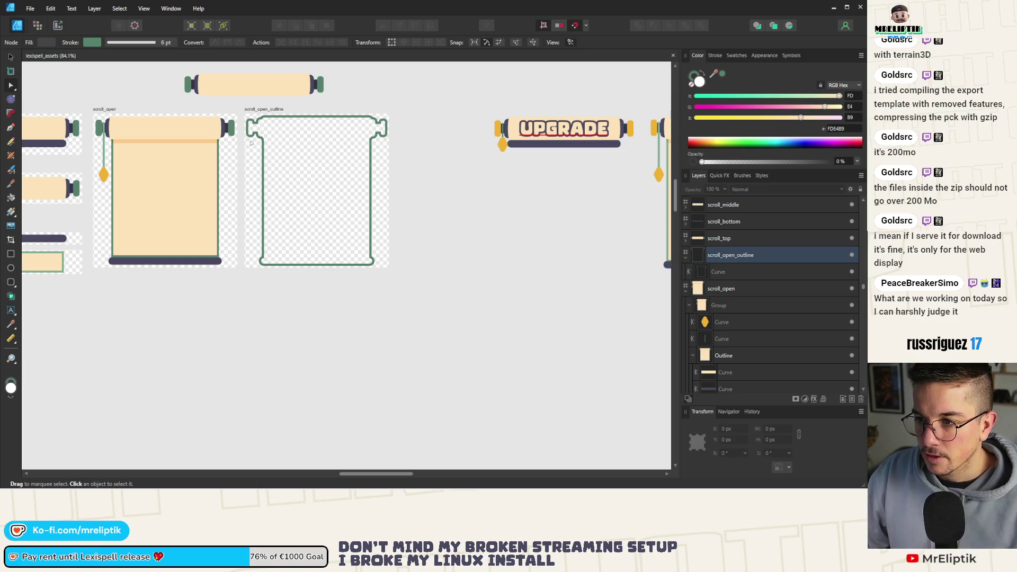
- Recolour the outline's stroke to the open scroll's green 7AAC91, then save
click(255, 139)
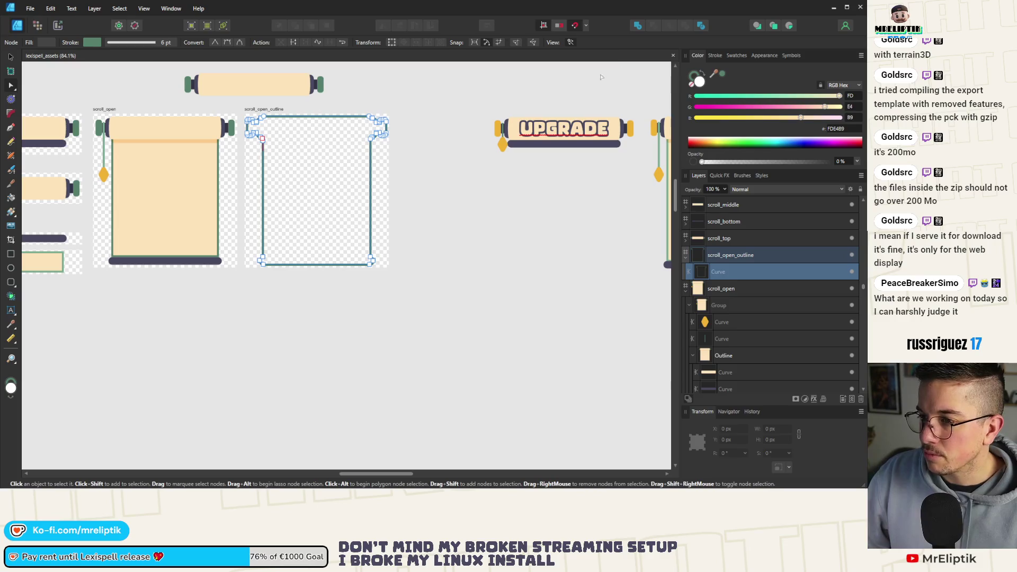
click(693, 76)
mouse_move(713, 73)
mouse_down()
mouse_move(149, 203)
mouse_move(107, 137)
mouse_move(104, 155)
mouse_up()
click(440, 166)
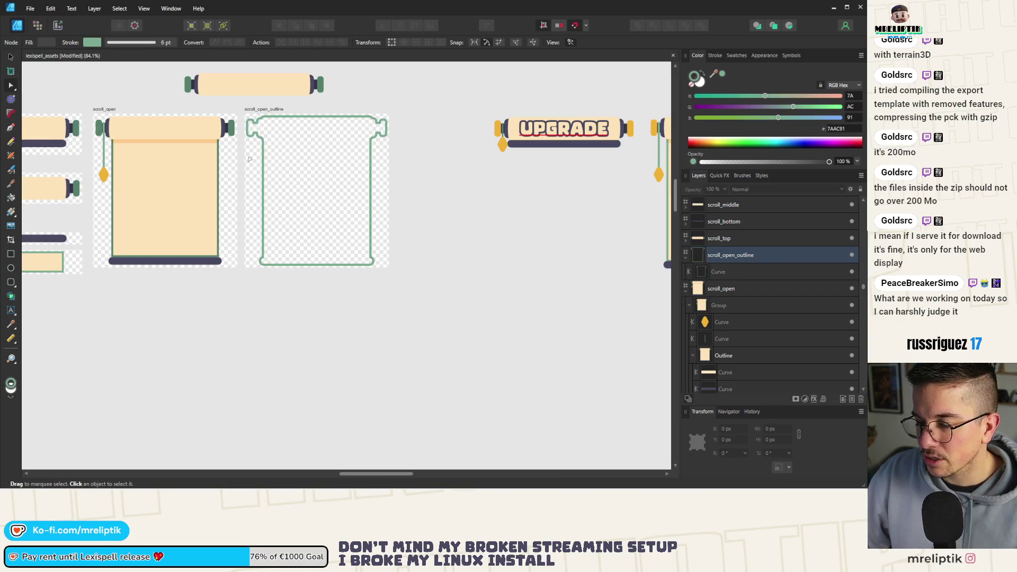
click(11, 56)
key(ctrl+s)
scroll(230, 147, left, 1)
scroll(229, 148, up, 2)
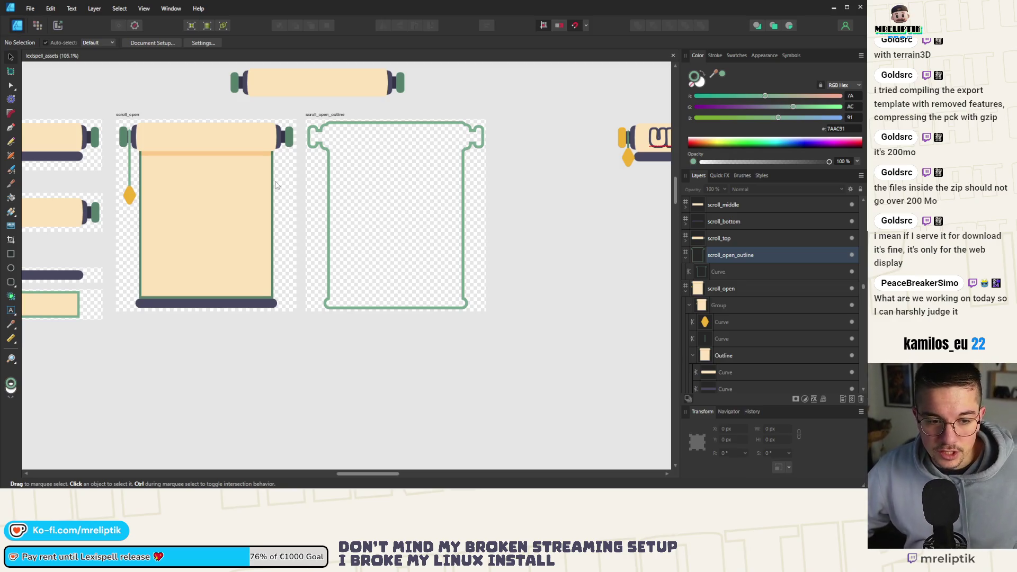
- Paste a trial copy of the outline curve into the scroll_open artwork
click(324, 154)
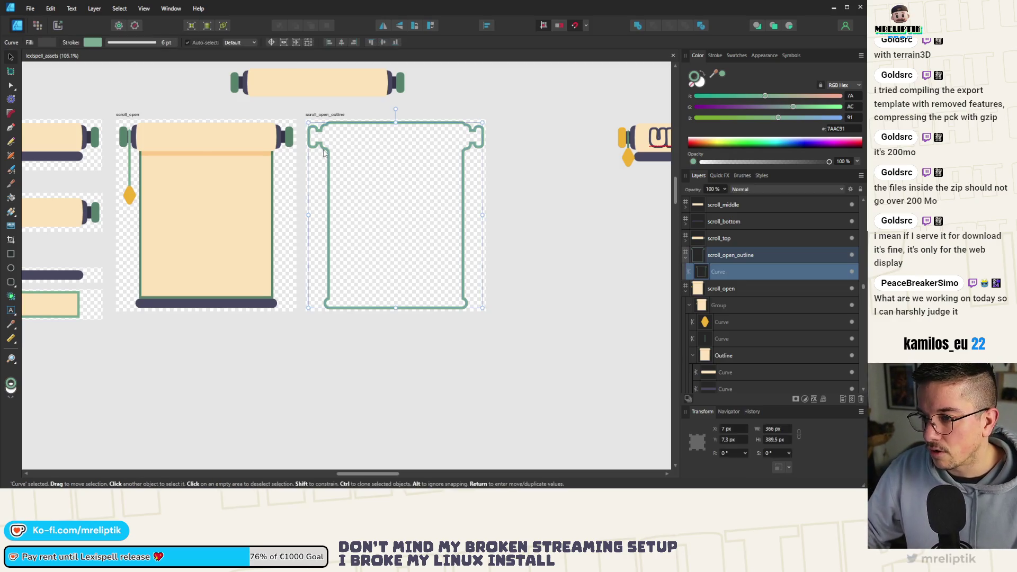
click(210, 135)
key(ctrl+v)
key(Escape)
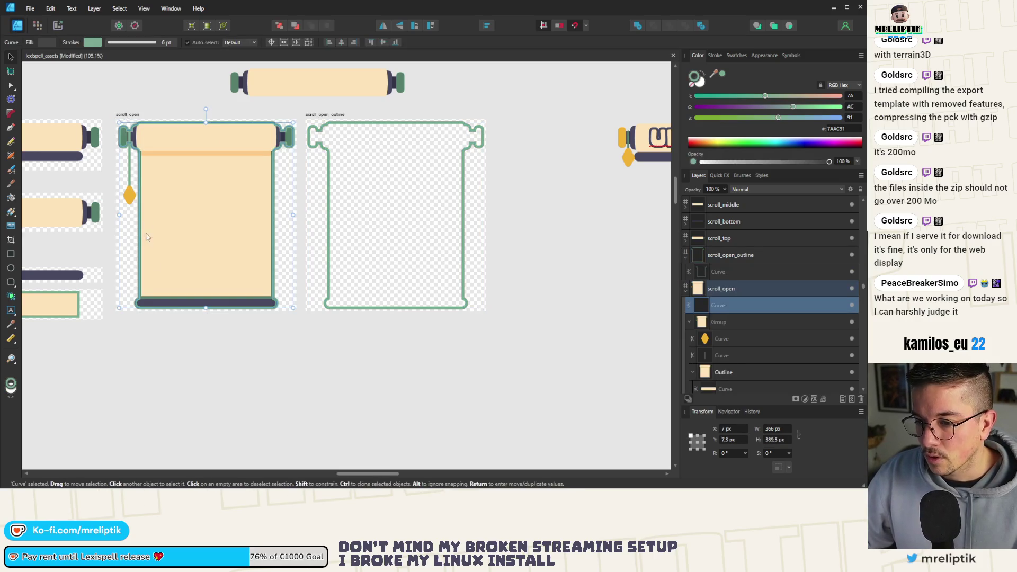
scroll(155, 269, up, 3)
scroll(121, 315, down, 3)
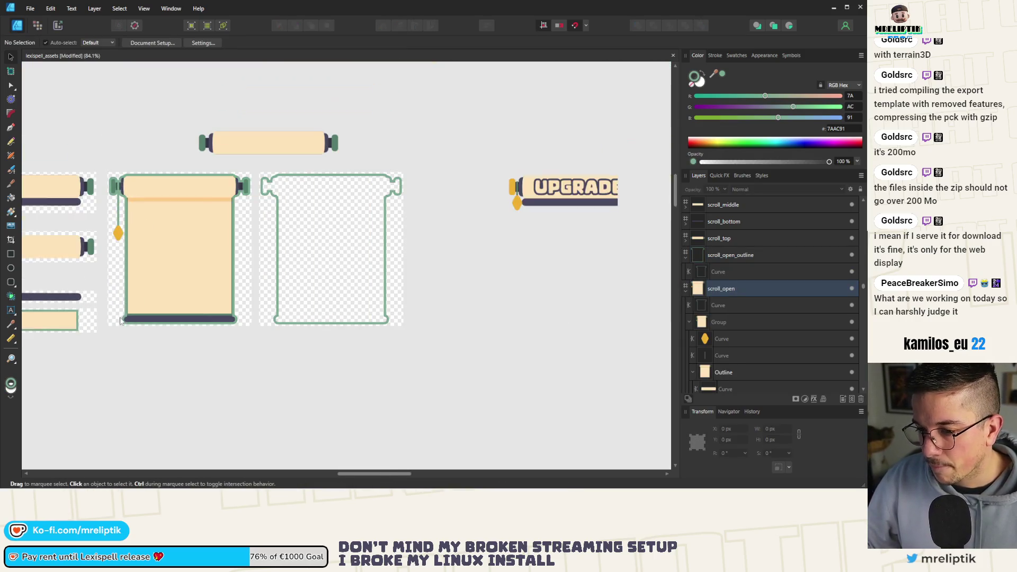
scroll(137, 210, up, 3)
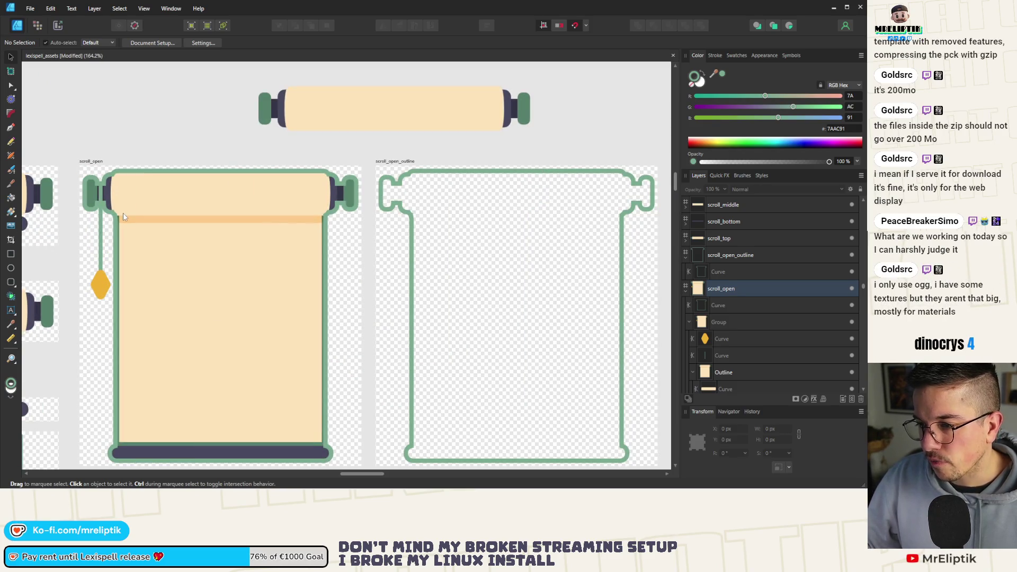
scroll(123, 211, down, 1)
- Set the scroll_open_outline curve's Stroke Align to Outside
click(114, 182)
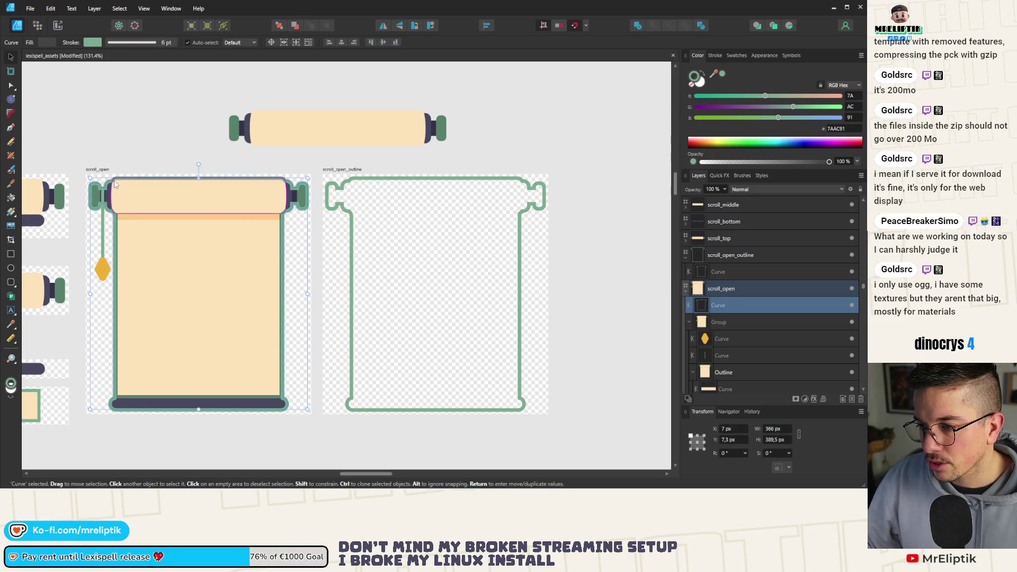
click(326, 185)
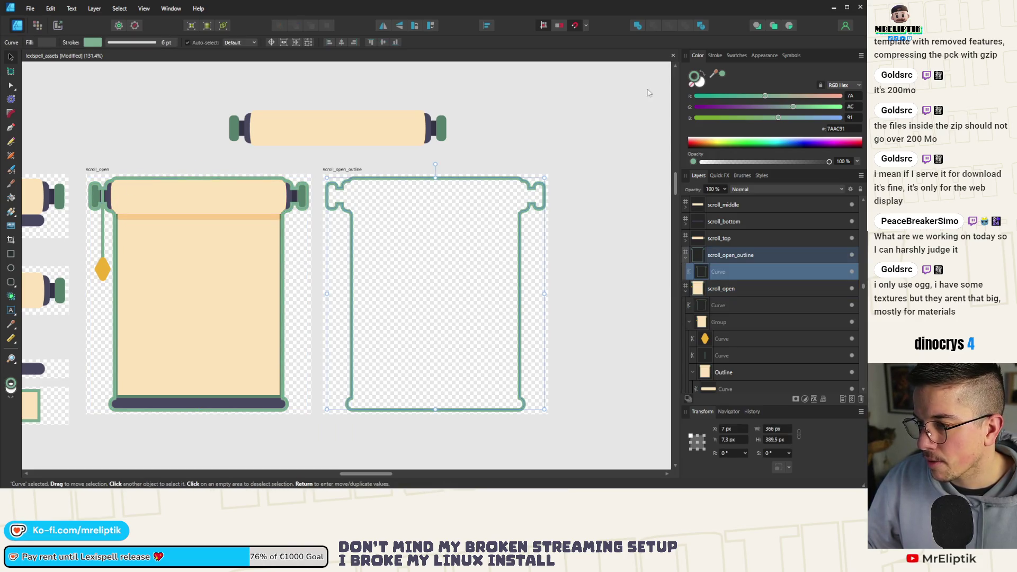
click(714, 55)
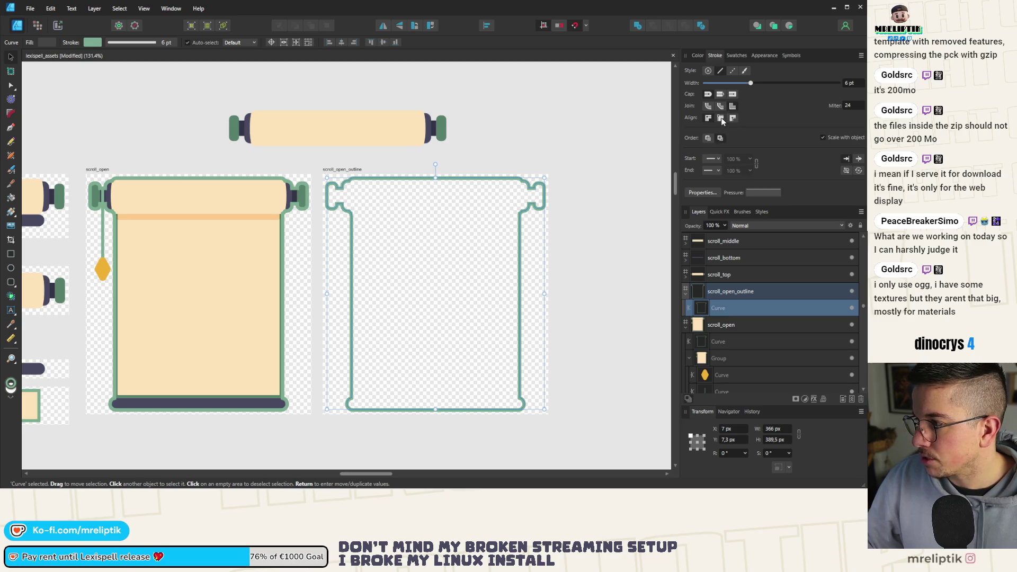
click(733, 119)
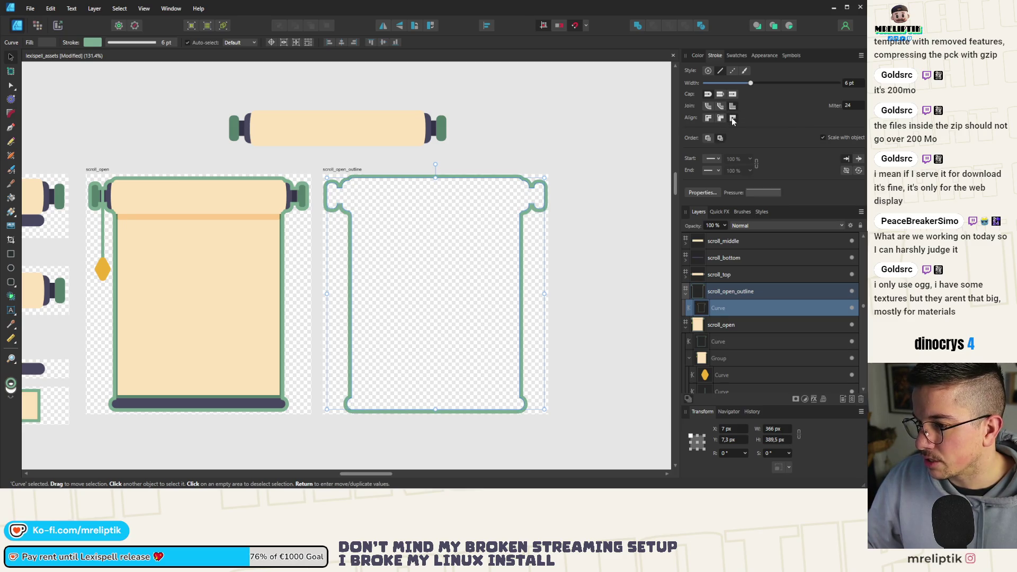
- Delete the pasted Curve copy from scroll_open, leaving the tasselled artwork unchanged
click(294, 181)
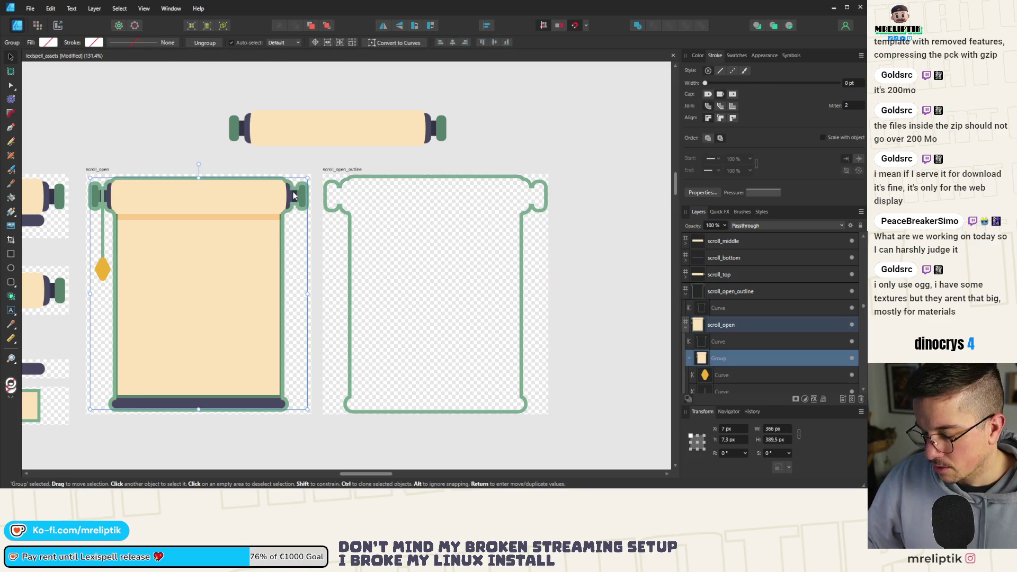
click(688, 351)
click(749, 346)
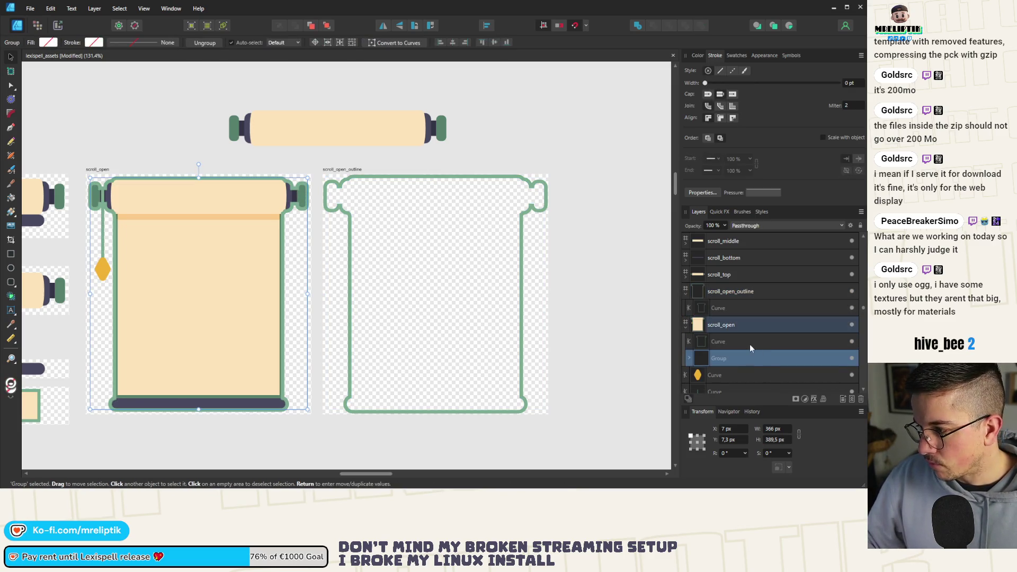
key(Delete)
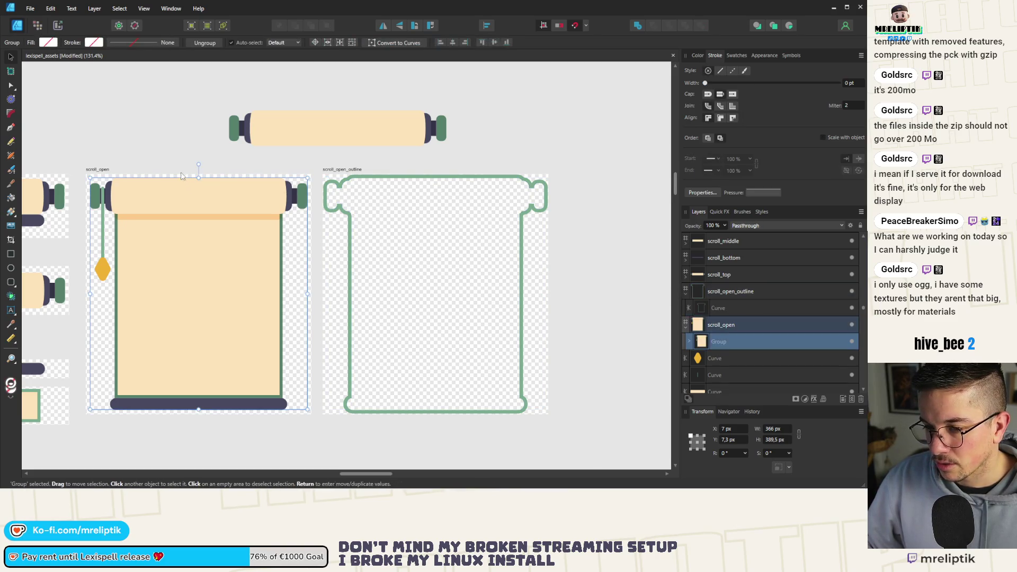
click(145, 173)
key(ctrl+z)
click(138, 151)
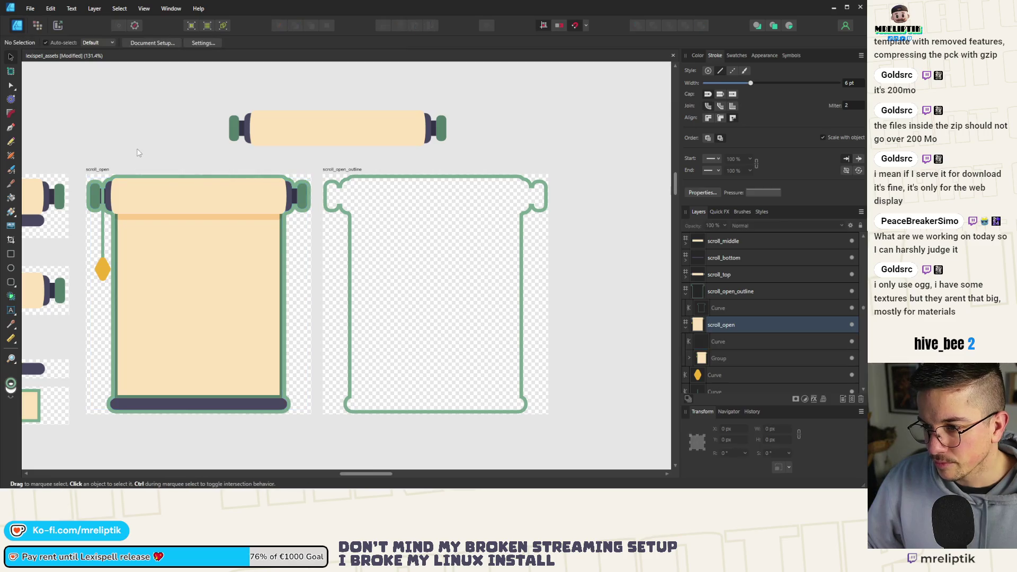
scroll(139, 151, down, 3)
click(143, 172)
key(Delete)
click(319, 159)
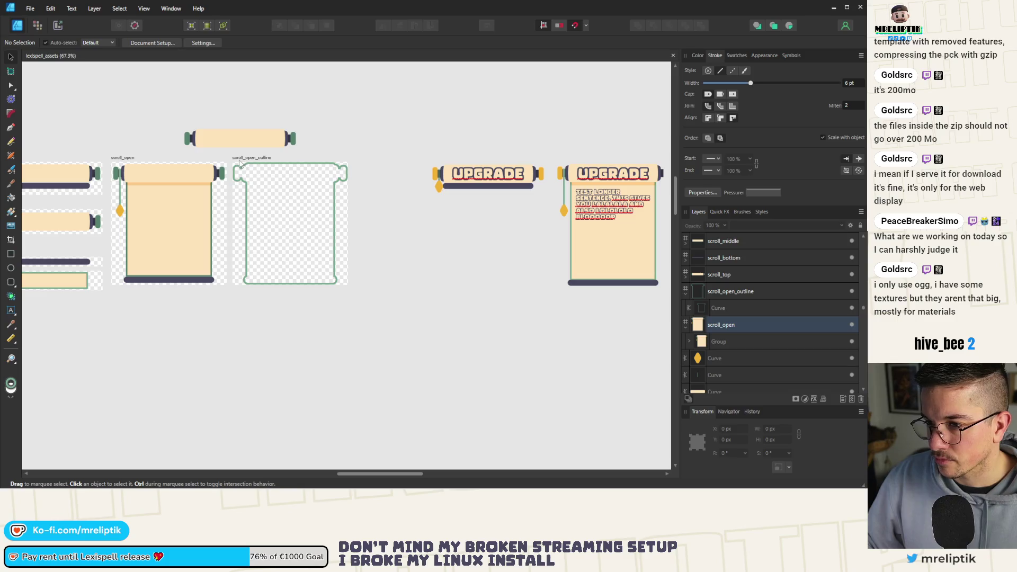
scroll(247, 170, up, 4)
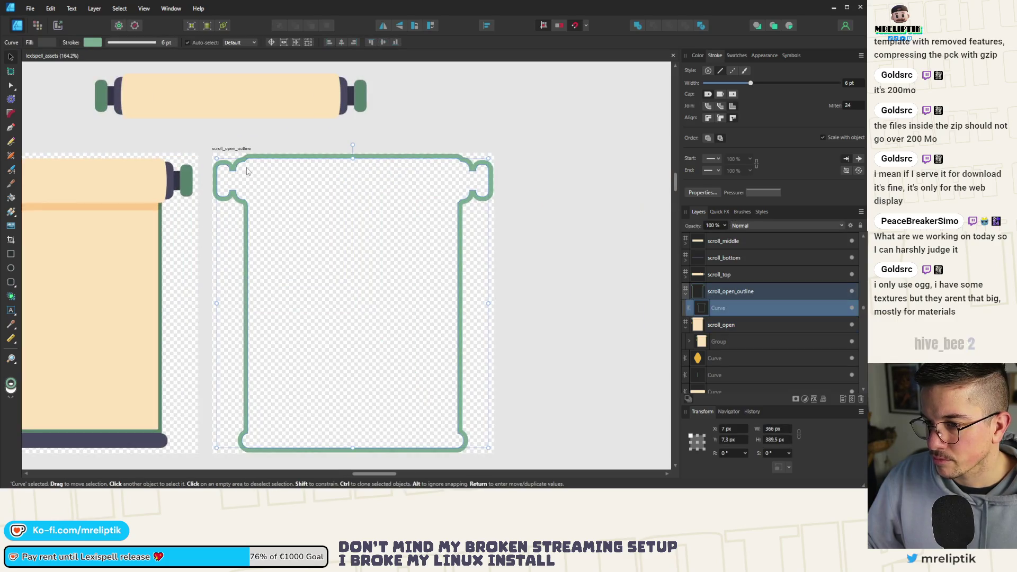
- Export the outline artboard as scroll_open_outline.png into the upgrade_card visuals folder
click(243, 150)
key(ctrl+alt+shift+w)
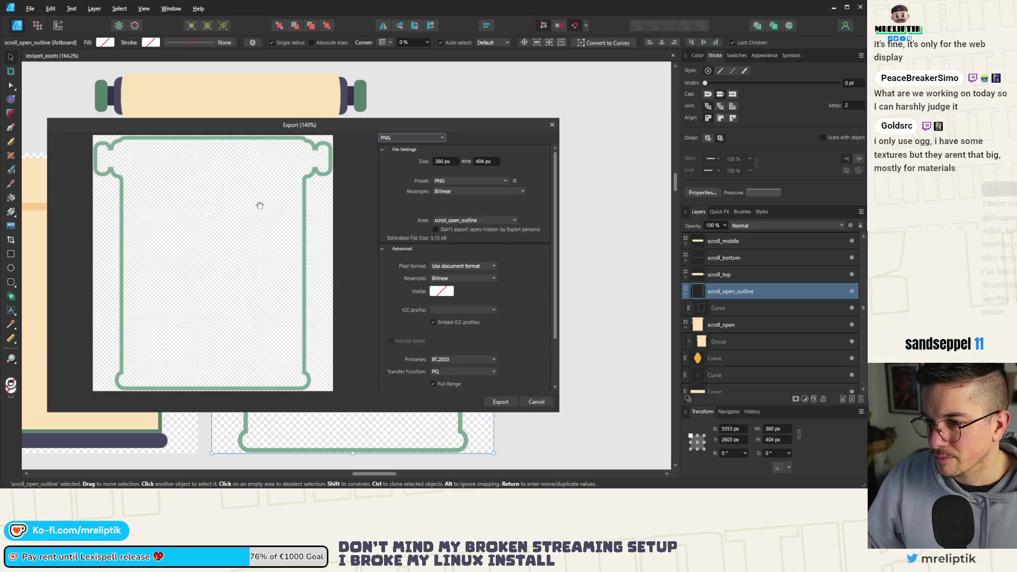
click(508, 401)
click(177, 149)
double_click(117, 361)
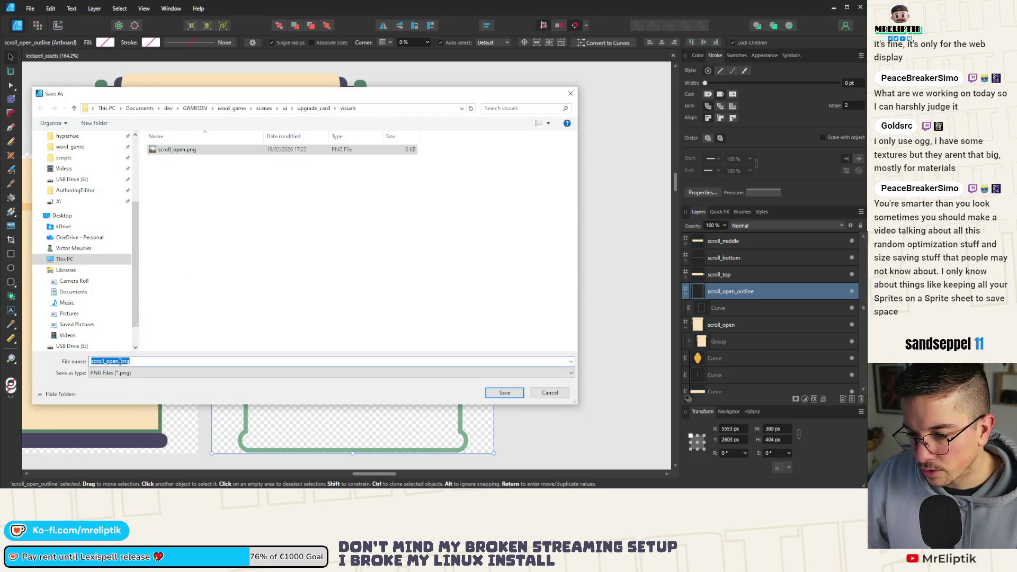
click(119, 362)
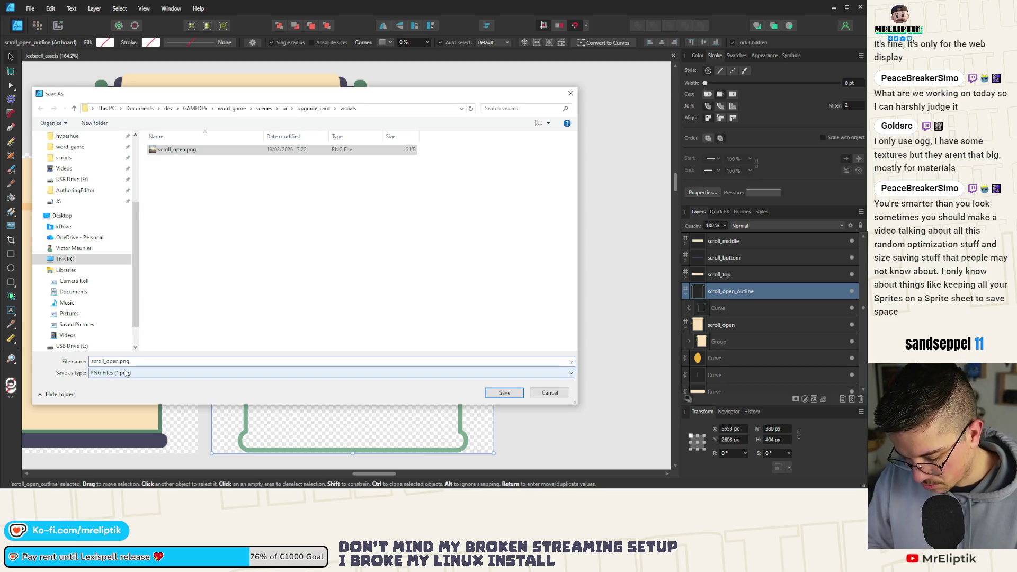
text(_outline)
key(Return)
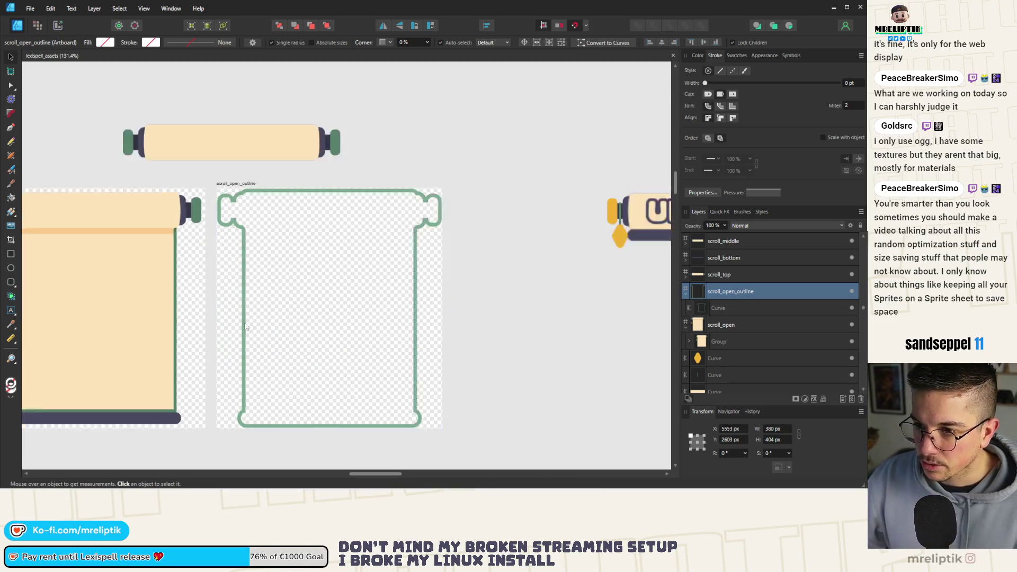
scroll(245, 327, down, 2)
- Re-export the scroll_open artboard as PNG, replacing the existing scroll_open.png
click(52, 210)
key(ctrl+shift+alt+s)
click(501, 402)
key(Return)
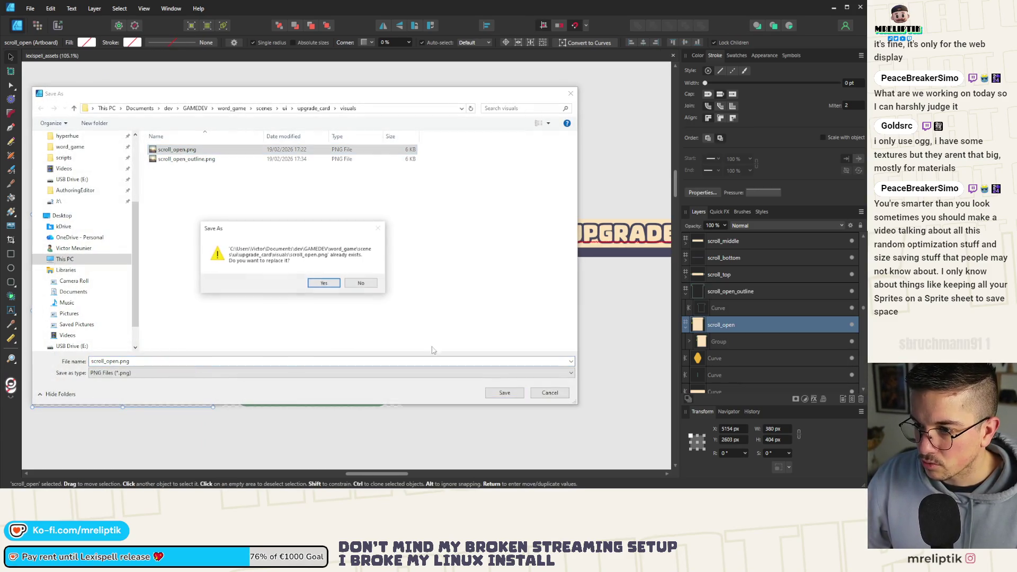
click(329, 283)
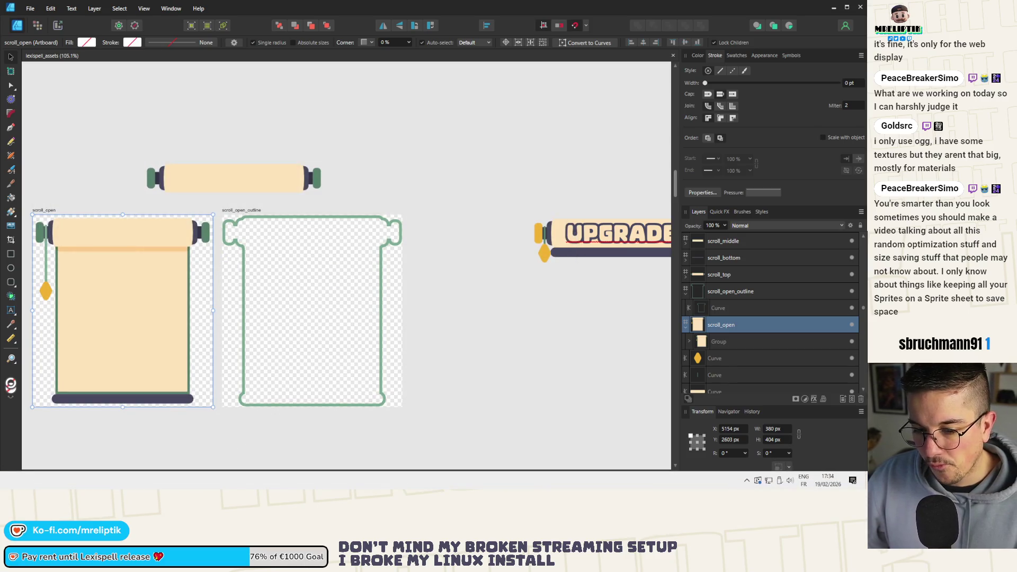
key(alt+Tab)
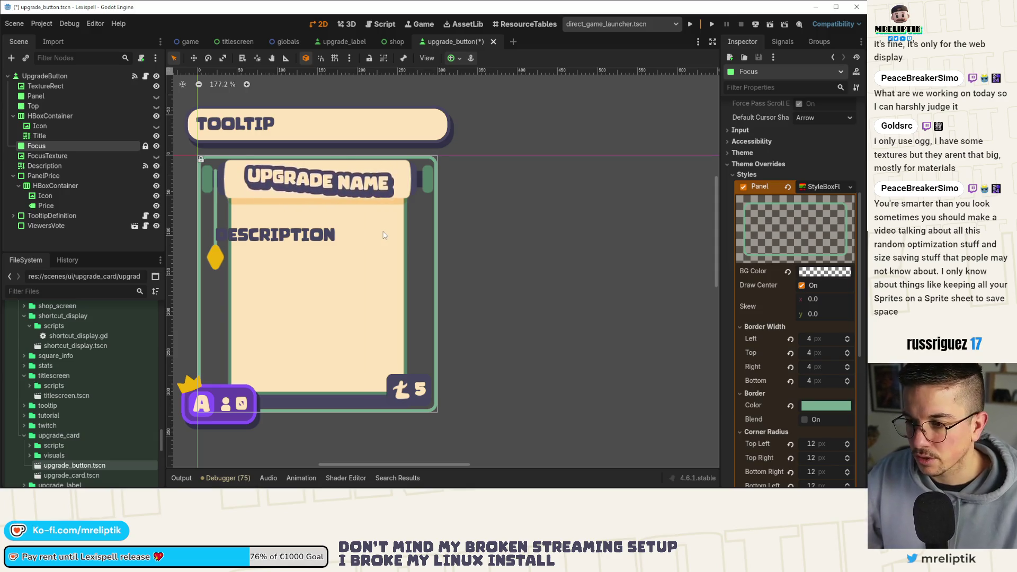
mouse_move(329, 255)
mouse_down()
mouse_move(393, 241)
mouse_move(381, 243)
mouse_up()
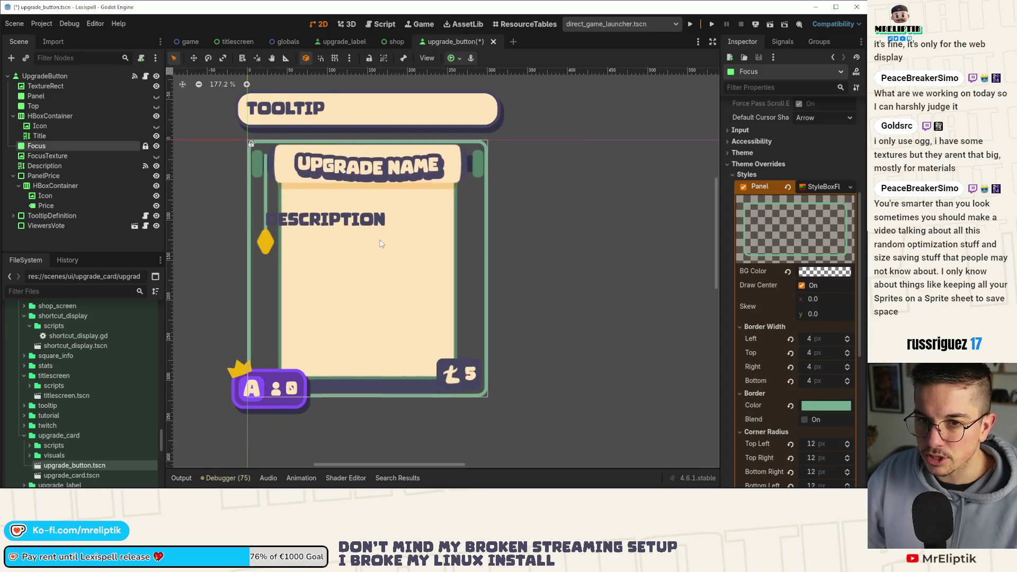
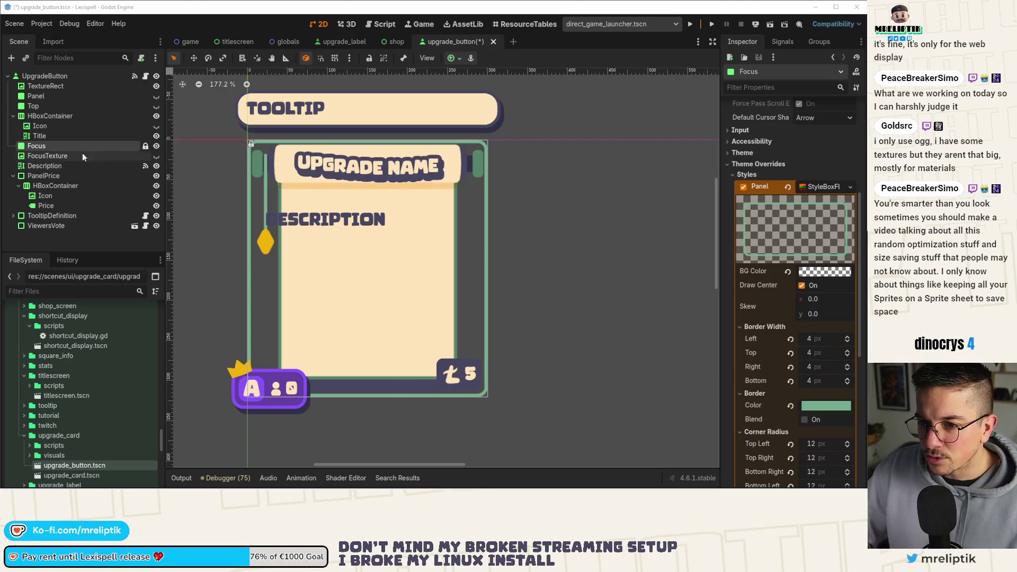
- Hide the Focus panel and give FocusTexture the open-scroll outline texture via Quick Load ('scro')
click(156, 147)
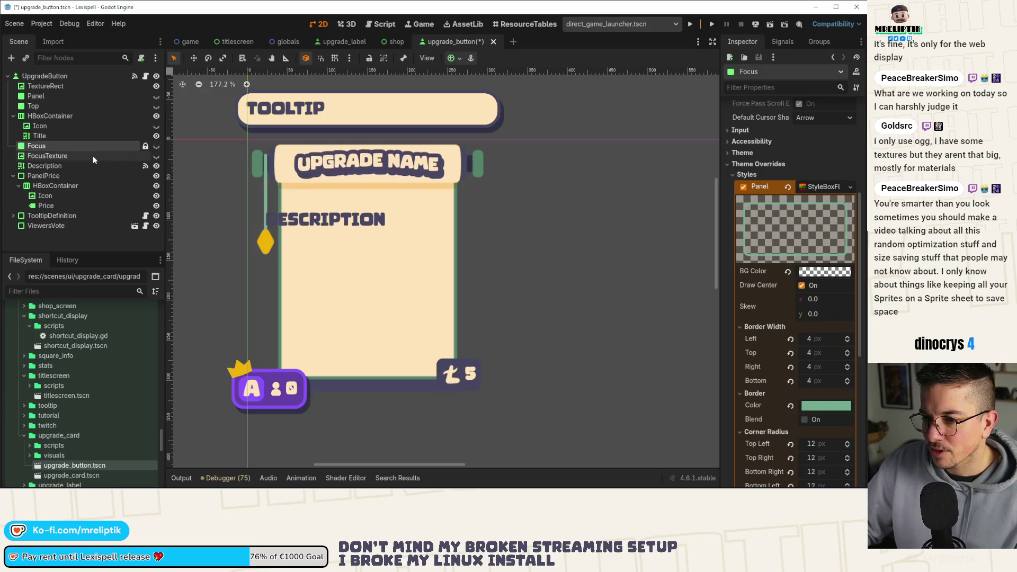
click(74, 154)
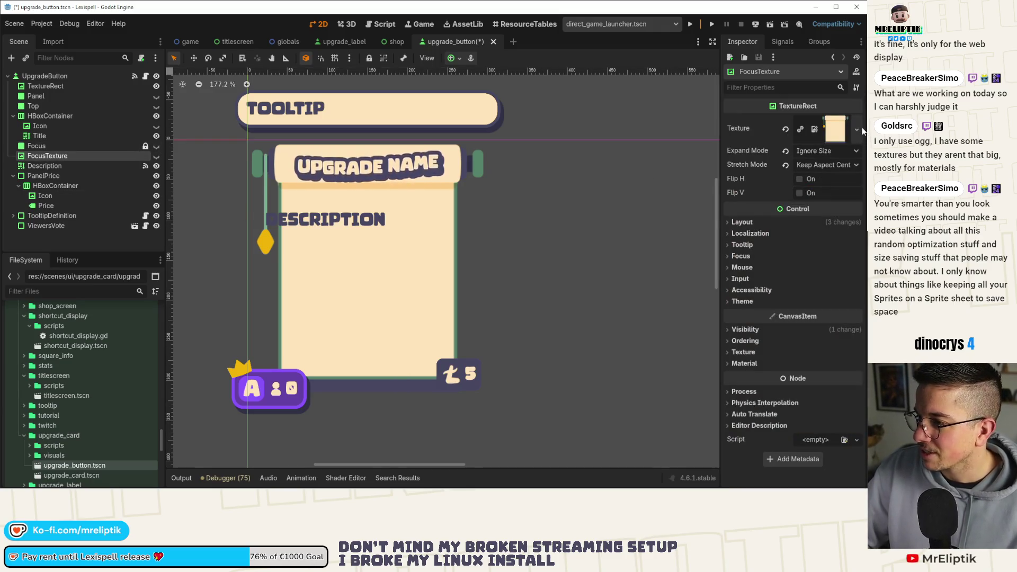
click(857, 129)
click(774, 365)
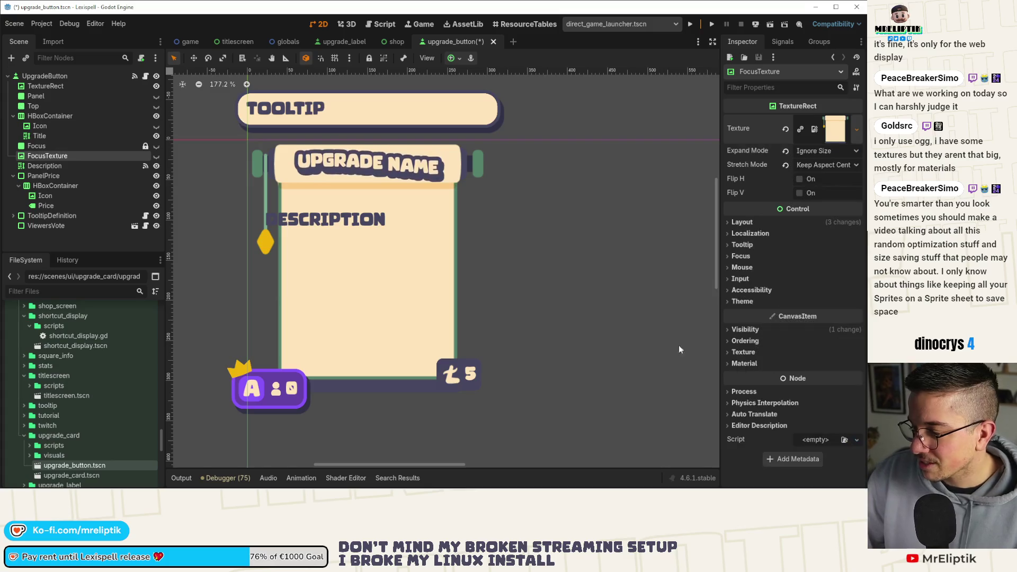
text(scro)
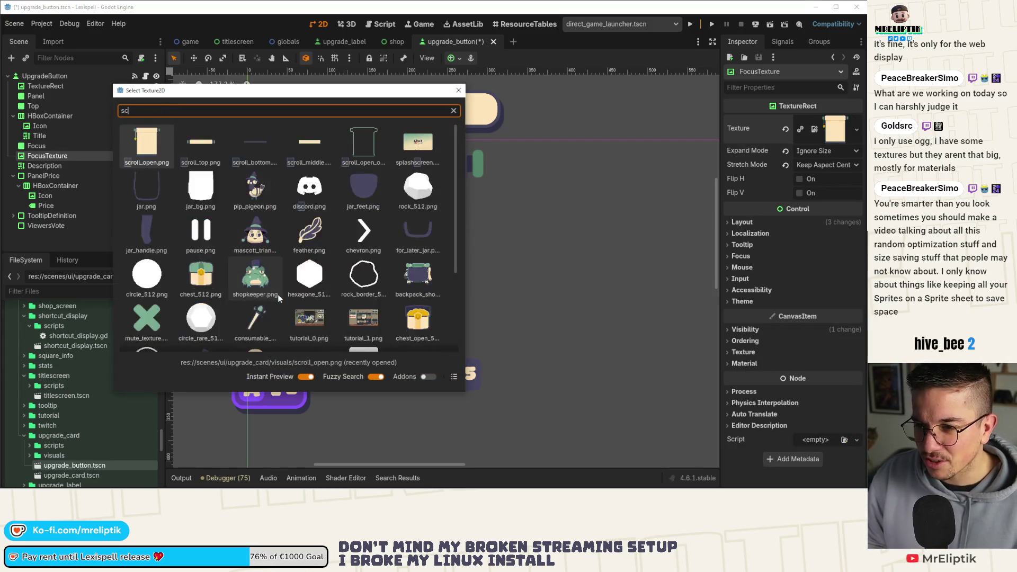
key(Right)
key(Right)
key(Right)
key(Right)
key(Return)
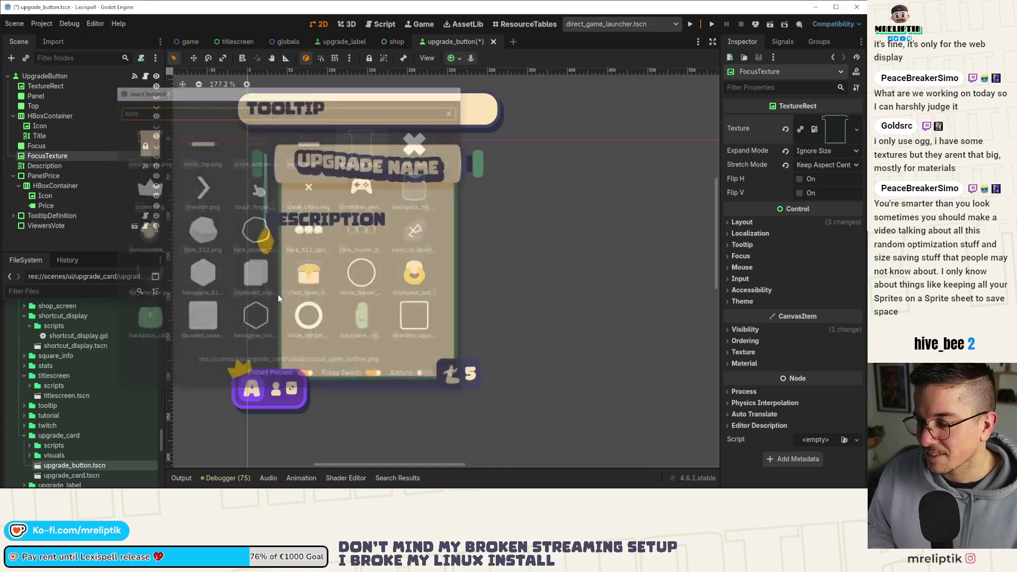
- Make FocusTexture visible on the card again and save upgrade_button.tscn
click(156, 156)
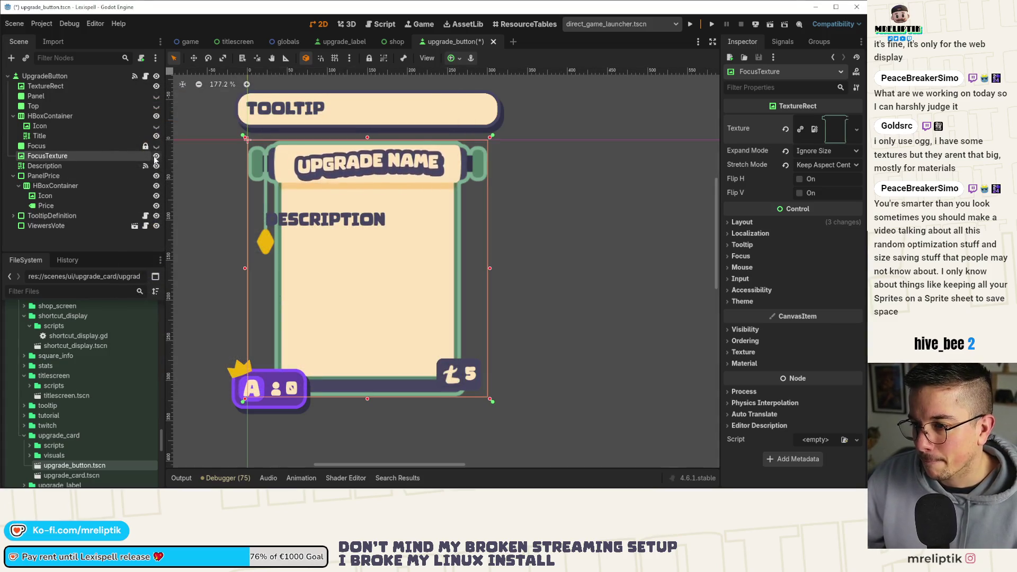
scroll(202, 178, down, 3)
key(ctrl+s)
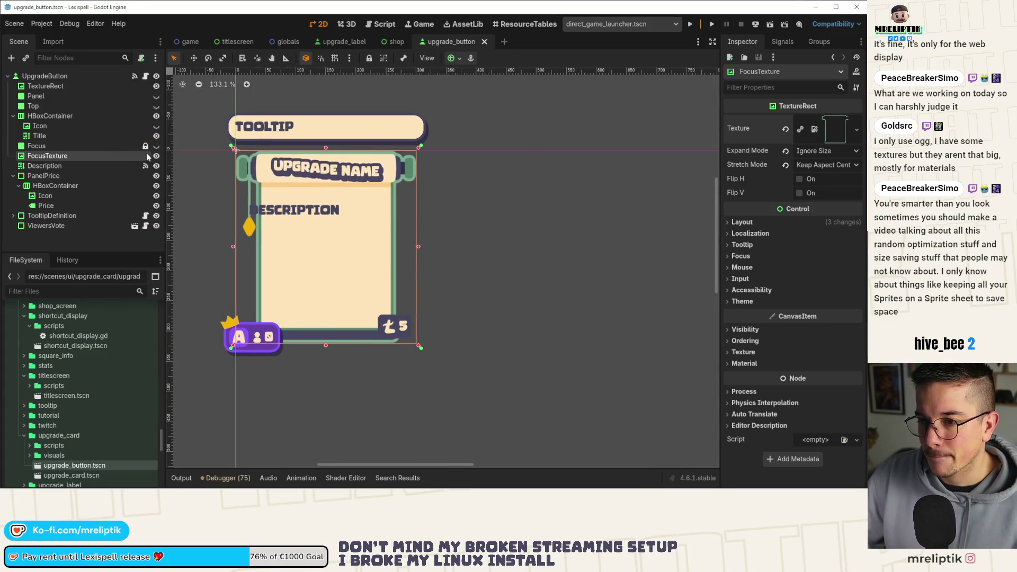
- Narrow the Description box, raise its top edge, pull its bottom edge up, and save
click(290, 233)
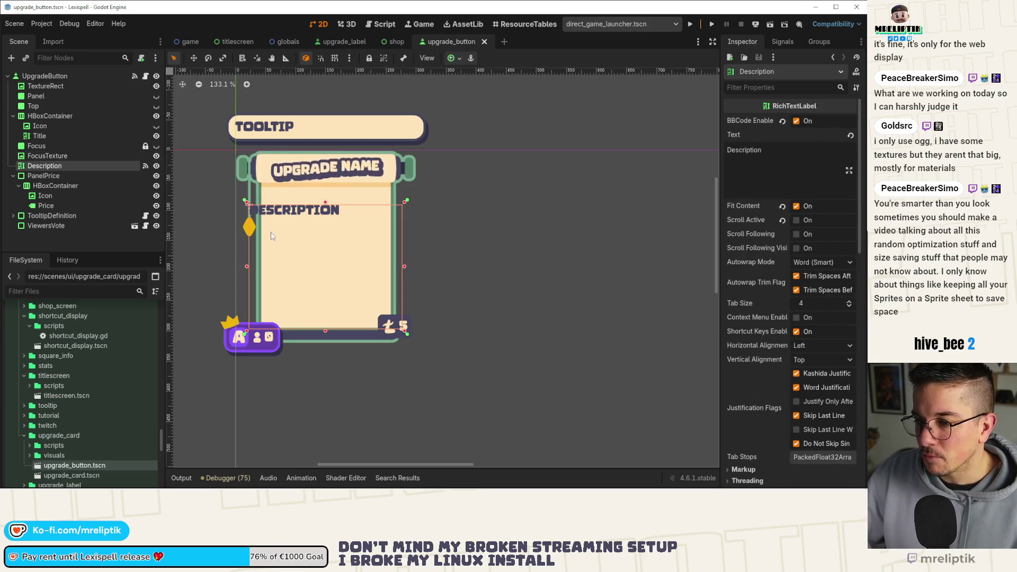
drag(247, 266, 263, 266)
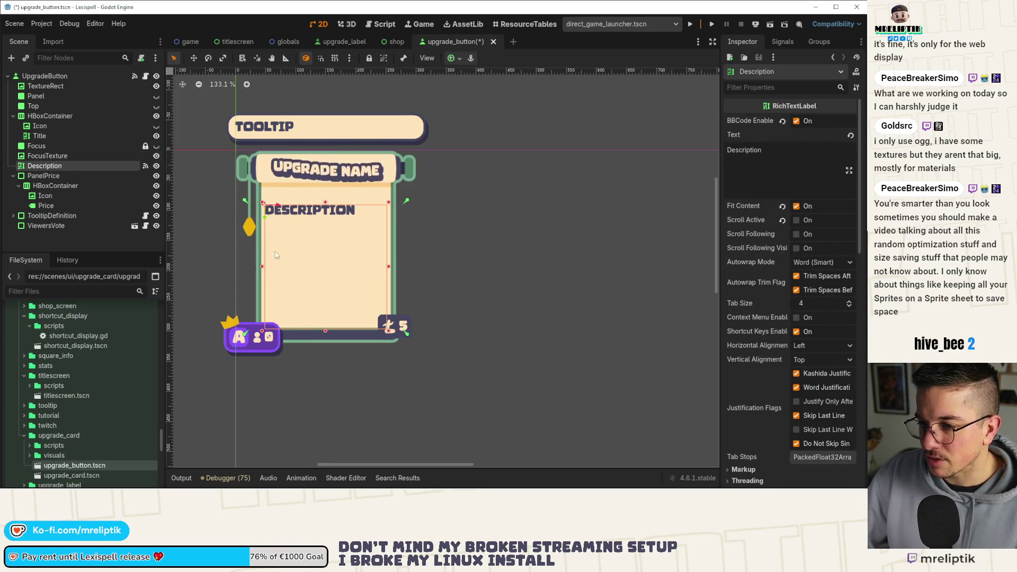
drag(326, 203, 328, 186)
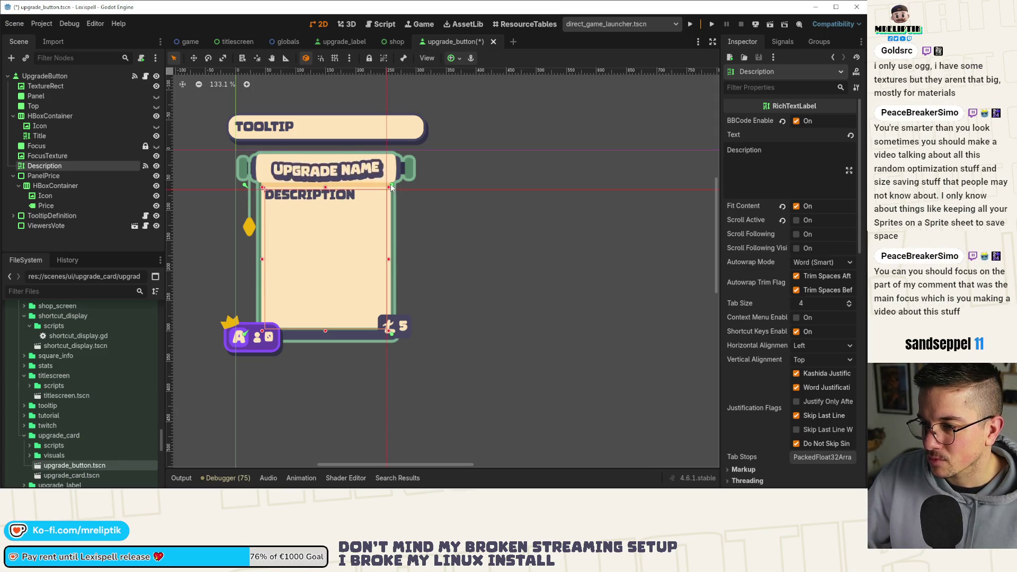
click(258, 188)
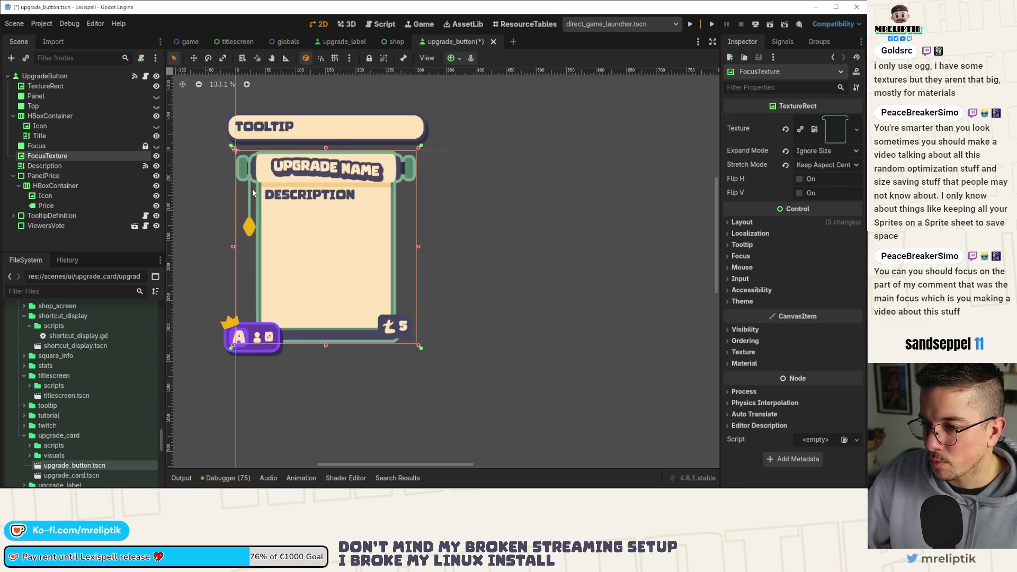
scroll(259, 188, up, 2)
click(265, 231)
scroll(253, 232, up, 2)
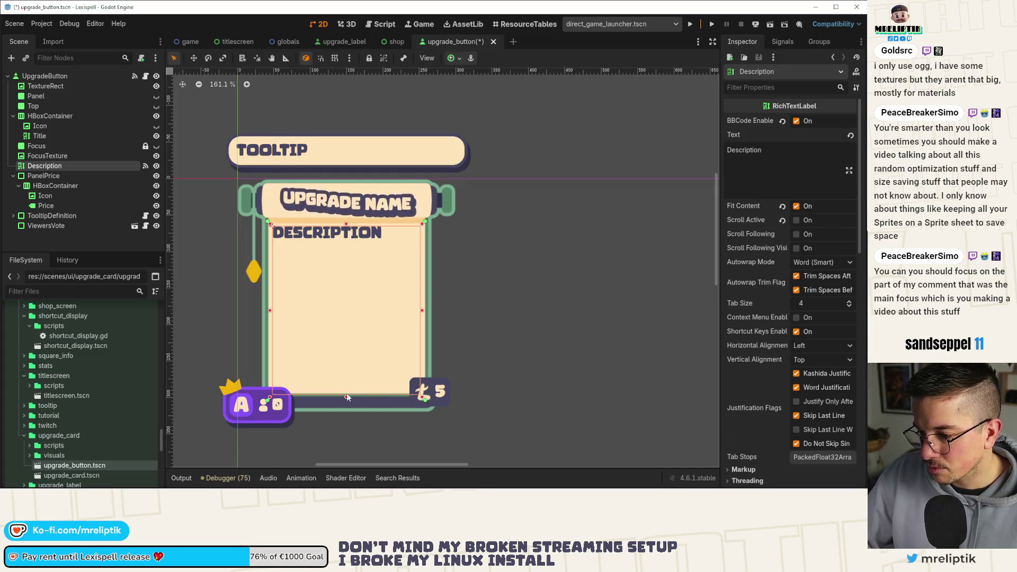
drag(346, 397, 347, 387)
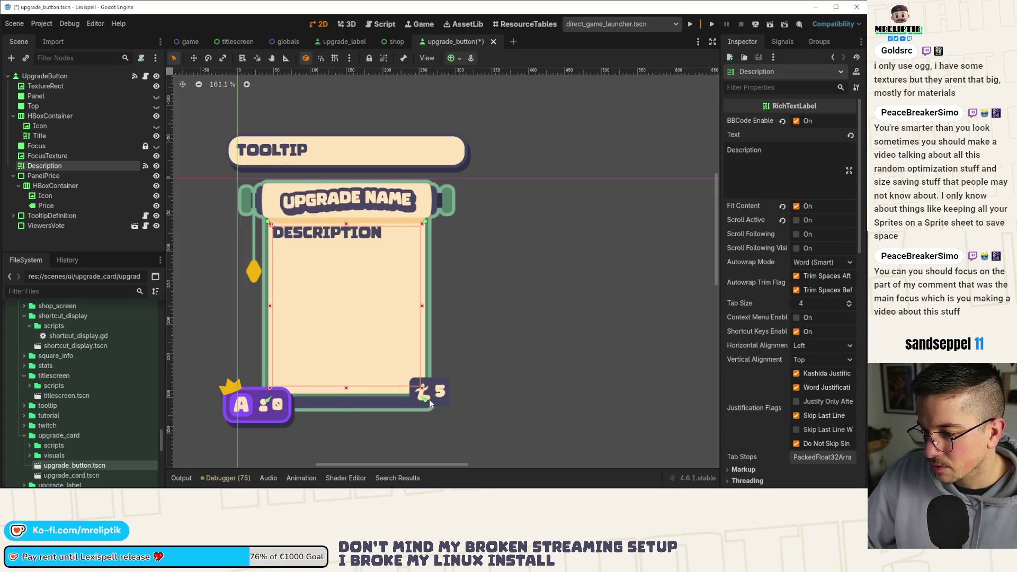
key(ctrl+s)
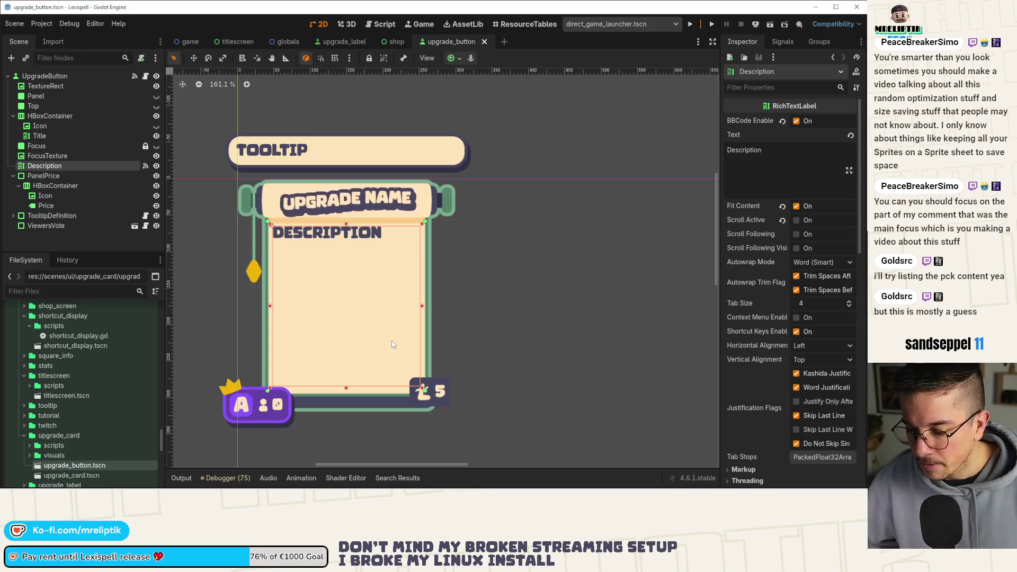
- Save the card scene, zoom out, and review the FocusTexture, Focus and Title nodes
drag(344, 311, 289, 291)
key(ctrl+s)
click(300, 186)
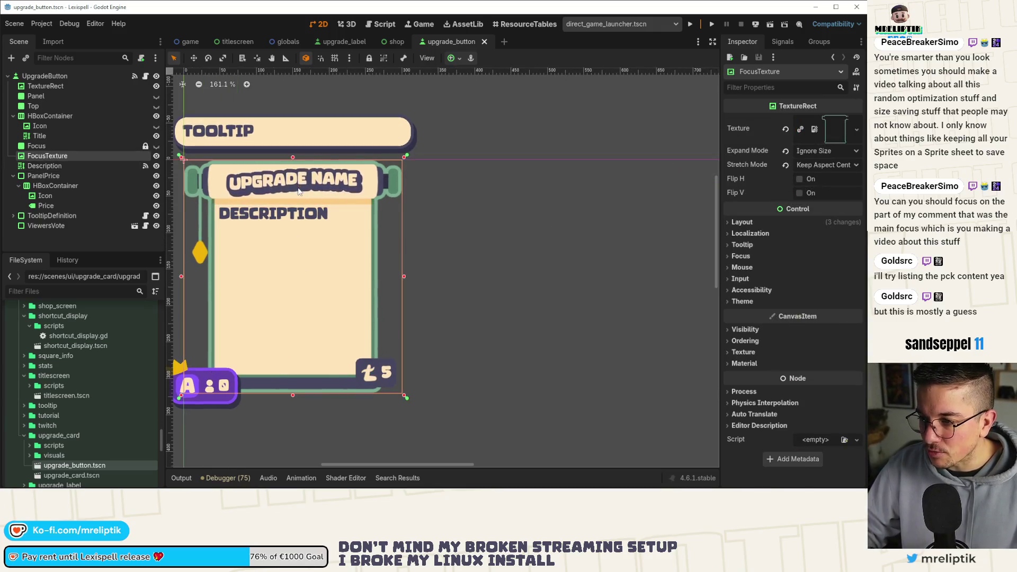
key(ctrl+minus)
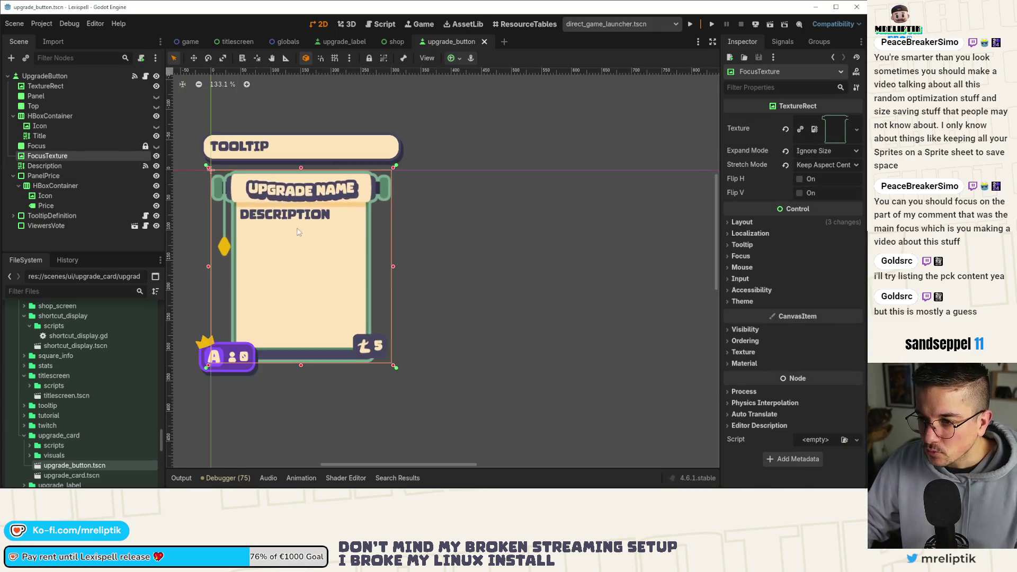
click(53, 145)
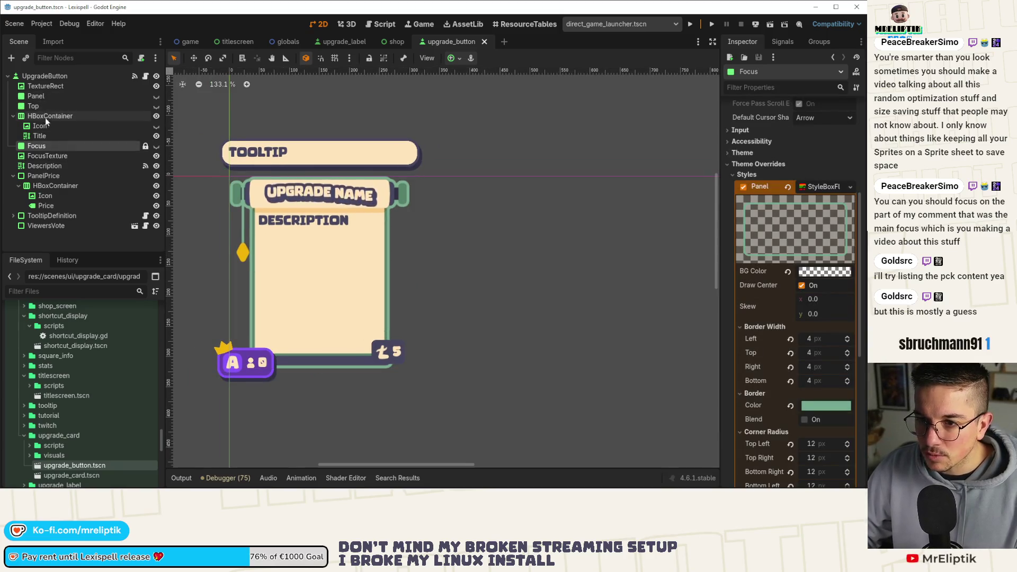
click(39, 136)
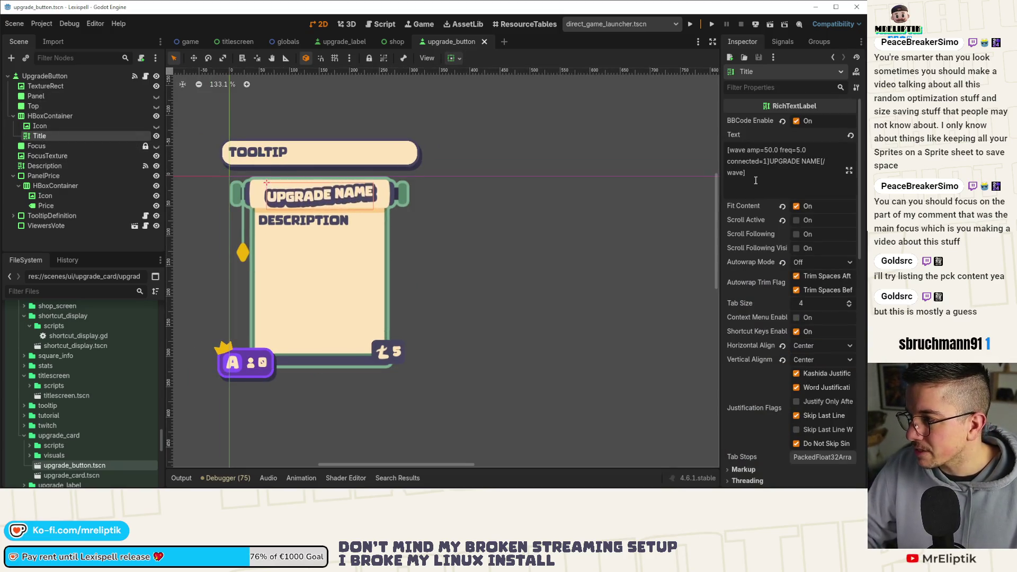
- Tighten the title HBoxContainer's top, bottom and right edges and anchors, then save
click(79, 116)
scroll(339, 200, up, 5)
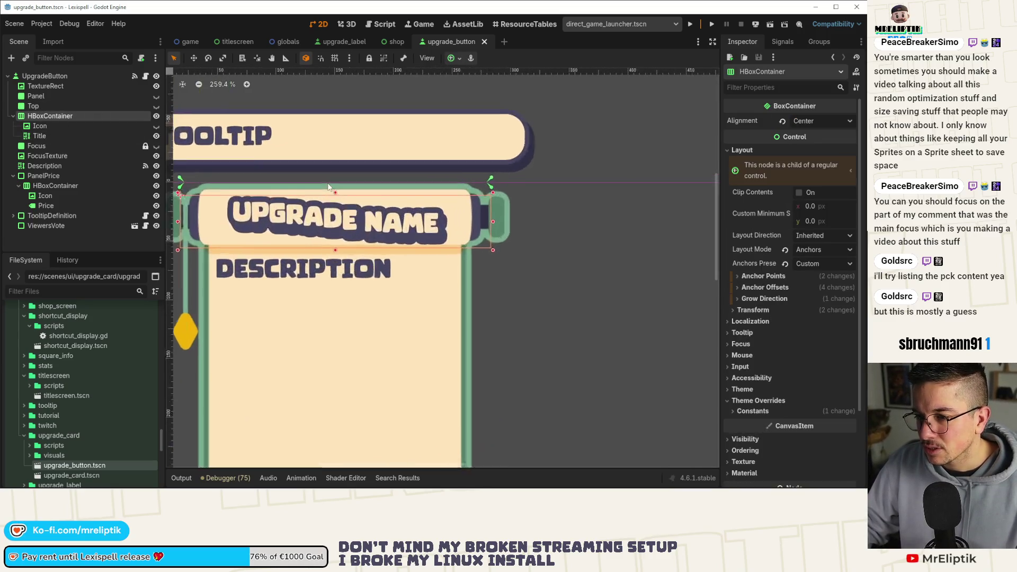
drag(339, 200, 339, 195)
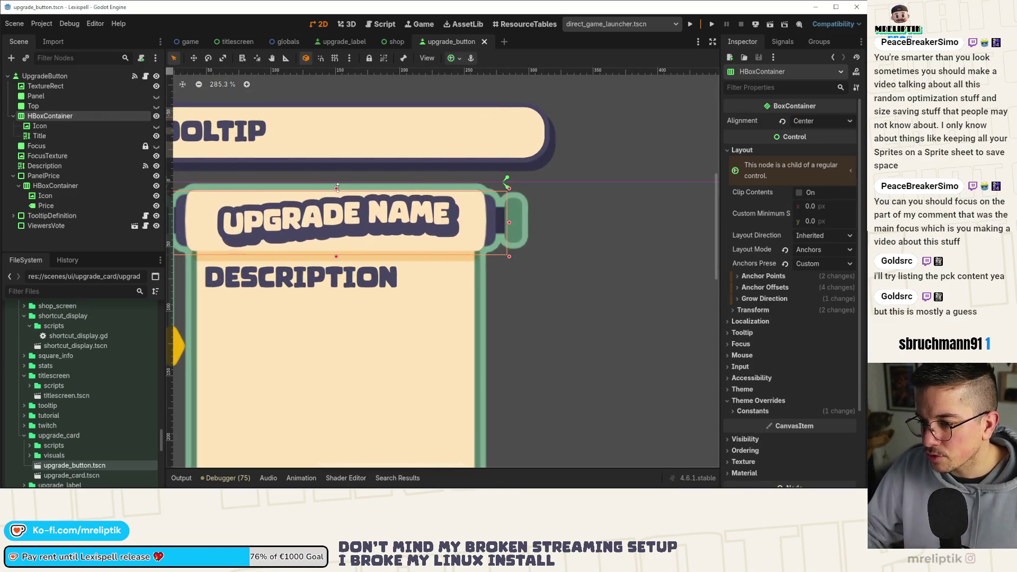
drag(334, 258, 334, 254)
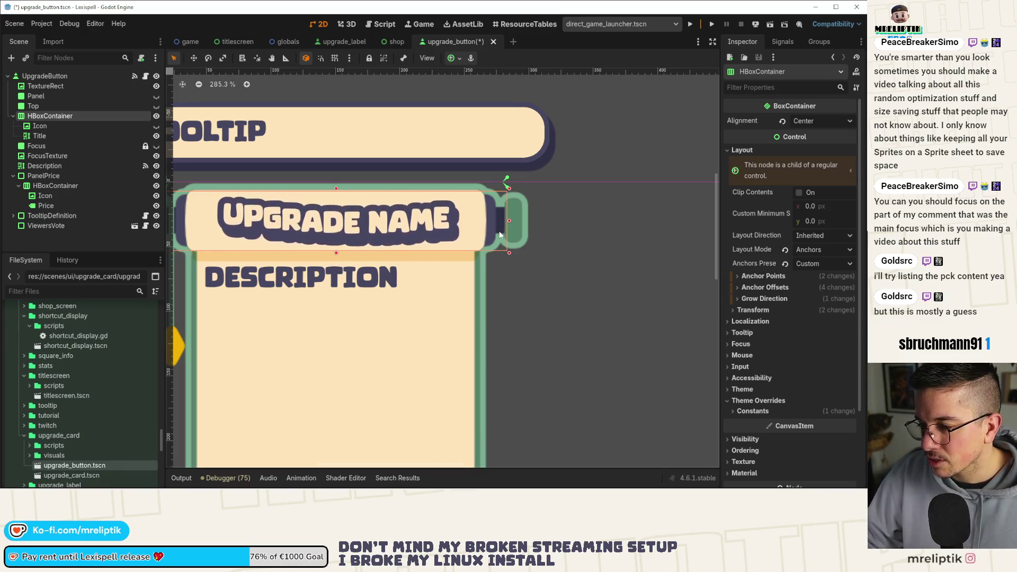
drag(509, 221, 490, 220)
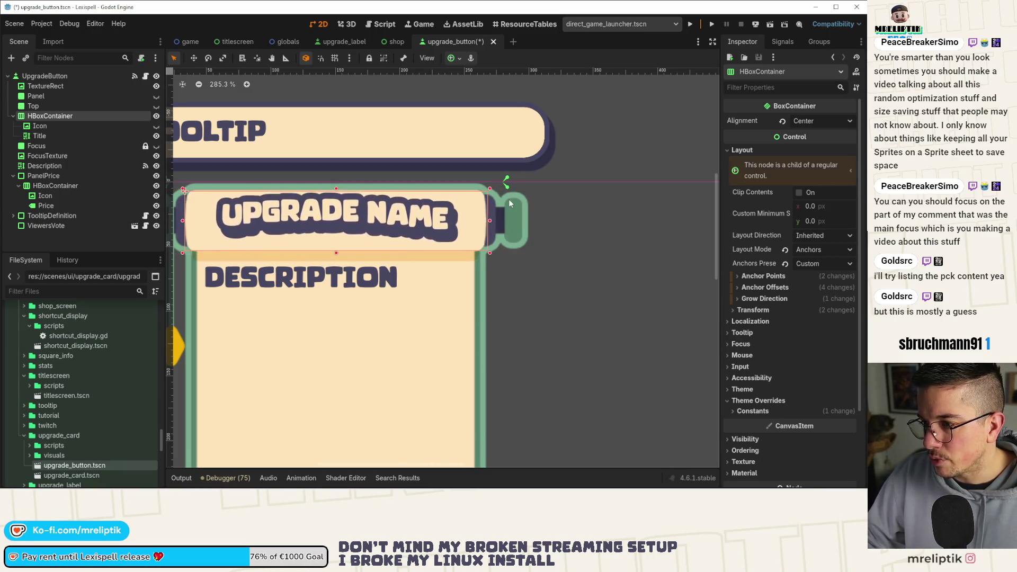
scroll(507, 189, down, 3)
scroll(216, 182, up, 4)
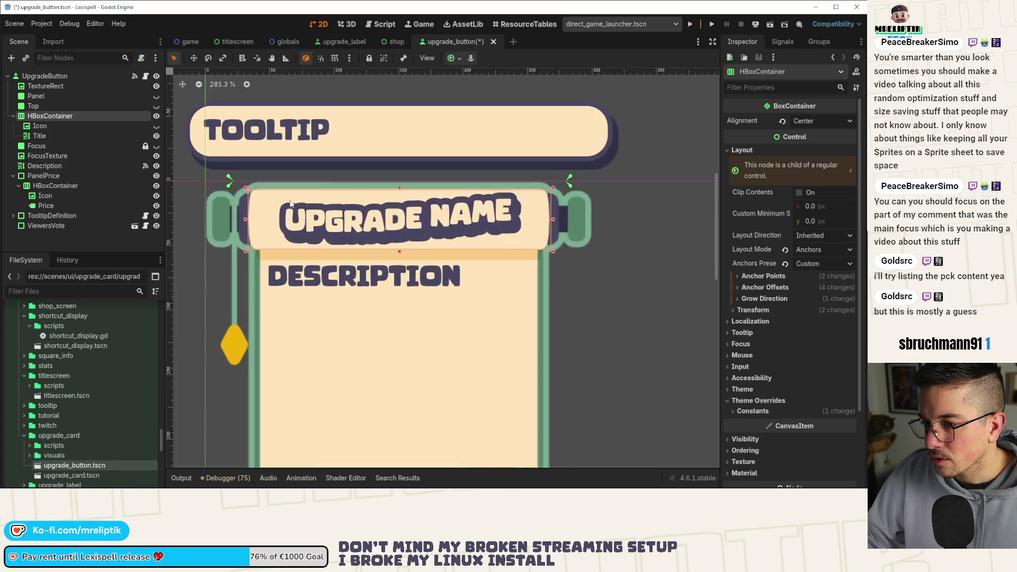
mouse_move(216, 181)
mouse_down()
mouse_move(225, 201)
mouse_move(286, 227)
mouse_move(242, 265)
mouse_move(242, 188)
mouse_up()
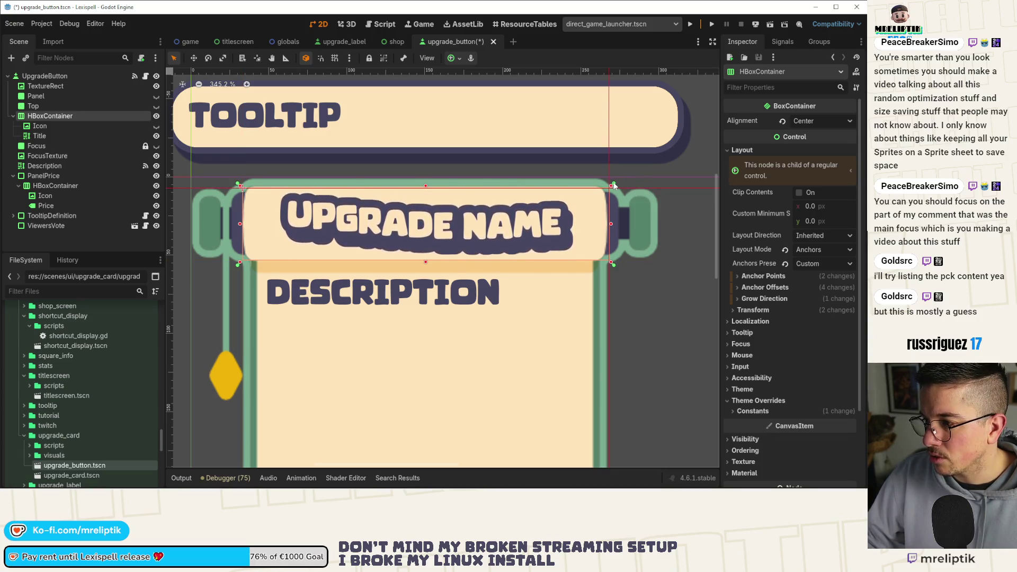
scroll(465, 191, down, 3)
scroll(465, 191, down, 3)
key(ctrl+s)
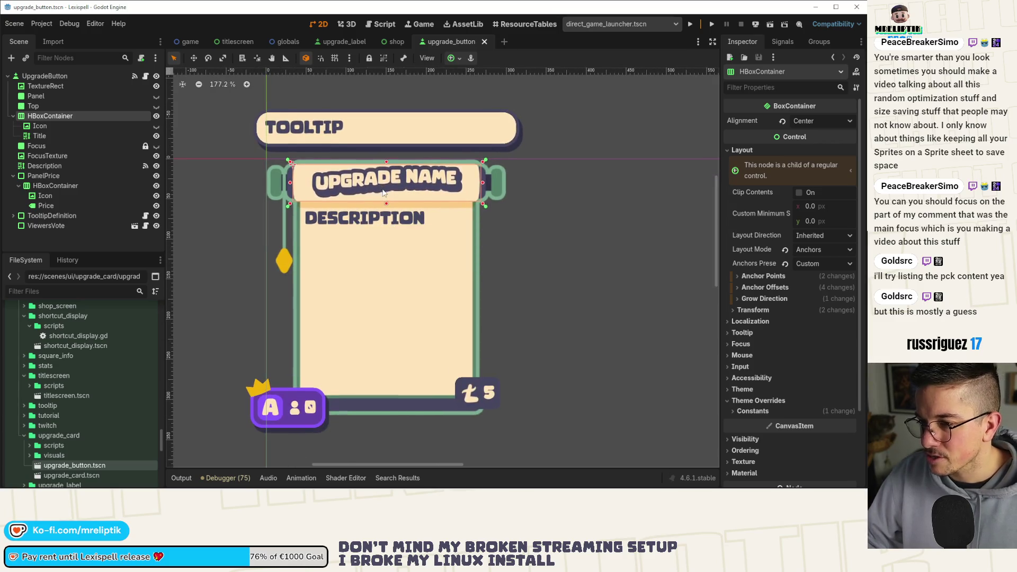
- Change the Title text's wave amplitude from amp=50.0 to amp=30.0, save, and open upgrade_button.gd
scroll(363, 213, down, 2)
scroll(363, 212, right, 3)
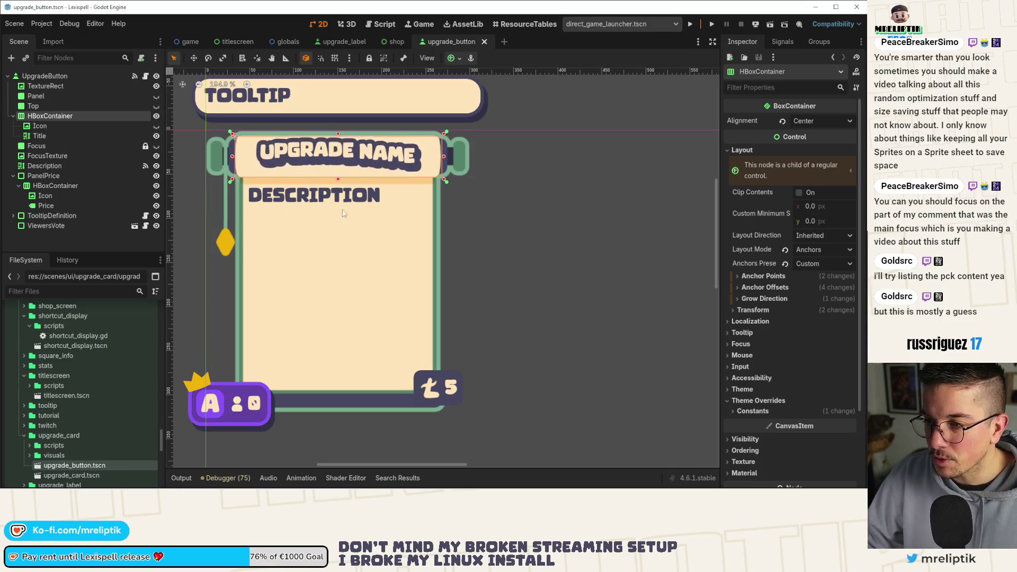
click(46, 136)
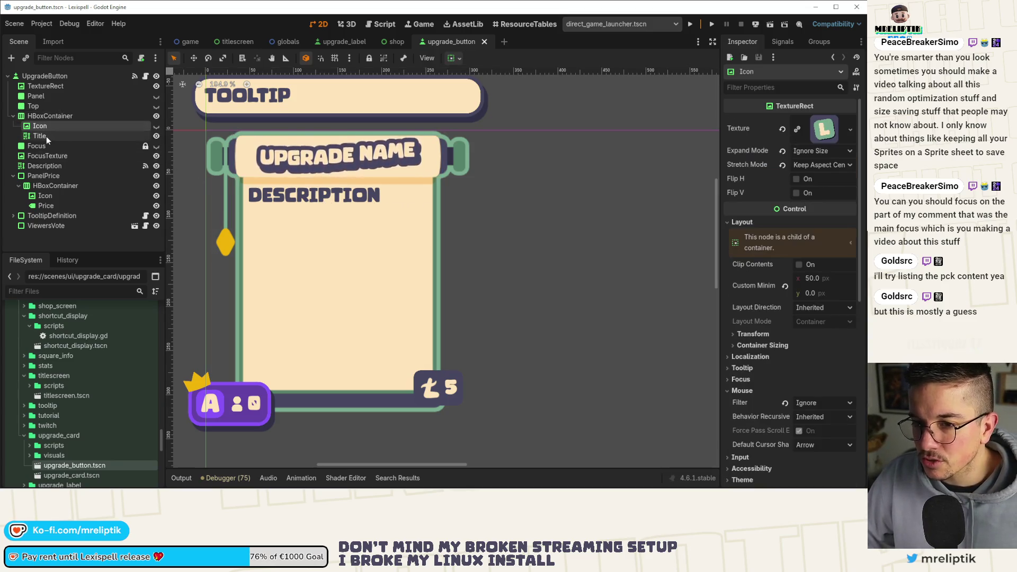
click(52, 118)
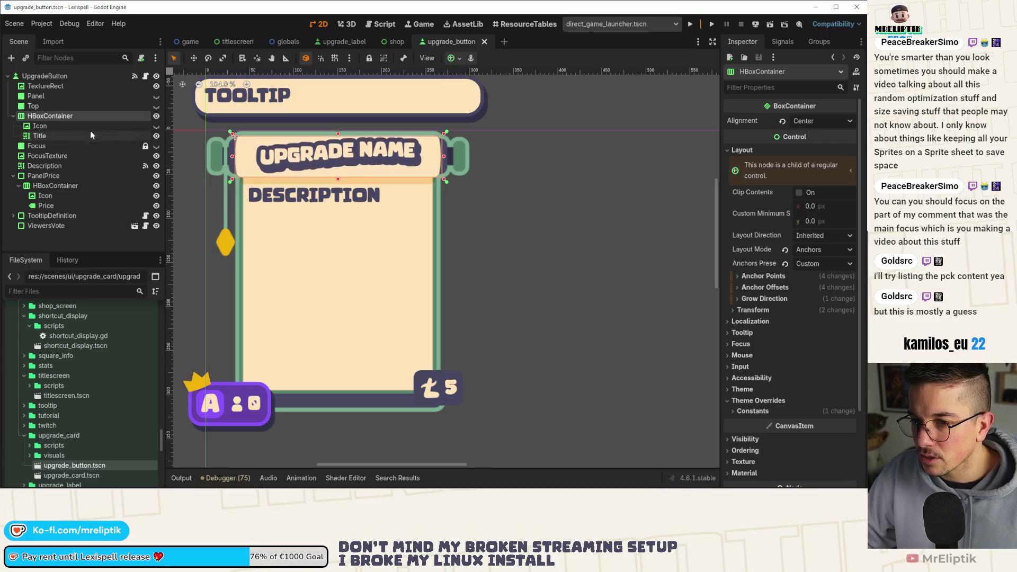
click(61, 134)
click(768, 151)
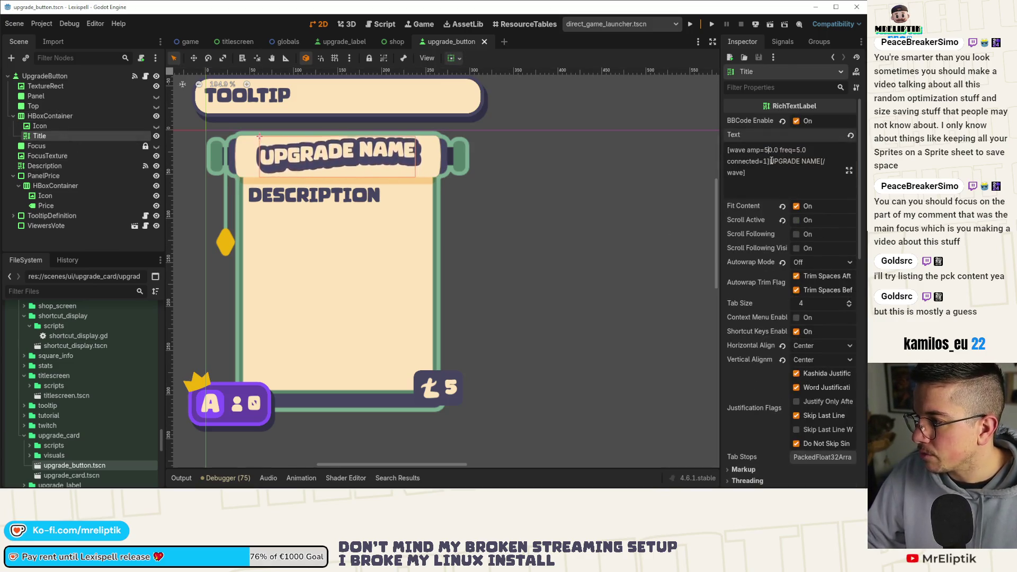
key(BackSpace)
text(3)
key(ctrl+s)
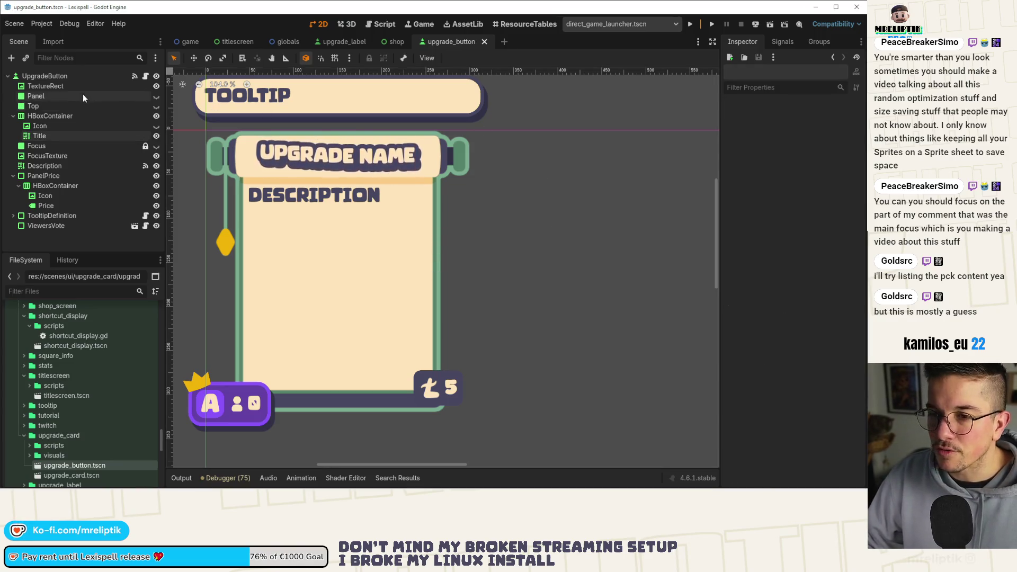
click(131, 77)
key(ctrl+F3)
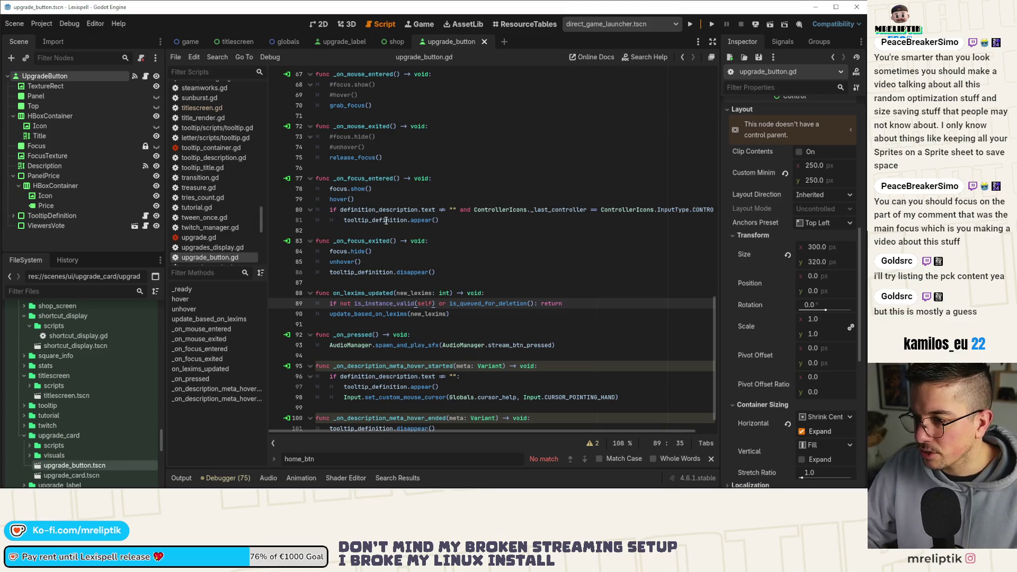
- Set the wave amplitude in hover() to 30.0
scroll(462, 289, up, 15)
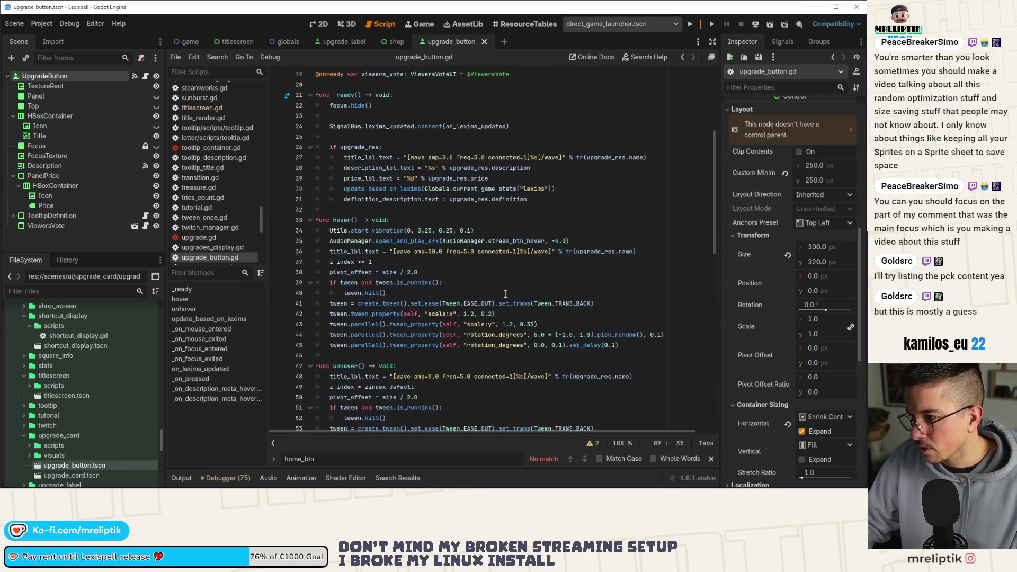
double_click(433, 157)
click(431, 252)
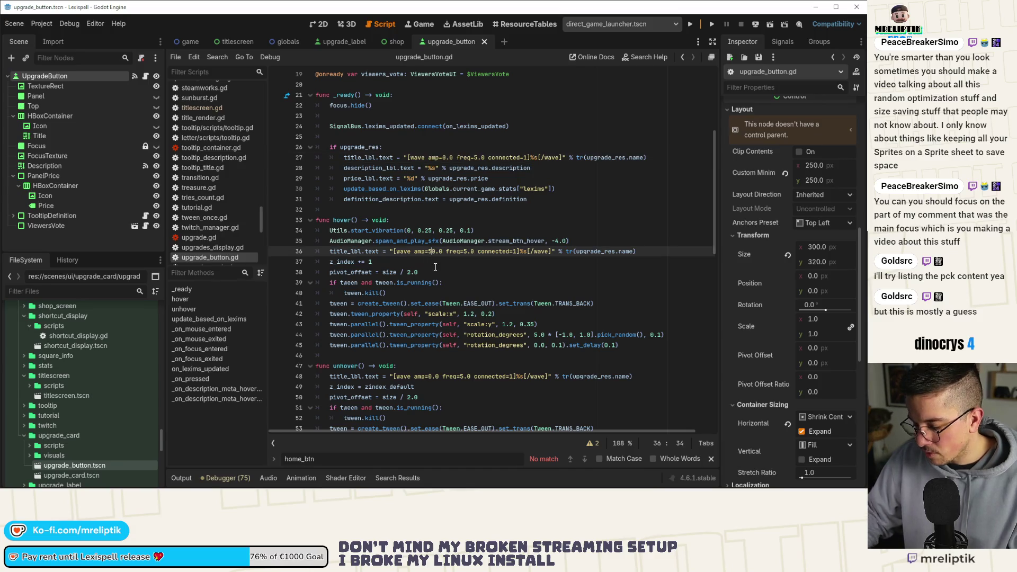
key(Down)
key(Up)
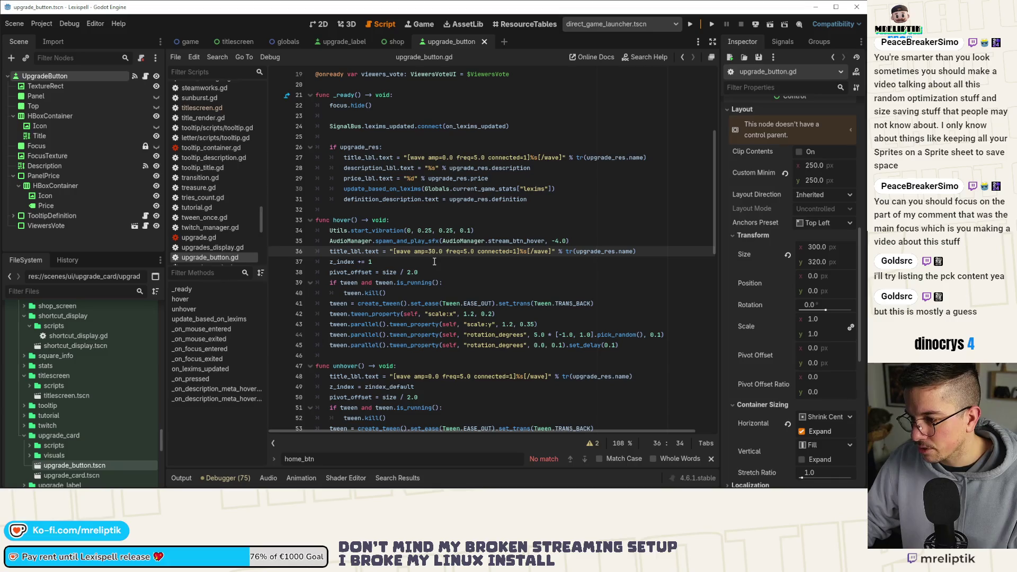
- Search the script for every amp setting and briefly compare with the card's 2D view
double_click(420, 252)
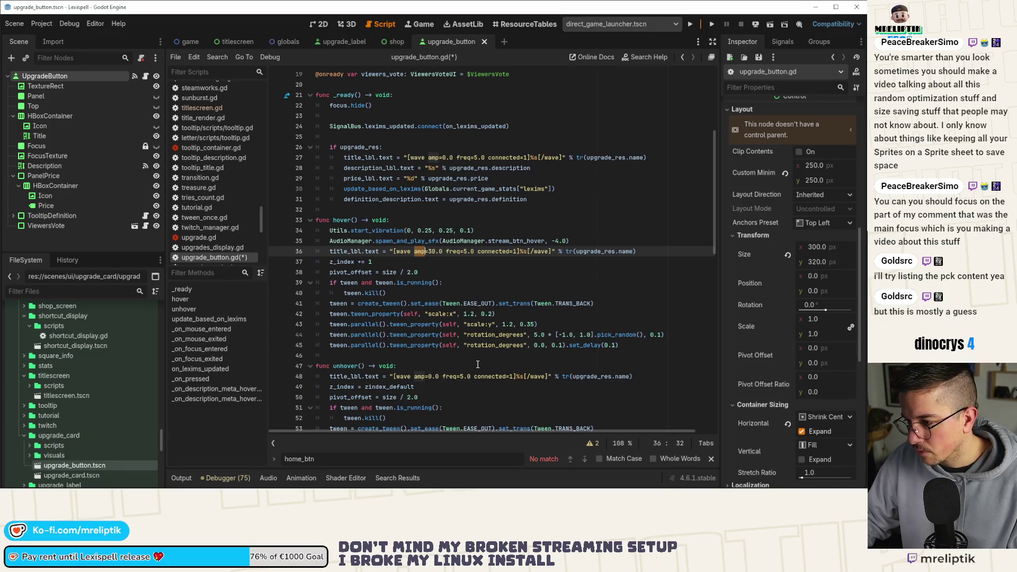
key(ctrl+f)
click(585, 459)
click(585, 459)
click(579, 356)
click(319, 24)
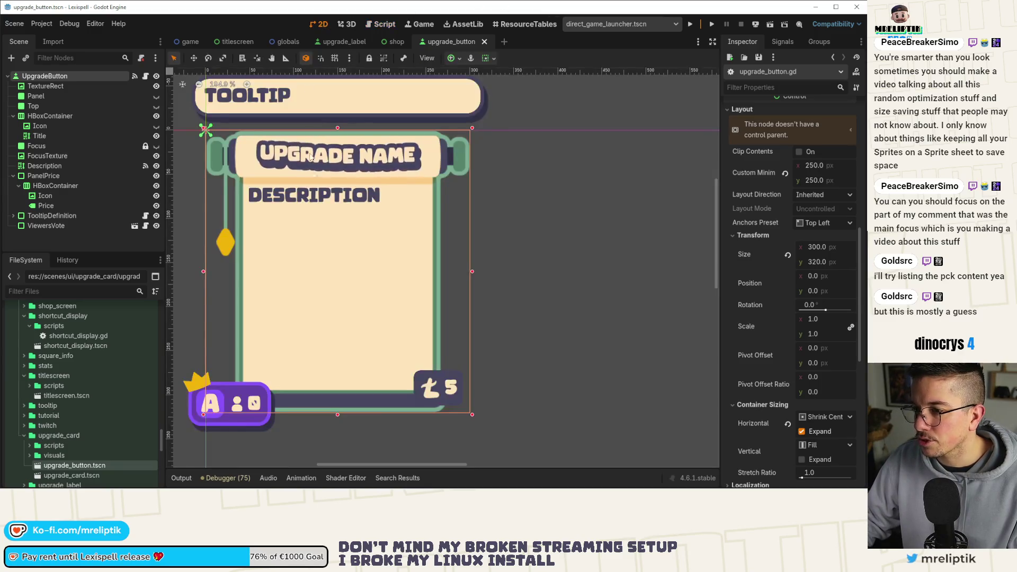
key(Escape)
scroll(299, 211, down, 2)
scroll(309, 252, up, 5)
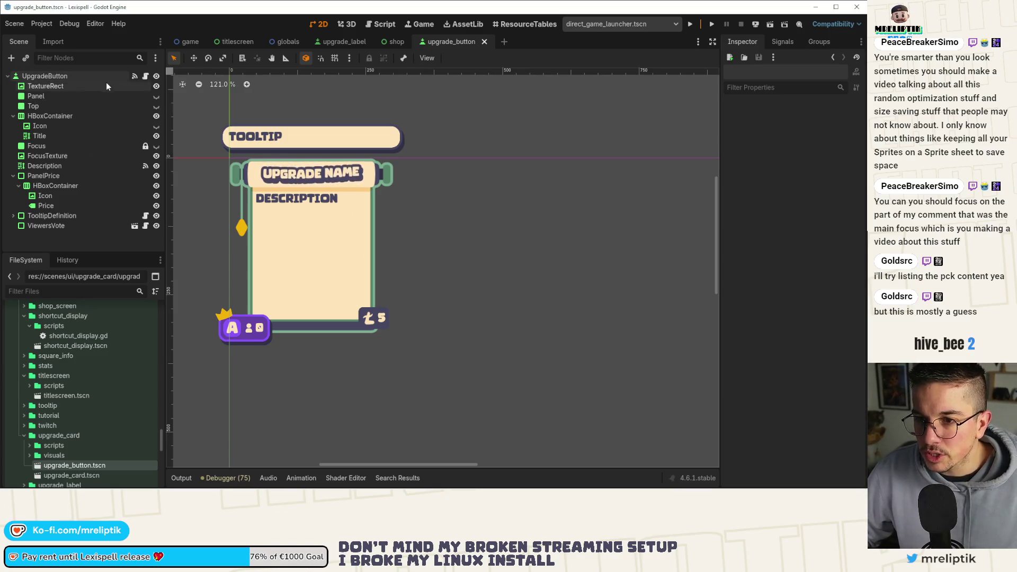
click(146, 77)
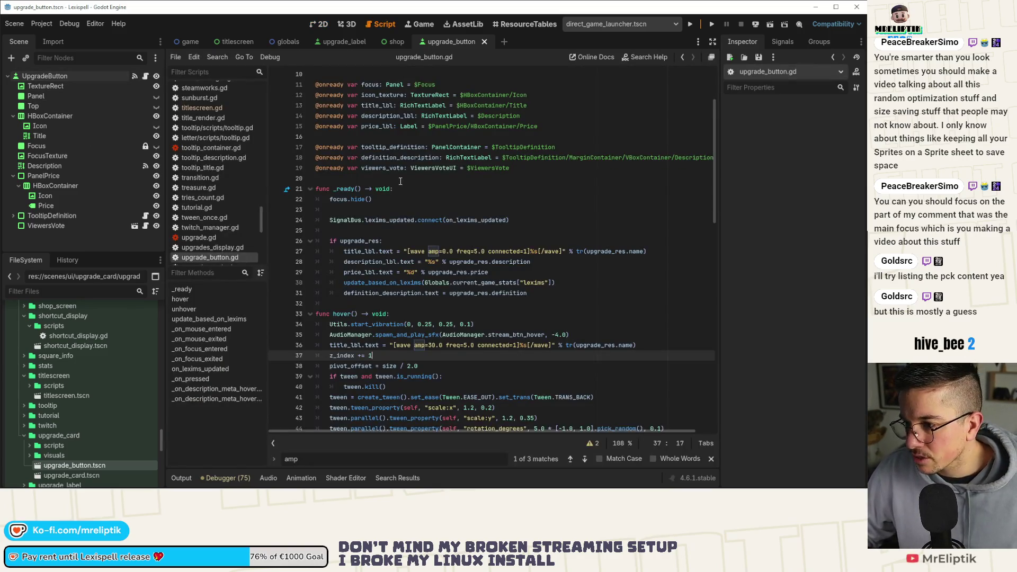
- Comment out the Panel focus line and redeclare focus as TextureRect = $FocusTexture, then save
click(440, 146)
key(ctrl+shift+d)
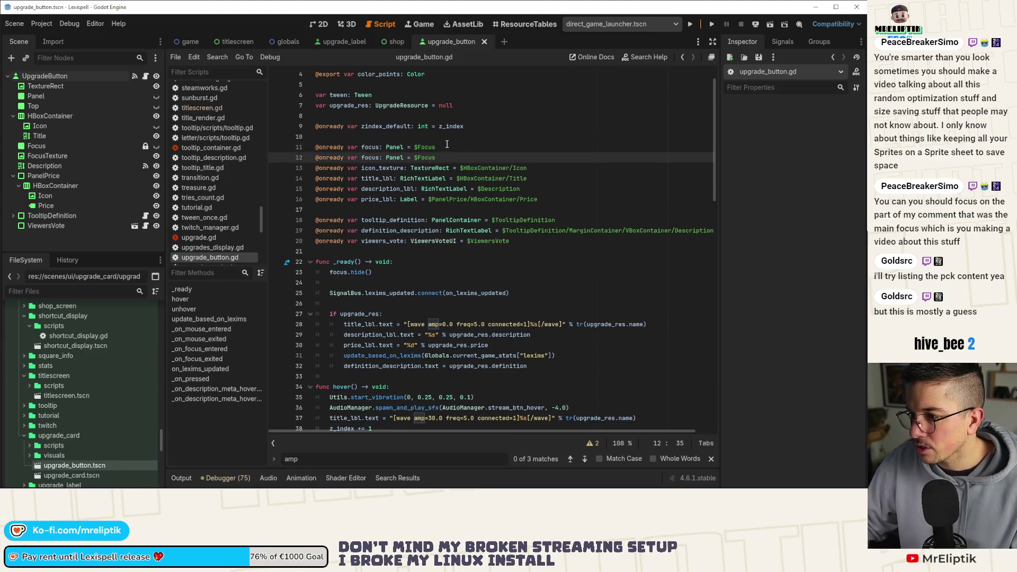
key(ctrl+k)
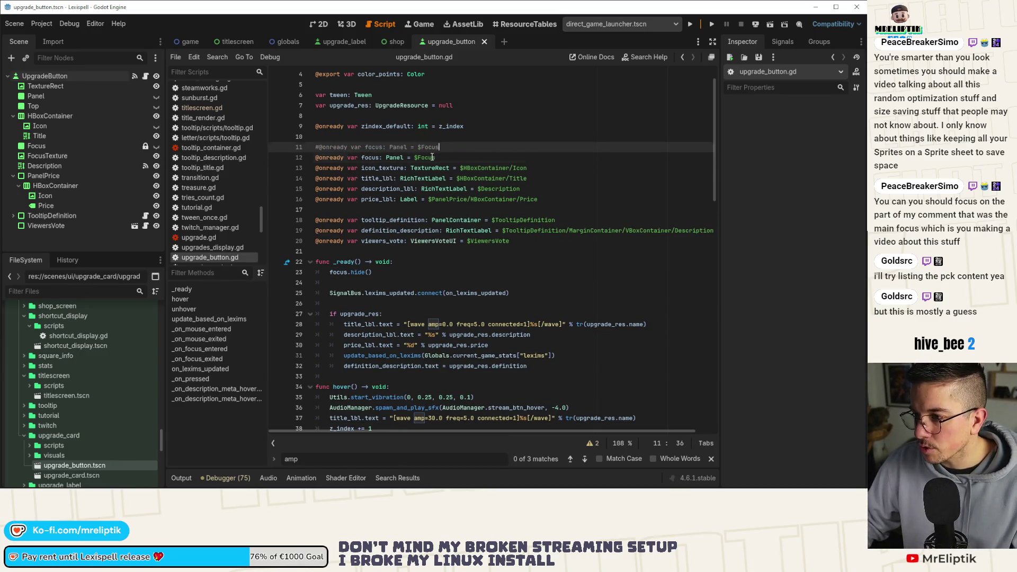
click(432, 158)
key(BackSpace)
text(s)
key(Return)
double_click(394, 158)
text(Tex)
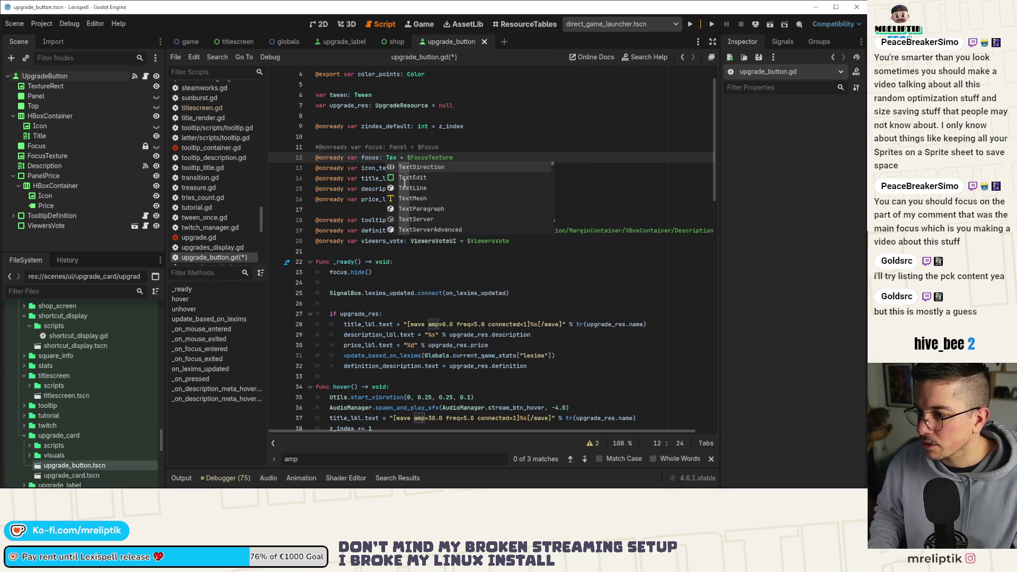
text(tureR)
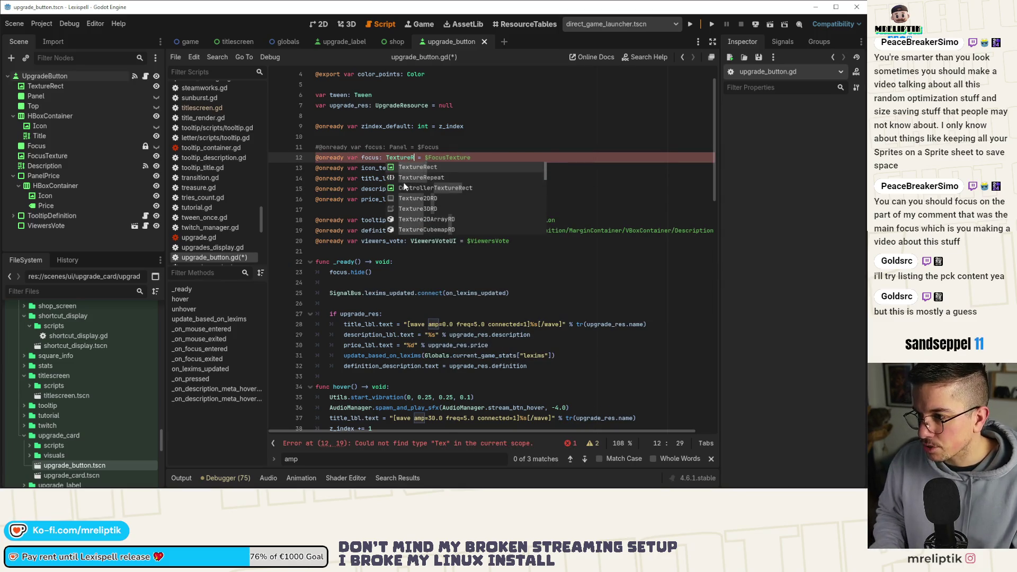
key(Return)
key(ctrl+s)
- Check where focus is used in _ready and return to the card's 2D view
double_click(339, 273)
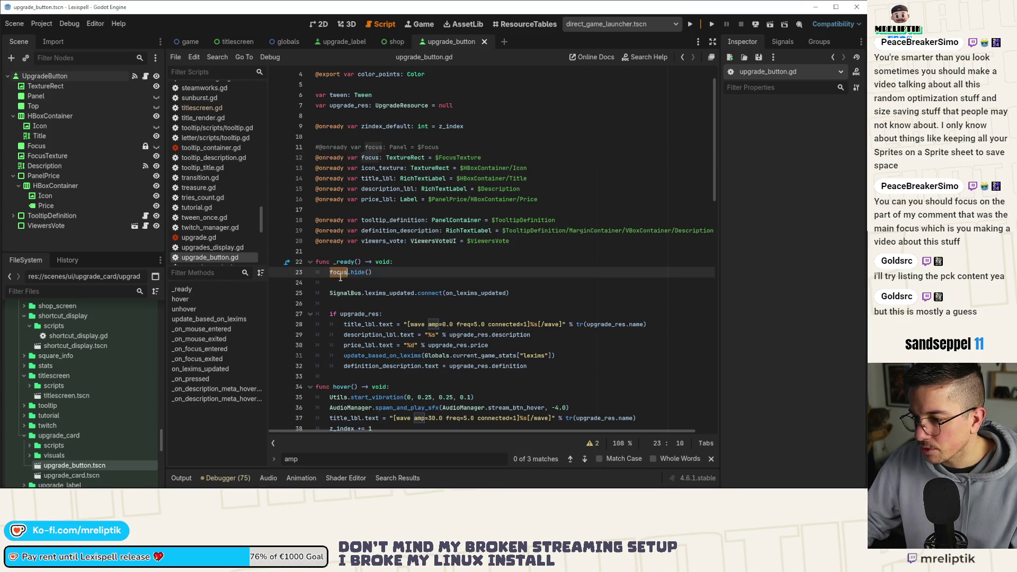
scroll(349, 267, down, 4)
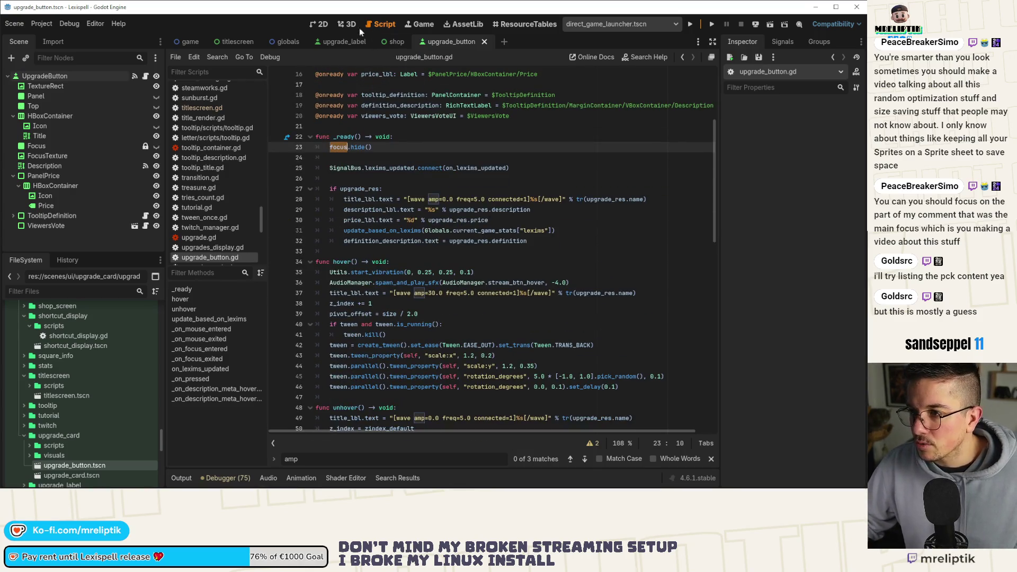
click(319, 24)
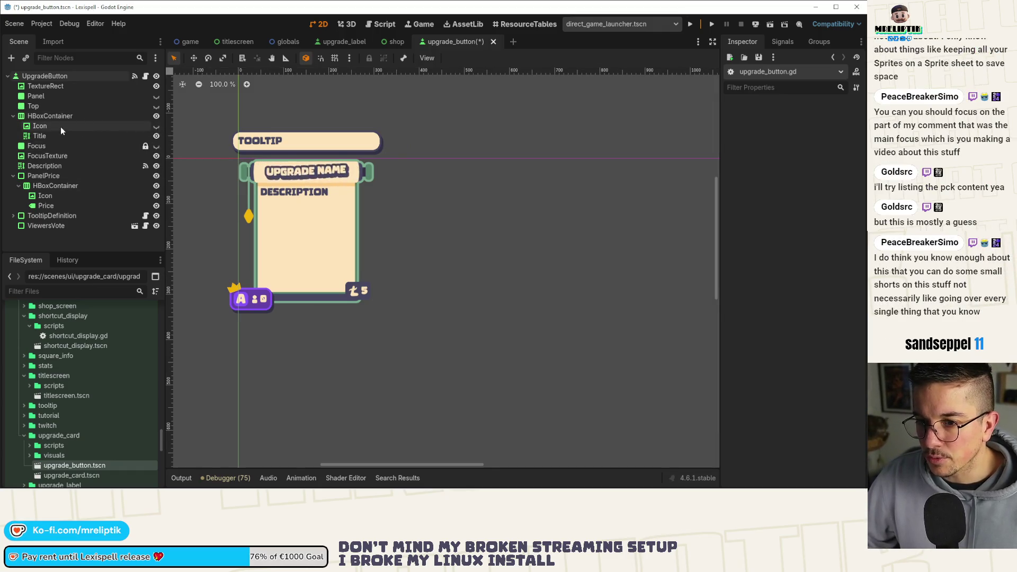
- Save the upgrade card and inspect the first card's Container Sizing in the shop scene
scroll(244, 166, up, 2)
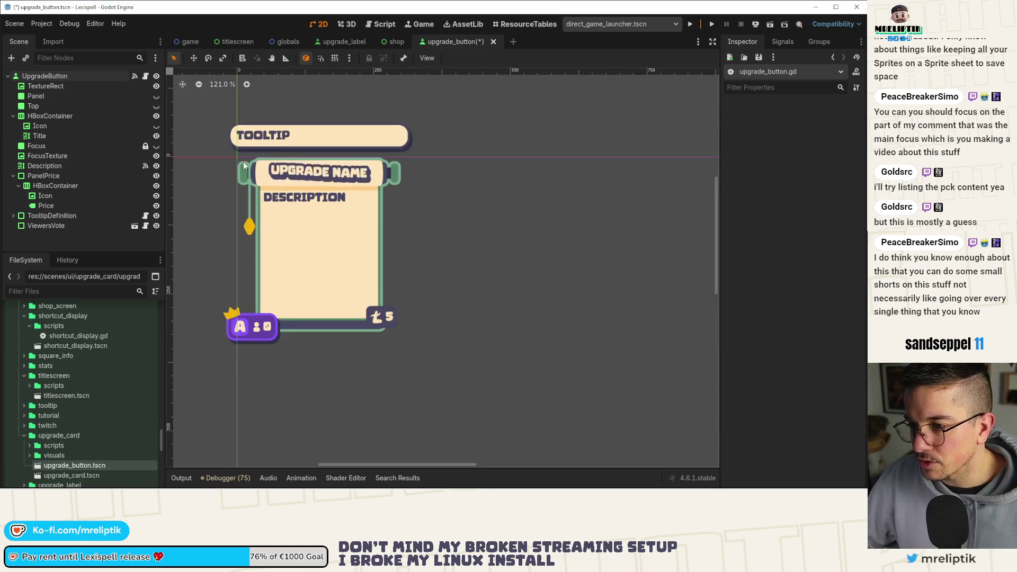
scroll(318, 214, down, 2)
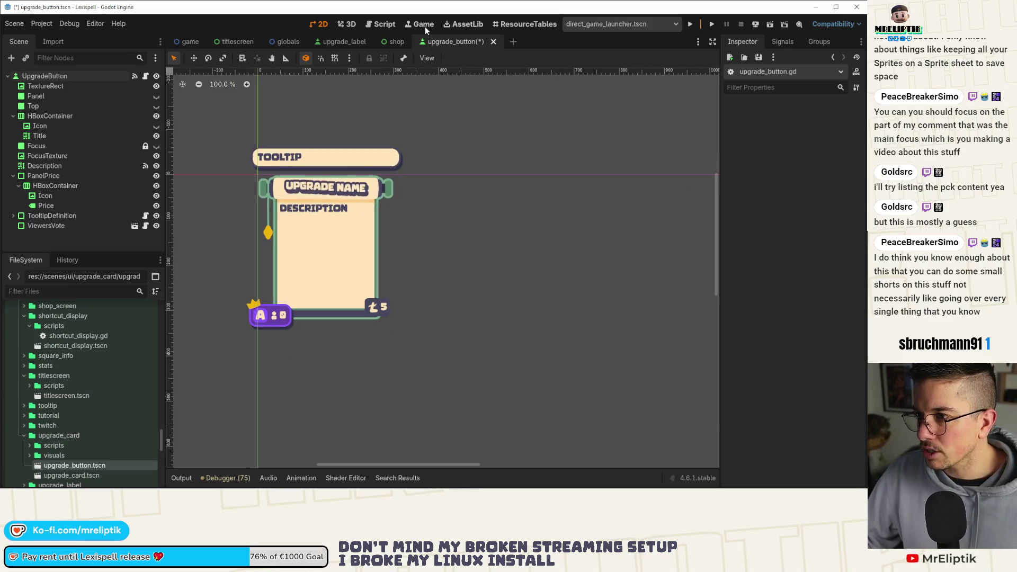
key(ctrl+s)
click(389, 41)
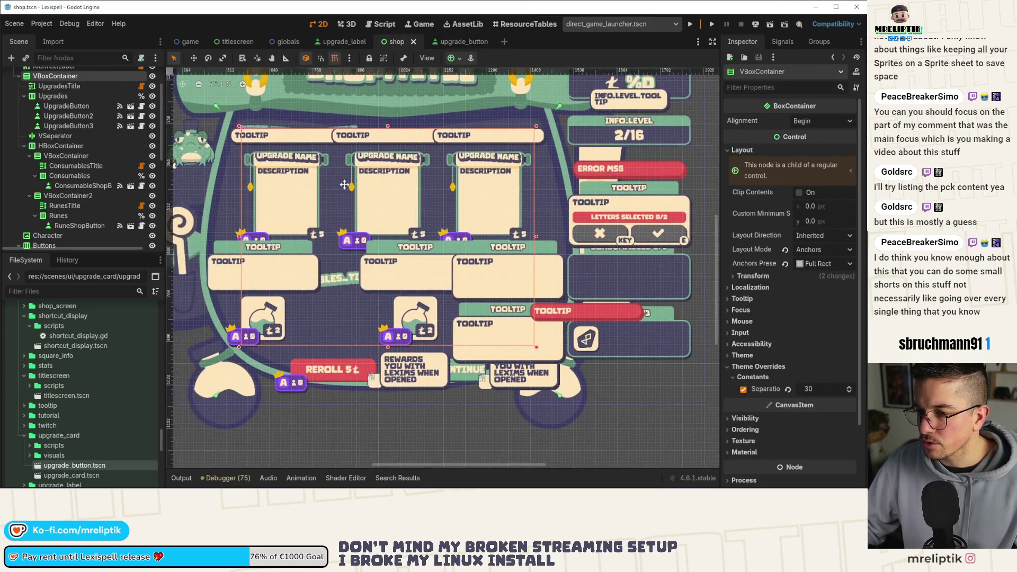
click(313, 176)
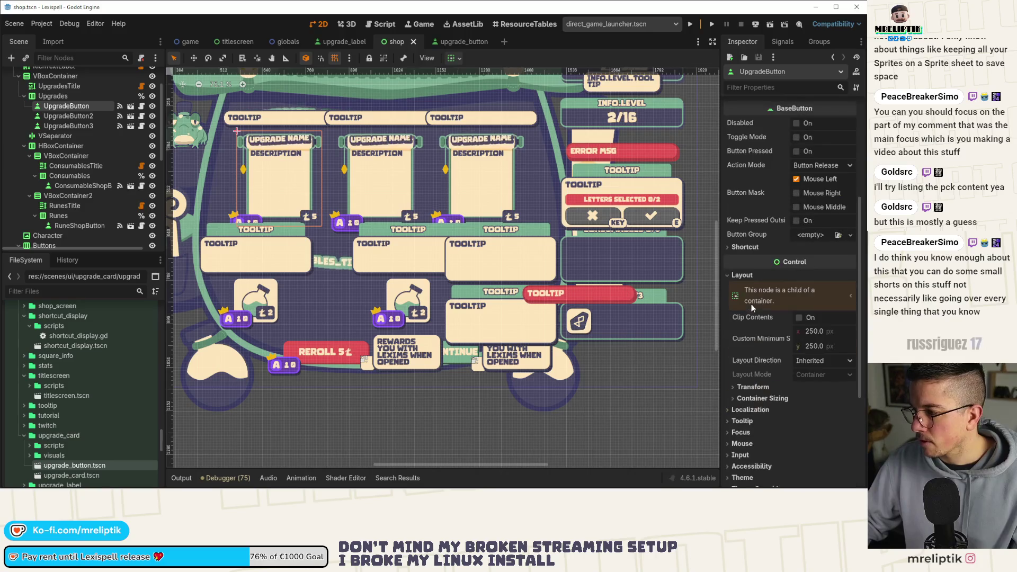
click(744, 398)
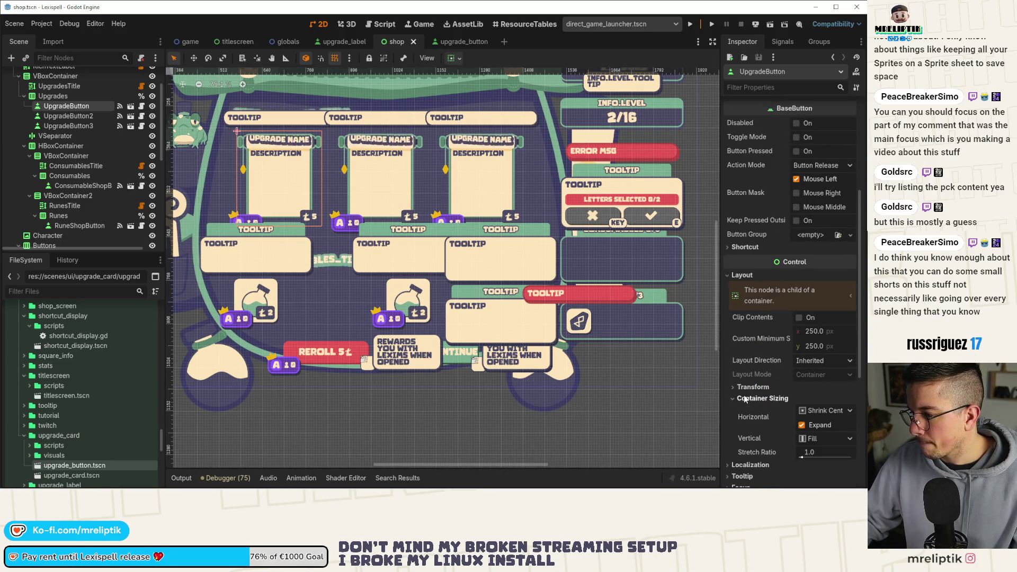
- Back in upgrade_button, copy the root's 300 × 320 Size and bring up Custom Minimum Size options
click(130, 106)
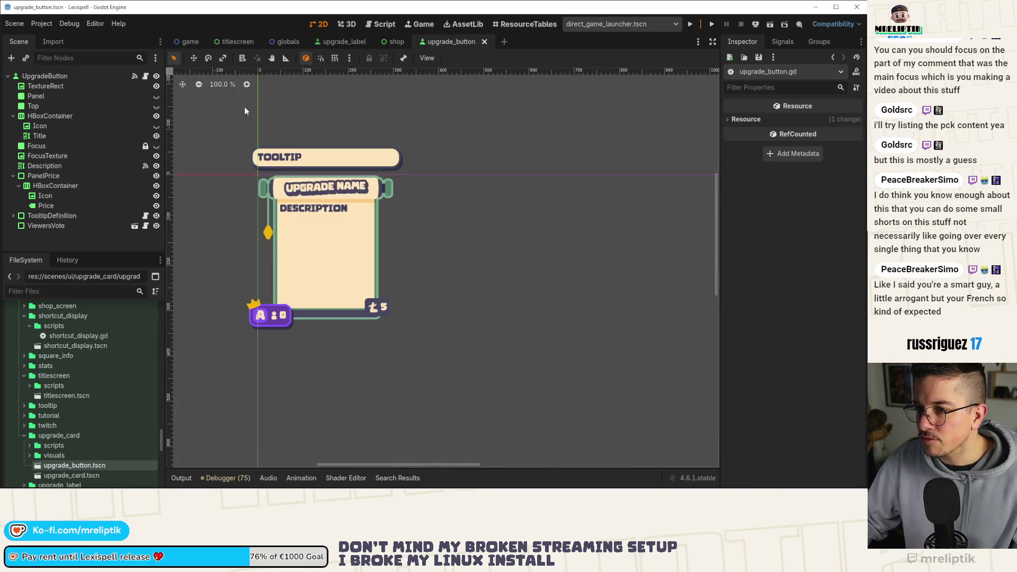
click(30, 77)
right_click(763, 257)
click(762, 261)
right_click(752, 174)
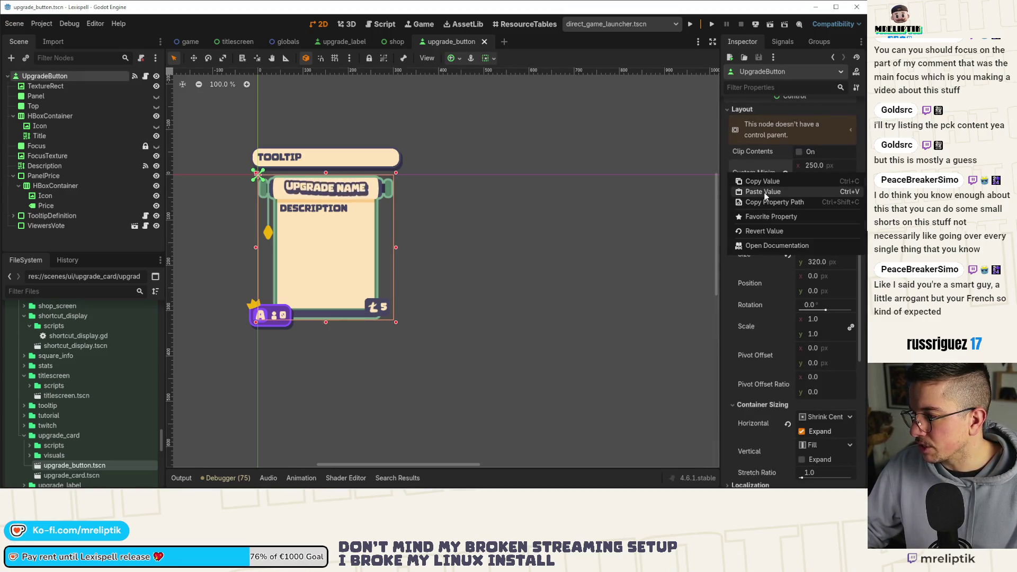